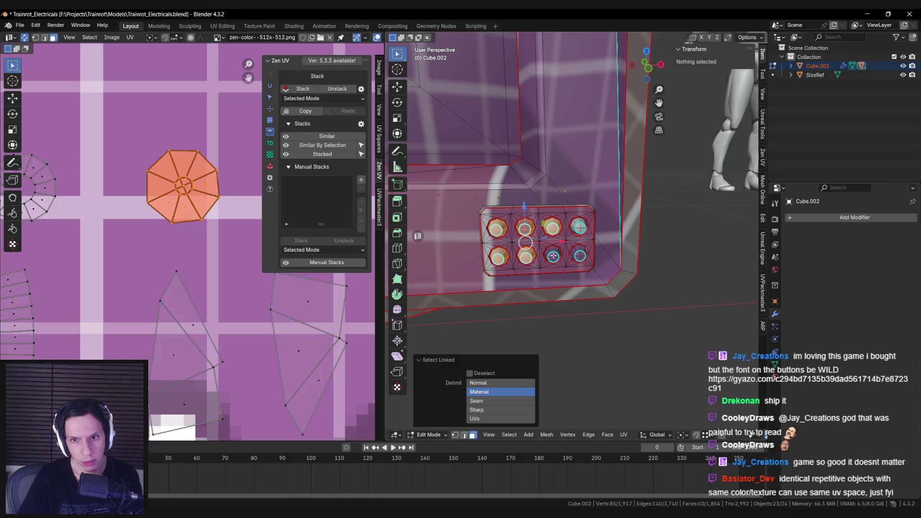
Add the last circle button face, inspect its UV islands over the texture, and return to Object Mode.
key("l")
scroll(223, 275, "down", 10)
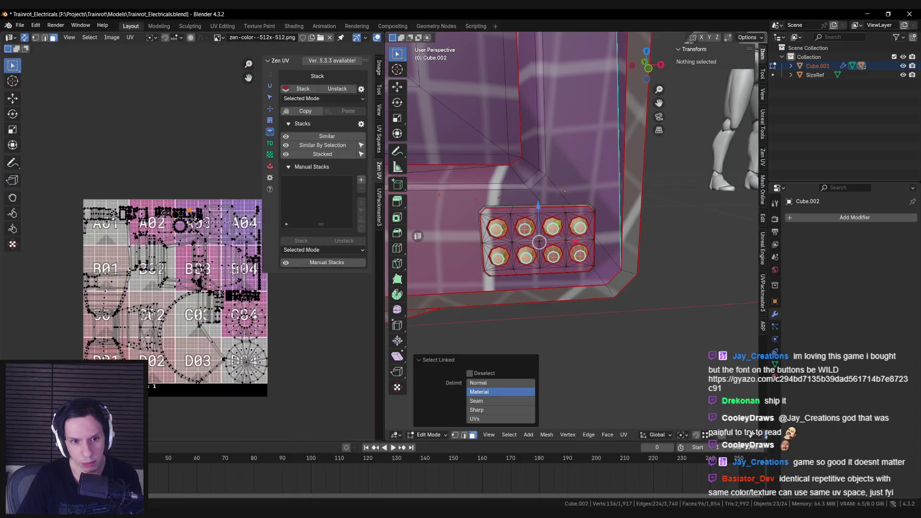
key("n")
scroll(223, 275, "up", 2)
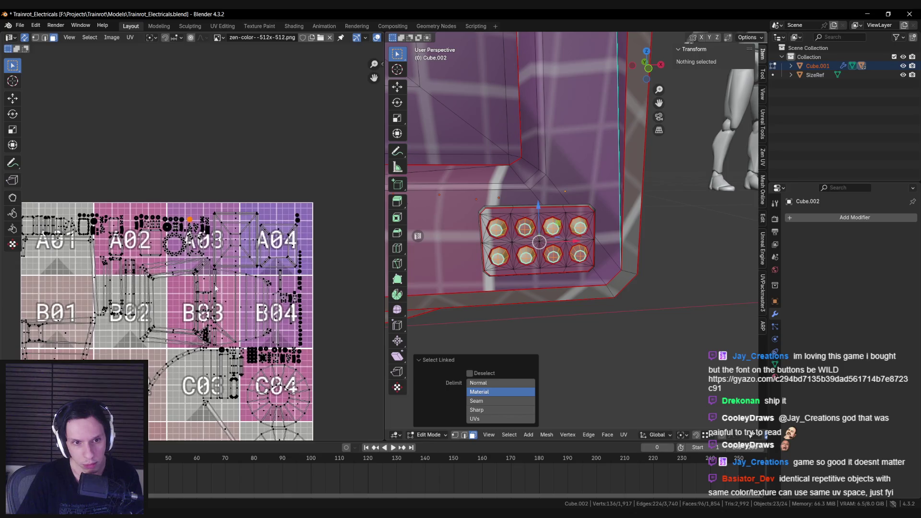
middle_click_drag(228, 271, 235, 224)
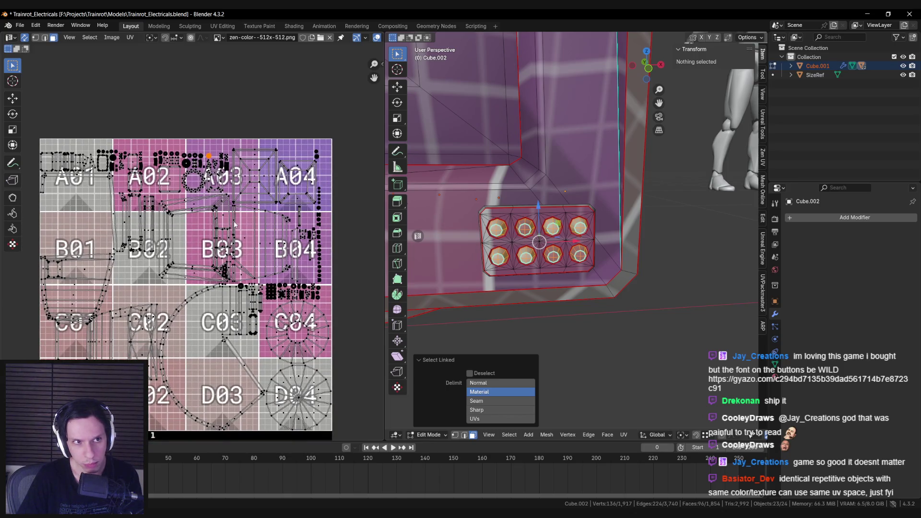
scroll(240, 225, "down", 8)
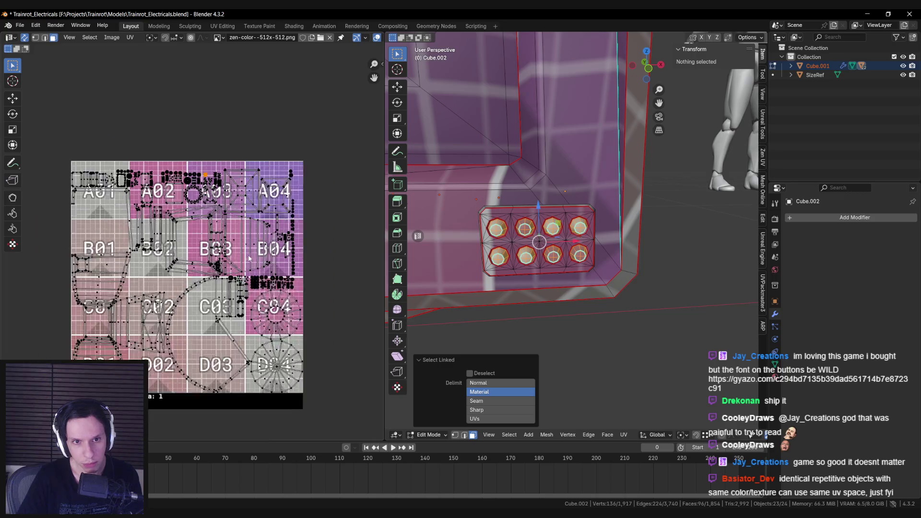
scroll(246, 255, "up", 10)
scroll(171, 246, "up", 10)
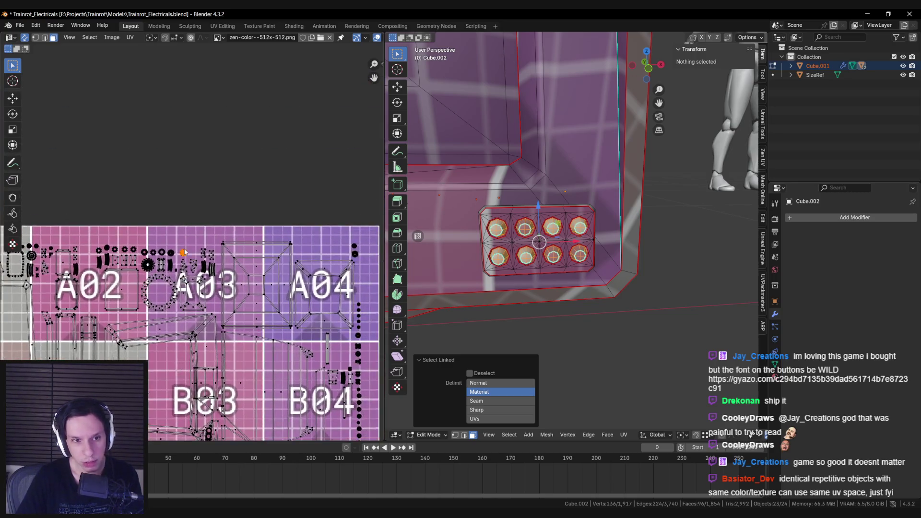
key("Tab")
scroll(562, 255, "up", 3)
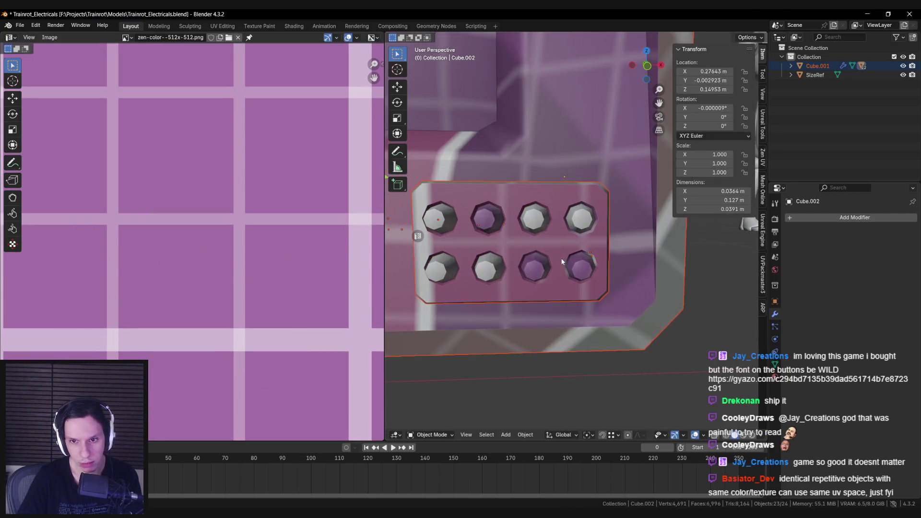
Select all of Cube.005's geometry and tilt it -7.33° around the X axis.
mouse_move(560, 267)
middle_mouse_down()
mouse_move(455, 236)
mouse_move(557, 239)
mouse_move(485, 269)
mouse_move(455, 318)
mouse_move(465, 330)
mouse_move(571, 310)
mouse_move(678, 263)
mouse_move(570, 250)
middle_mouse_up()
left_click(581, 251)
key("Tab")
key("a")
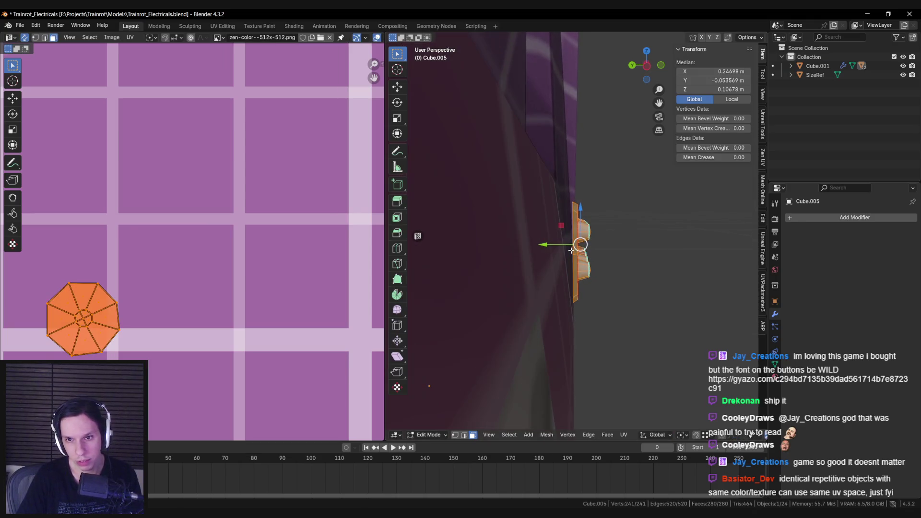
key("r")
key("x")
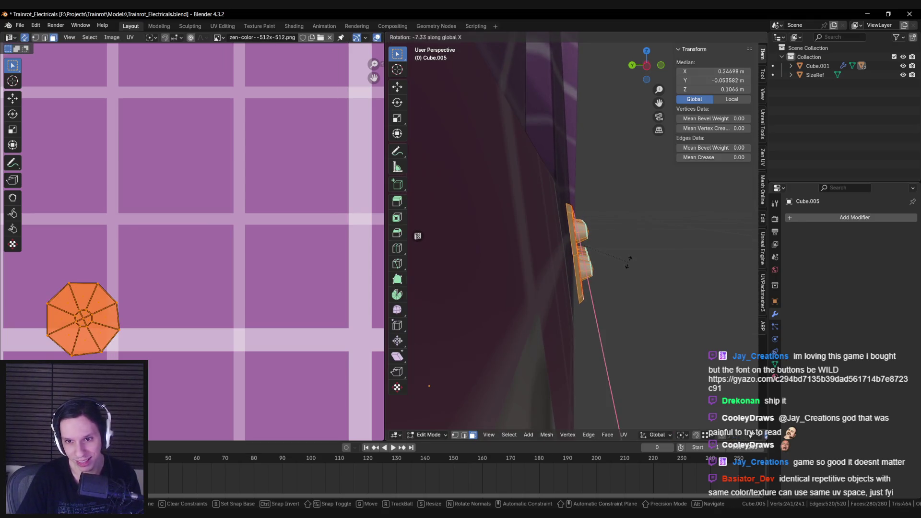
left_click(628, 261)
Move the button panel along Y so it sits flush against the monitor front.
key("g")
key("y")
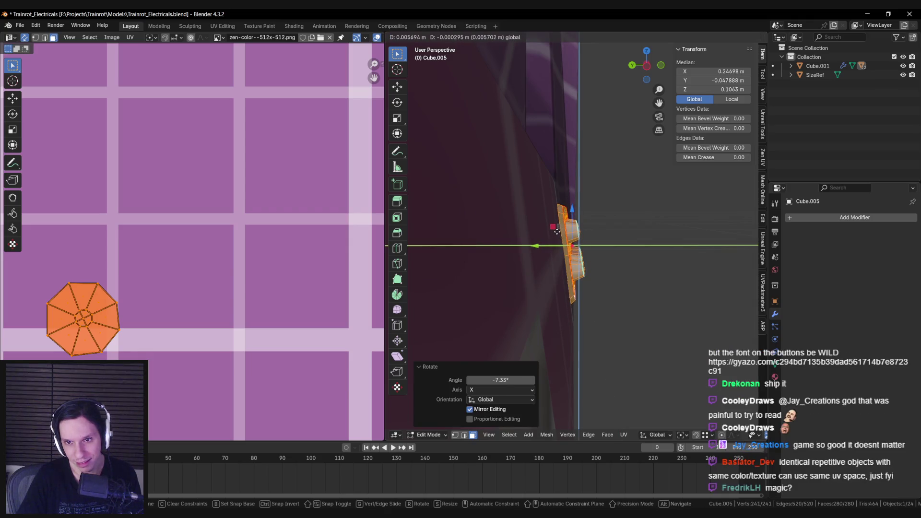
left_click(557, 231)
mouse_move(623, 283)
middle_mouse_down()
mouse_move(548, 282)
mouse_move(597, 244)
mouse_move(571, 253)
mouse_move(683, 248)
mouse_move(610, 289)
middle_mouse_up()
key("r")
key("x")
key("Escape")
Return the button panel to Object Mode and view the monitor from above.
key("Tab")
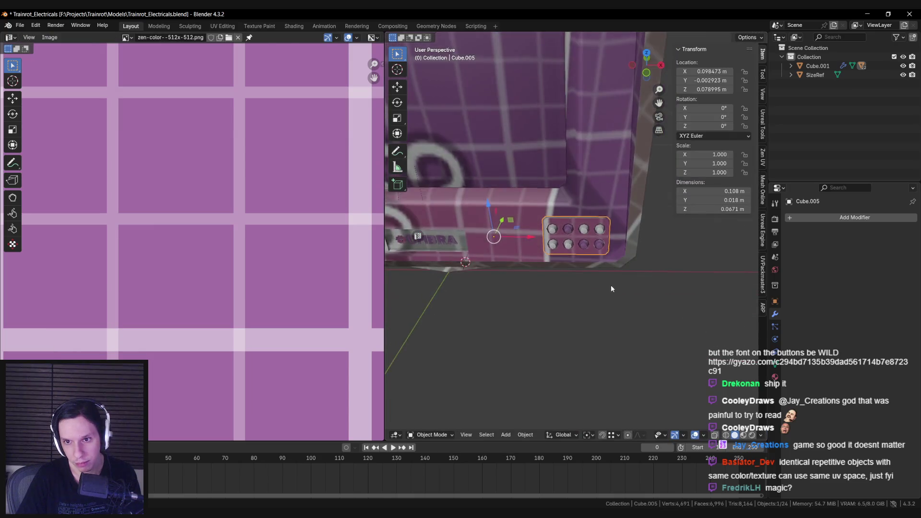
key("Tab")
scroll(611, 288, "up", 2)
key("Tab")
scroll(609, 240, "down", 3)
mouse_move(609, 240)
middle_mouse_down()
mouse_move(614, 209)
mouse_move(605, 217)
mouse_move(690, 275)
mouse_move(536, 278)
middle_mouse_up()
scroll(536, 278, "down", 4)
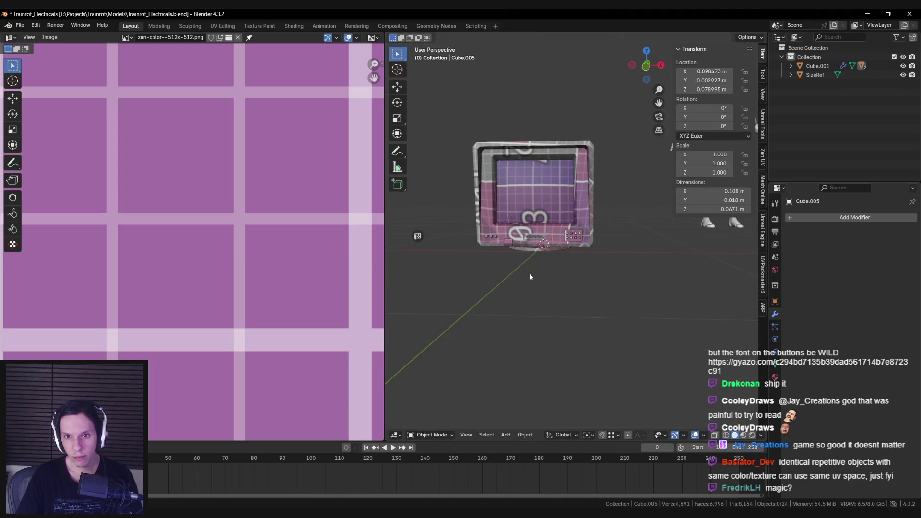
Save the Blender file with Ctrl+S.
key("Tab")
key("ctrl+s")
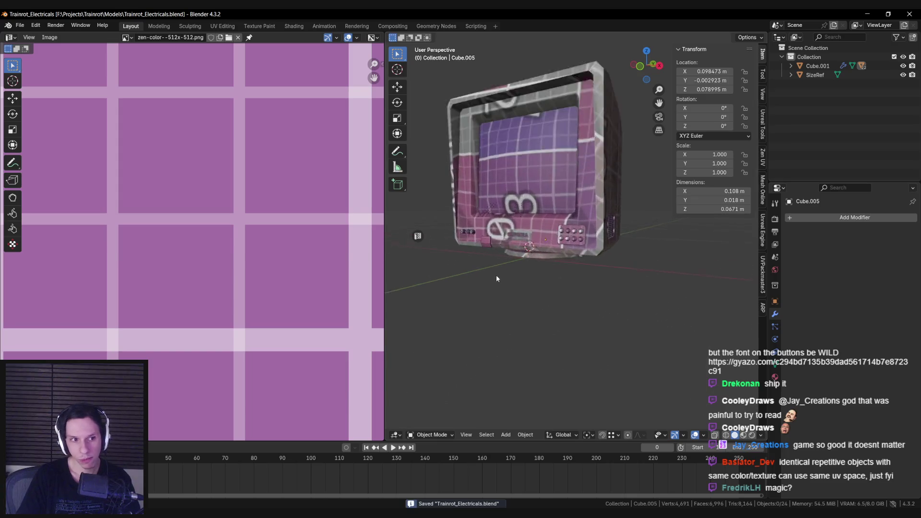
scroll(496, 274, "up", 6)
scroll(524, 260, "down", 2)
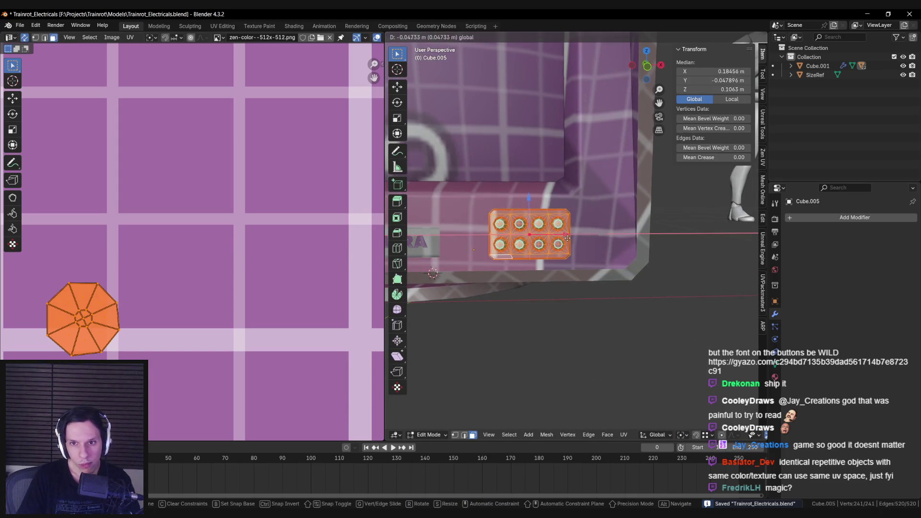
key("Tab")
Orbit around the monitor and switch the viewport to see-through wireframe.
scroll(525, 261, "down", 3)
scroll(593, 260, "down", 3)
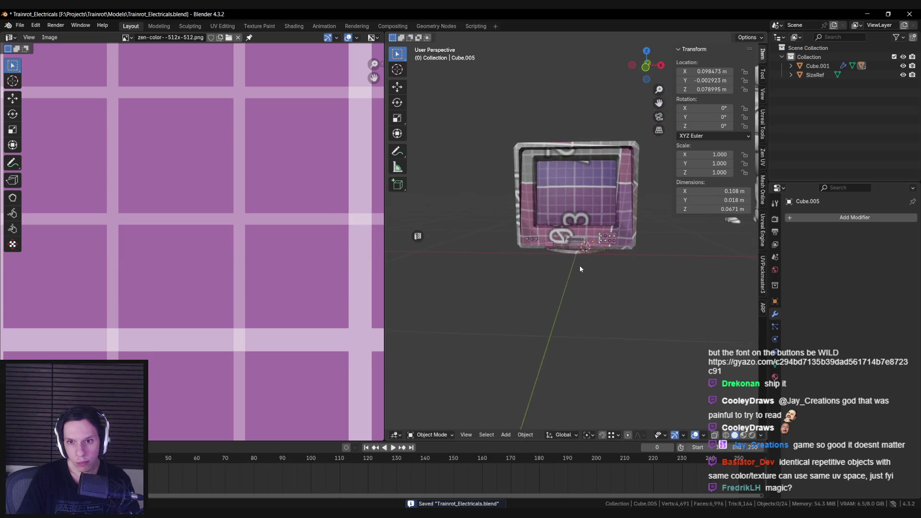
key("Tab")
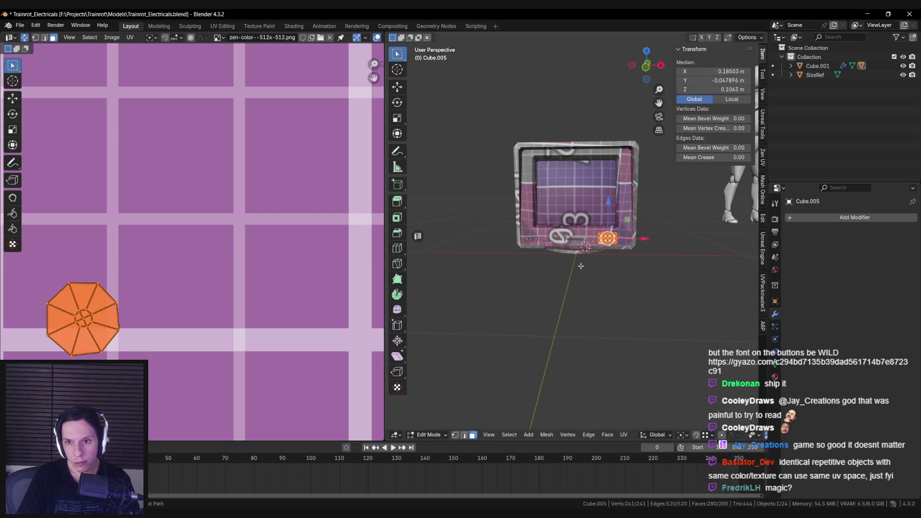
mouse_move(593, 268)
middle_mouse_down()
mouse_move(638, 250)
mouse_move(631, 179)
mouse_move(643, 230)
mouse_move(575, 264)
middle_mouse_up()
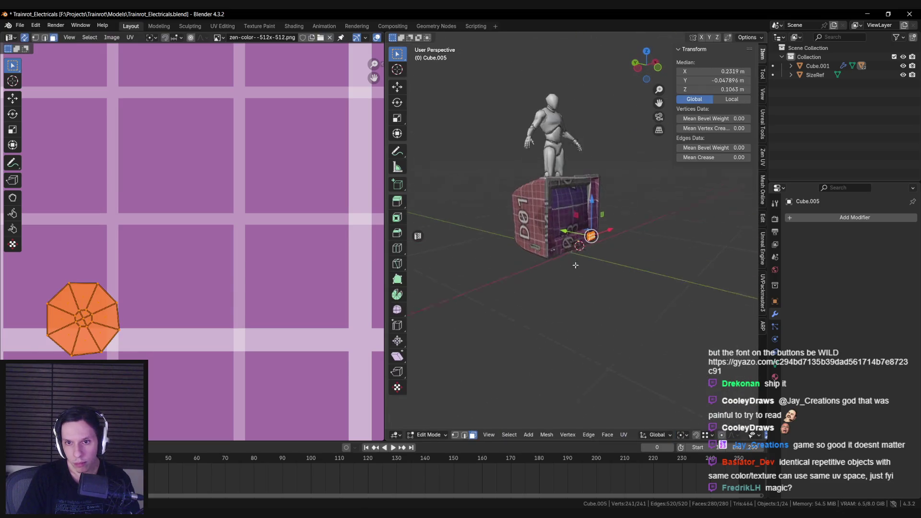
key("Tab")
key("shift+z")
Select the entire Cube.001 monitor mesh in Edit Mode and frame it front-on.
key("a")
key("Tab")
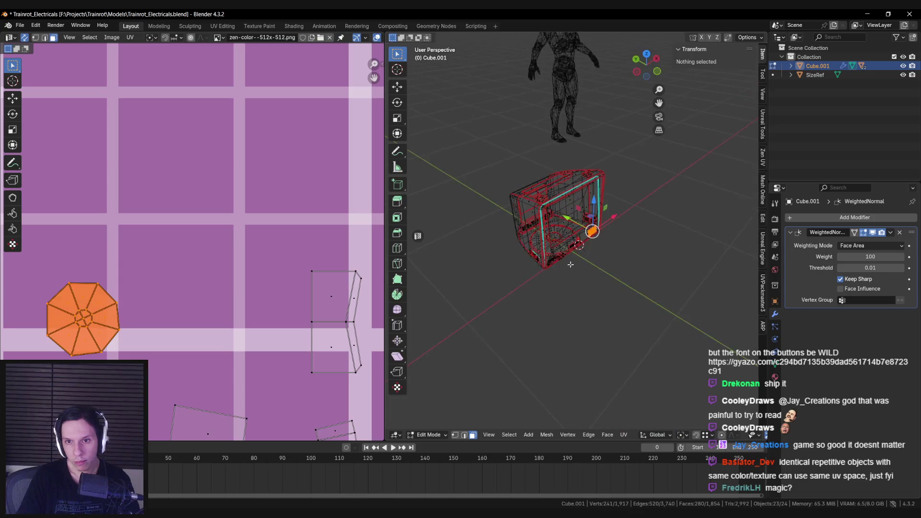
key("a")
key("KP_Decimal")
scroll(191, 295, "down", 5)
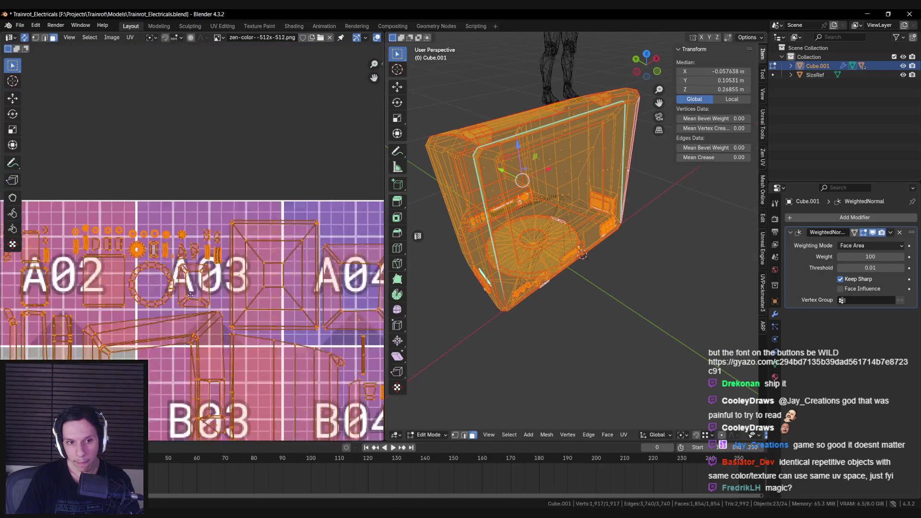
scroll(190, 295, "down", 3)
middle_click_drag(503, 216, 517, 259)
scroll(519, 262, "up", 6)
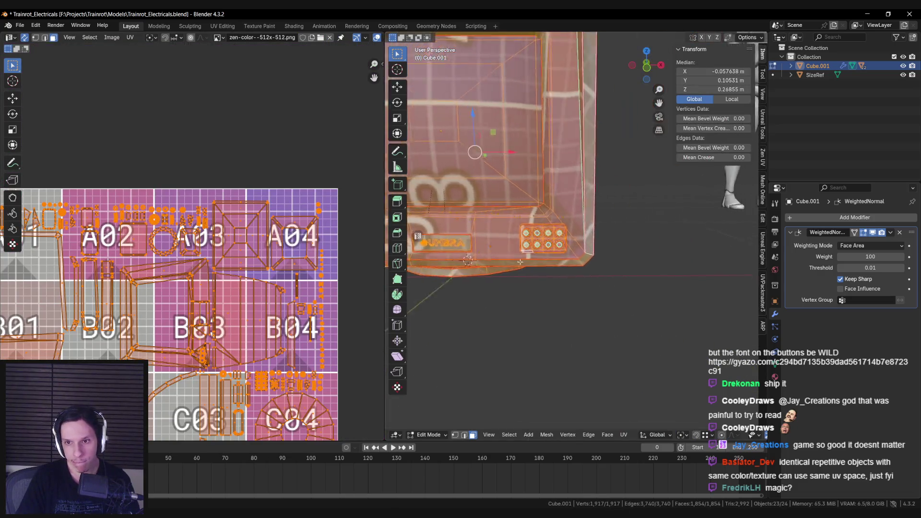
scroll(520, 261, "up", 8)
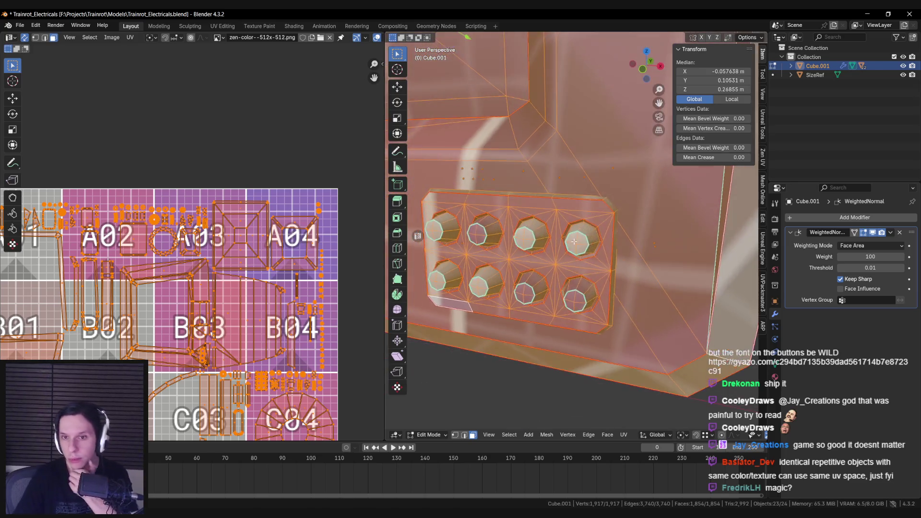
scroll(574, 241, "down", 4)
Review the UV islands across texture tiles A01 to D04, then disable UV Sync Selection.
middle_click_drag(243, 260, 229, 227)
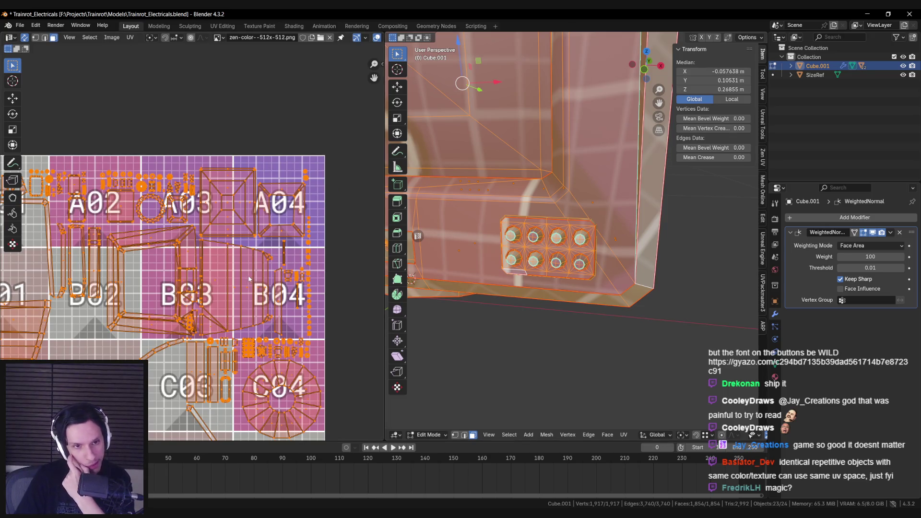
middle_click_drag(141, 306, 217, 140)
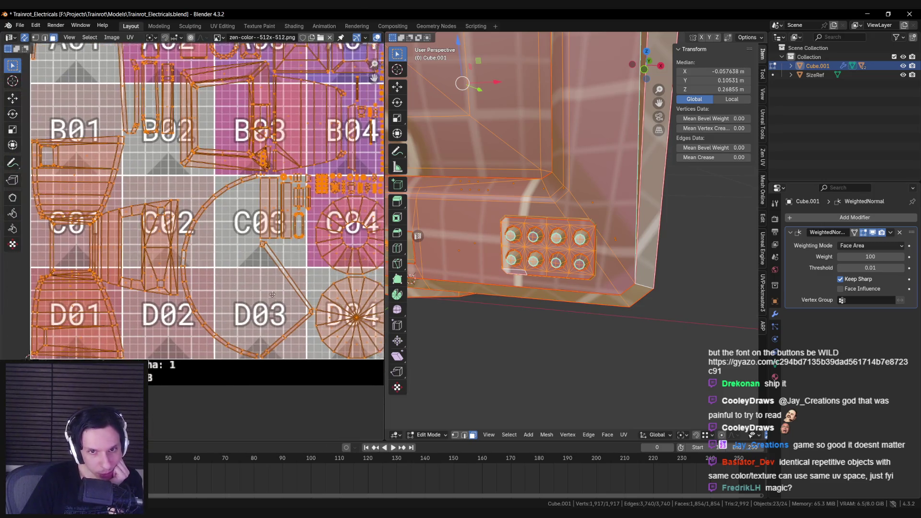
mouse_move(155, 230)
middle_mouse_down()
mouse_move(155, 262)
mouse_move(209, 315)
mouse_move(217, 267)
middle_mouse_up()
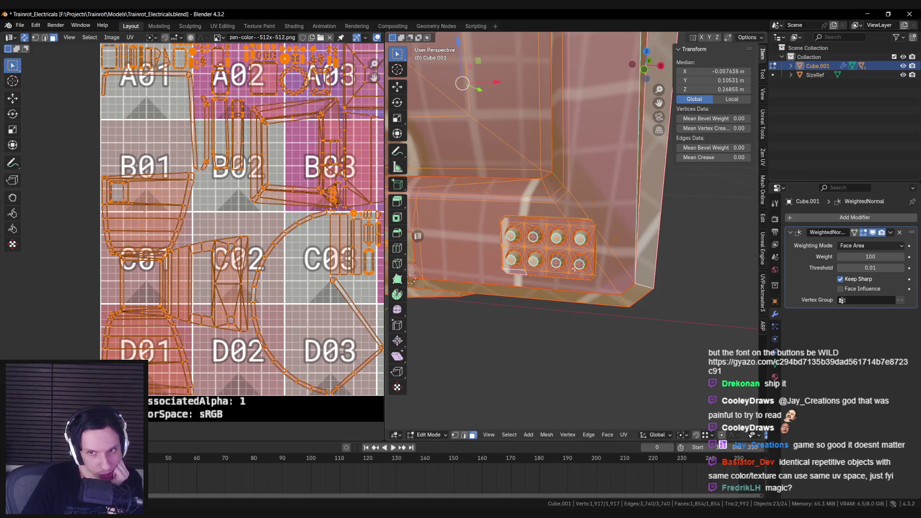
middle_click_drag(306, 300, 289, 330)
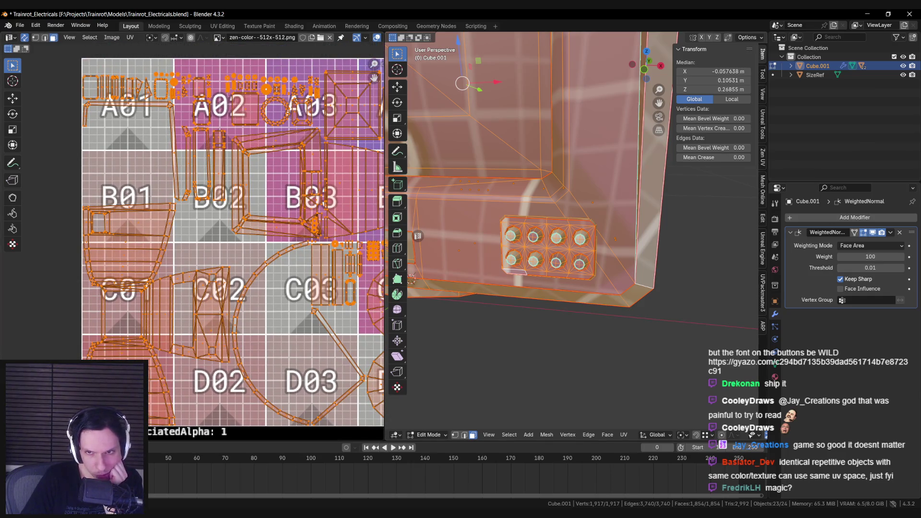
scroll(173, 315, "up", 4)
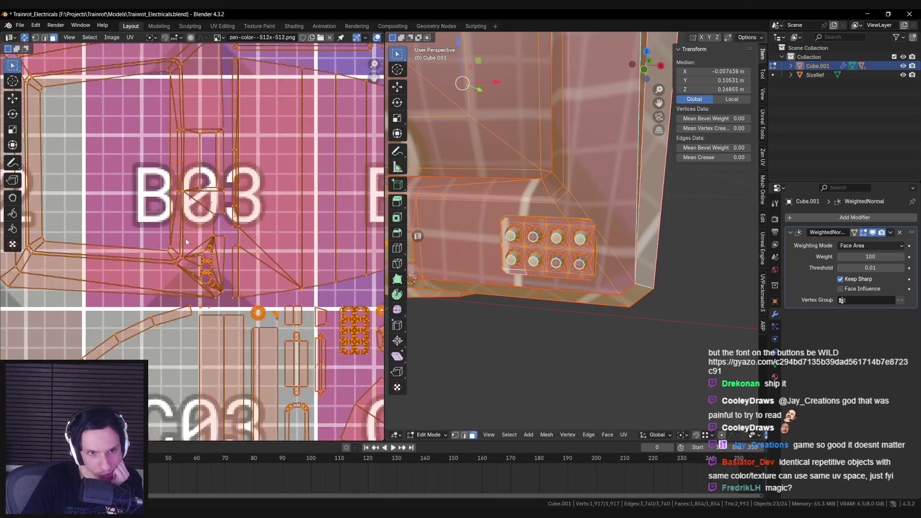
scroll(180, 227, "down", 3)
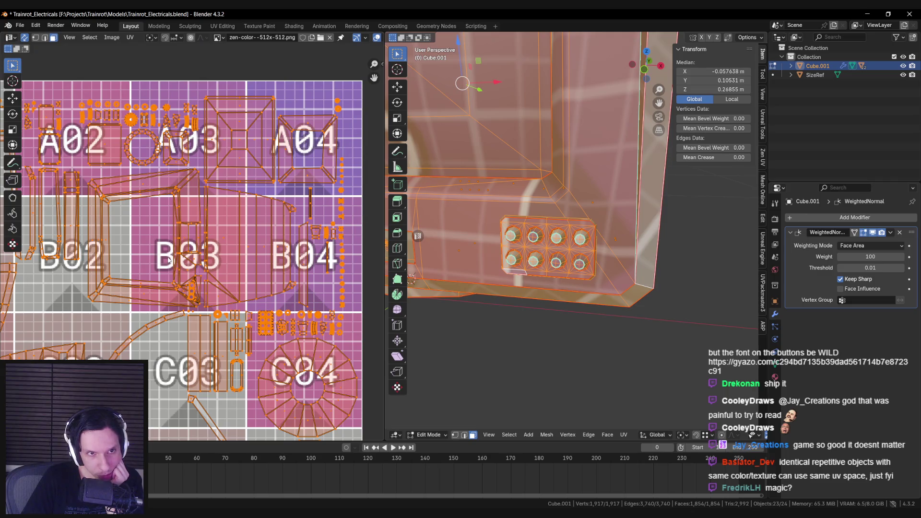
scroll(168, 259, "down", 1)
middle_click_drag(168, 260, 150, 278)
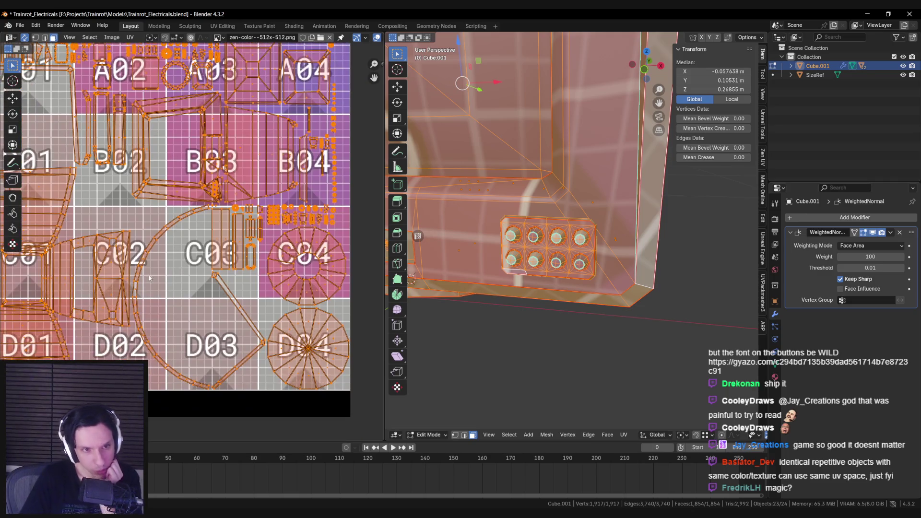
left_click(24, 37)
key("Home")
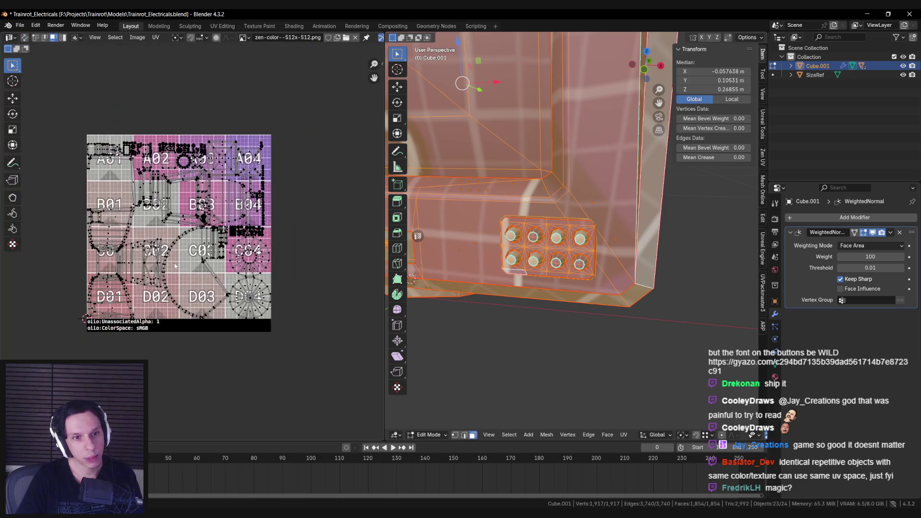
Hide the background texture image and select all of the monitor's UV islands.
left_click(355, 38)
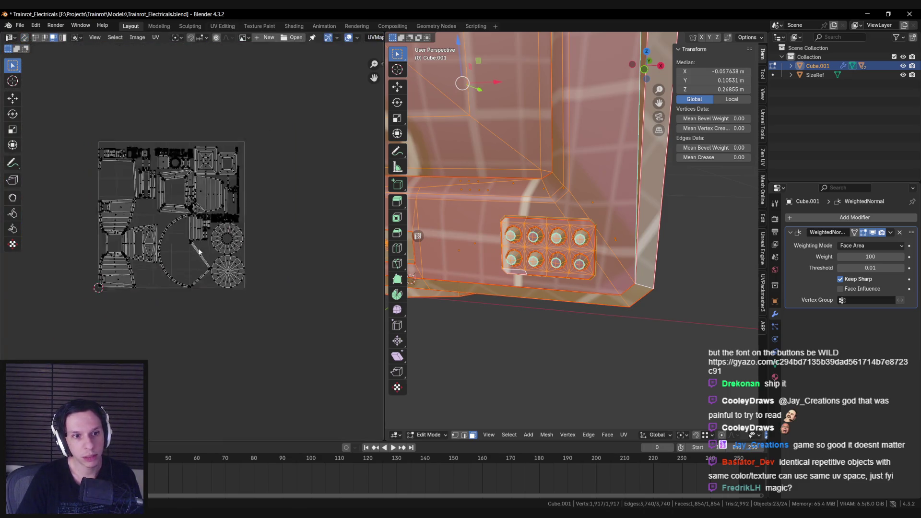
scroll(144, 216, "up", 3)
key("a")
Straighten a bent UV edge chain with Shift+W, then undo a second straightening attempt.
left_click(128, 235)
key("shift+w")
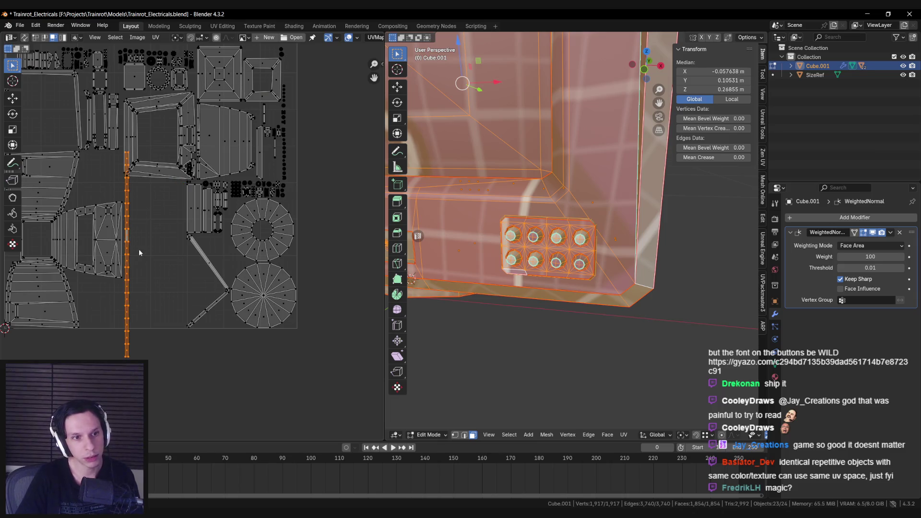
left_click(174, 261)
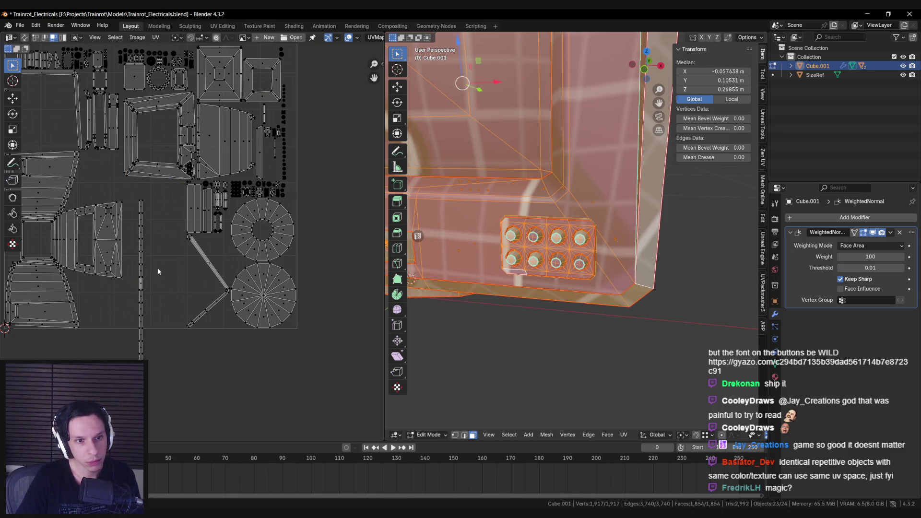
scroll(191, 279, "up", 1)
key("shift+w")
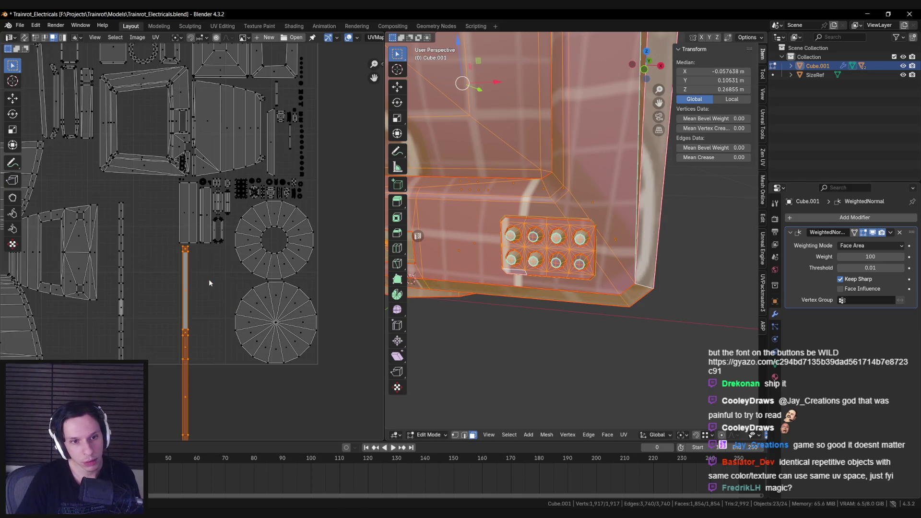
key("ctrl+z")
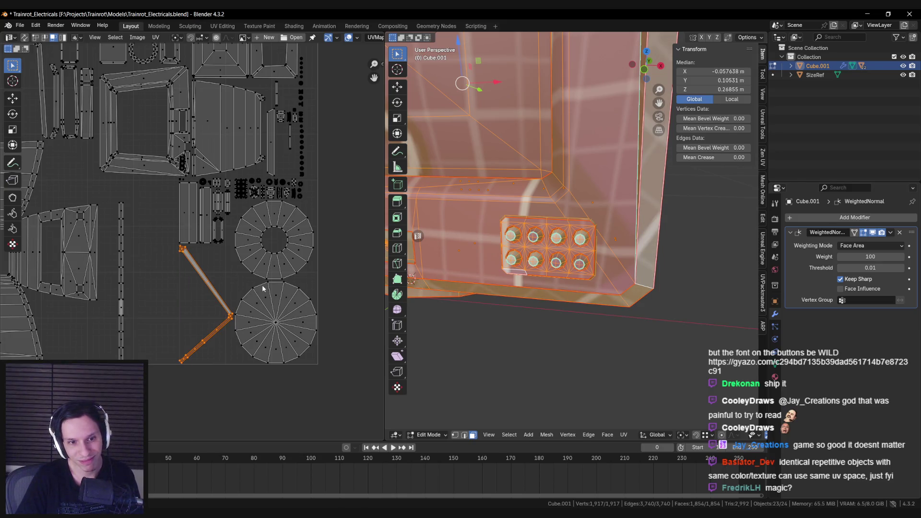
Inspect the gear islands and the monitor's sides, then select the curved strip UV island.
scroll(250, 288, "down", 3)
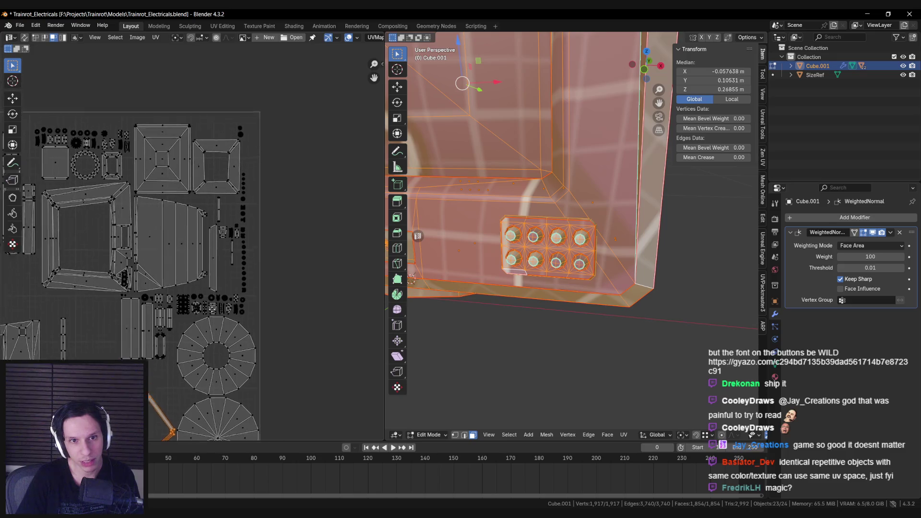
scroll(226, 289, "up", 5)
scroll(238, 273, "down", 3)
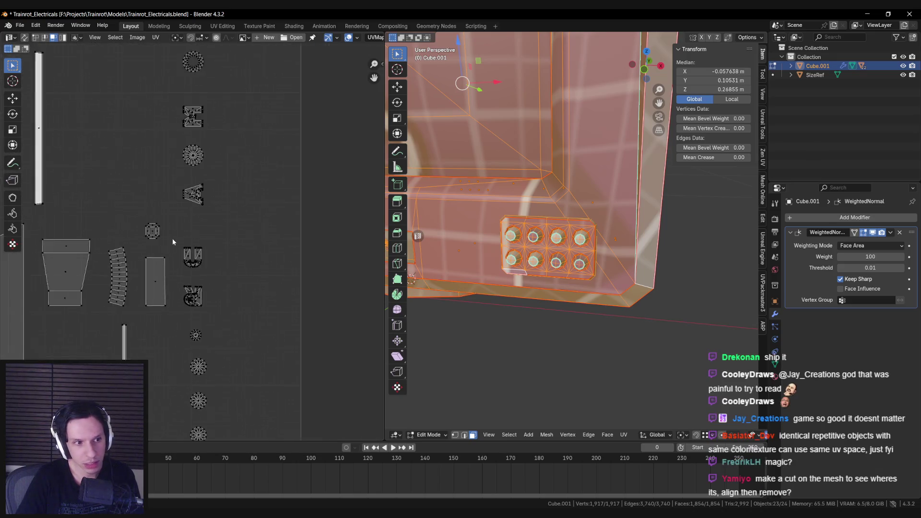
middle_click_drag(162, 243, 182, 277)
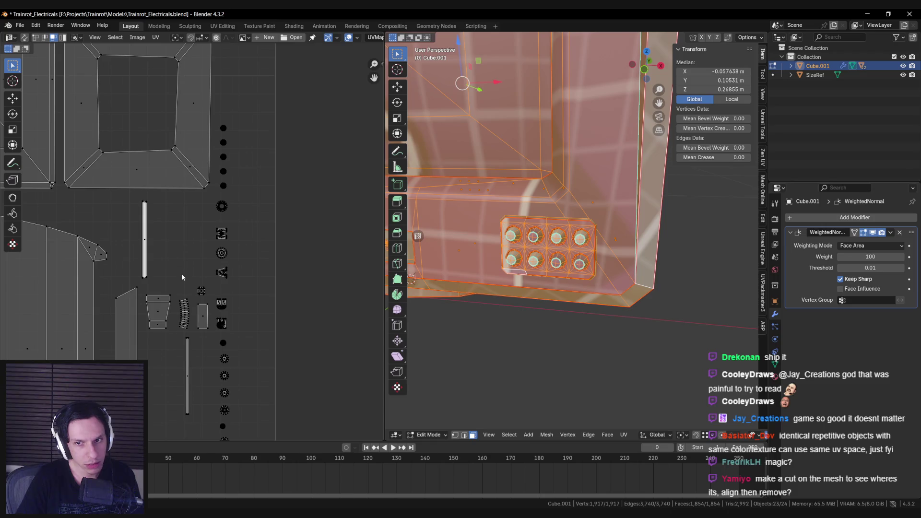
scroll(181, 272, "down", 2)
scroll(240, 291, "down", 2)
scroll(240, 291, "up", 5)
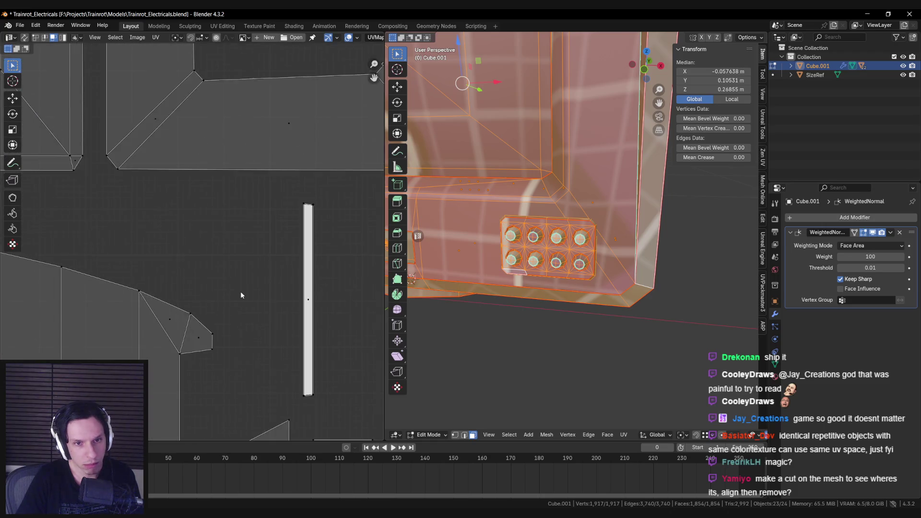
scroll(240, 292, "down", 4)
scroll(238, 292, "down", 2)
scroll(19, 291, "up", 2)
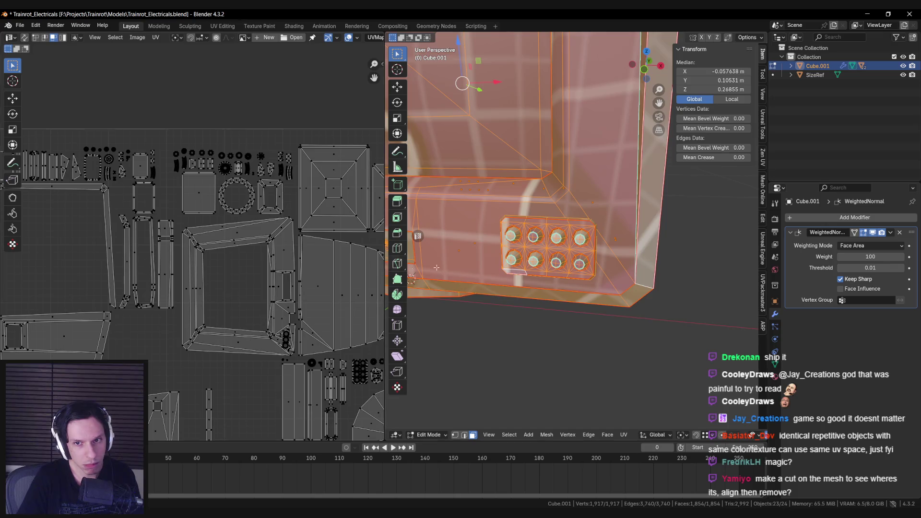
scroll(437, 267, "down", 5)
mouse_move(503, 268)
middle_mouse_down()
mouse_move(660, 270)
mouse_move(604, 254)
mouse_move(516, 256)
middle_mouse_up()
scroll(595, 249, "up", 2)
scroll(591, 248, "up", 4)
scroll(590, 248, "down", 5)
scroll(516, 256, "down", 8)
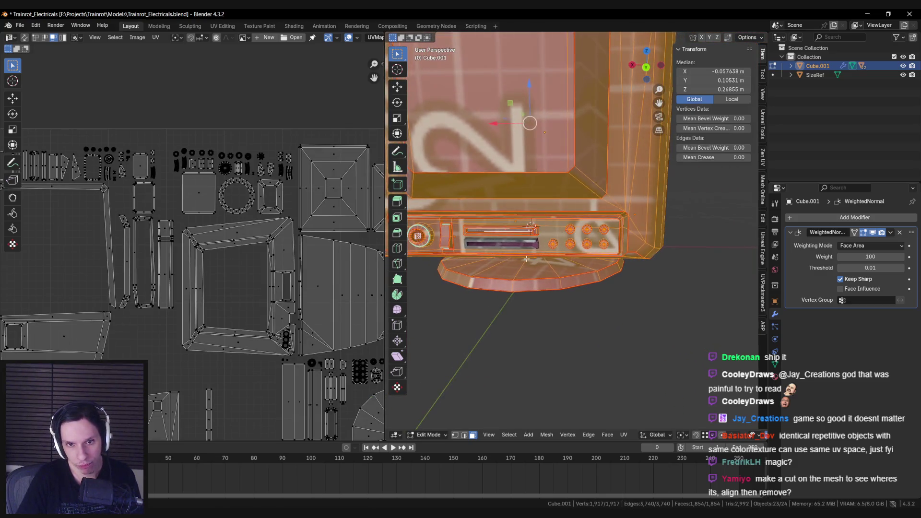
mouse_move(592, 265)
middle_mouse_down()
mouse_move(546, 304)
mouse_move(575, 287)
mouse_move(597, 302)
middle_mouse_up()
scroll(299, 286, "down", 1)
scroll(298, 284, "up", 3)
mouse_move(299, 285)
middle_mouse_down()
mouse_move(125, 274)
mouse_move(257, 264)
mouse_move(318, 298)
mouse_move(198, 267)
mouse_move(100, 281)
mouse_move(175, 220)
mouse_move(124, 238)
middle_mouse_up()
scroll(318, 297, "up", 5)
scroll(197, 267, "down", 4)
scroll(175, 220, "up", 2)
scroll(124, 238, "down", 2)
middle_click_drag(227, 247, 190, 242)
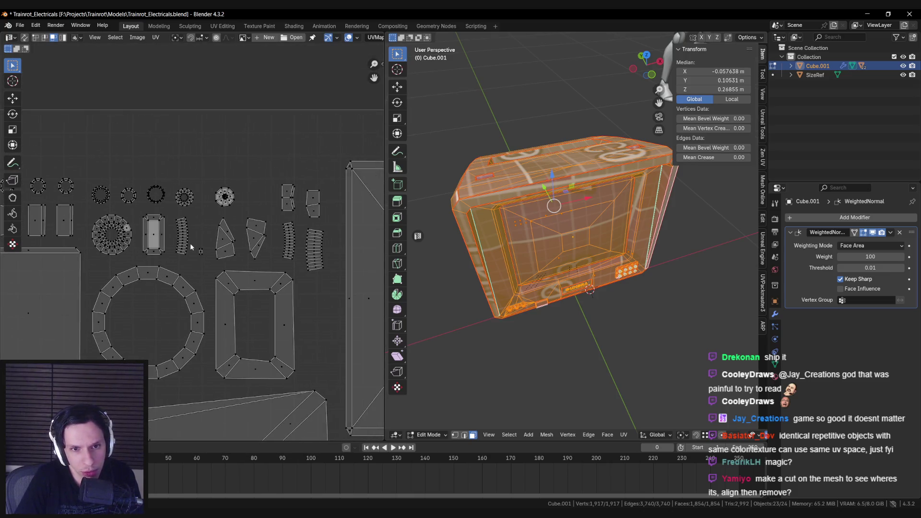
scroll(191, 240, "up", 1)
left_click(184, 233)
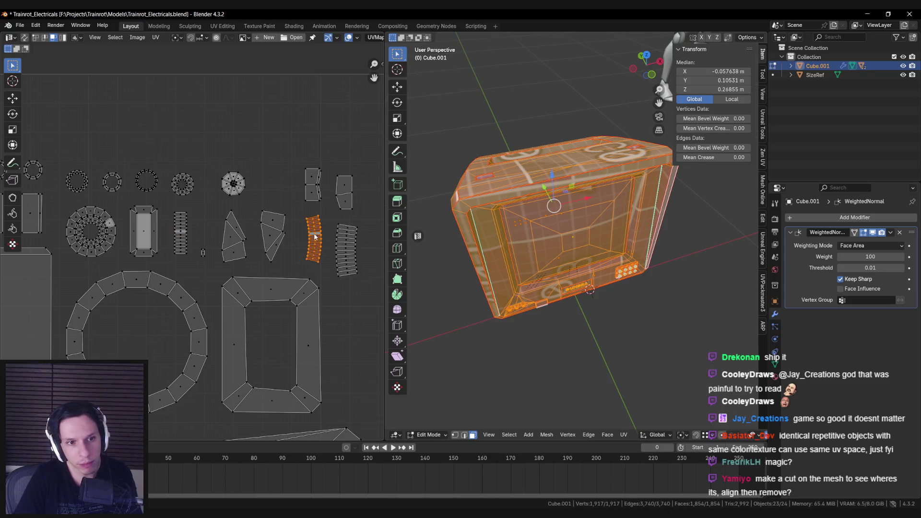
Pick out the ladder-shaped strip island, briefly trying the trapezoid island.
mouse_move(346, 252)
middle_mouse_down()
mouse_move(108, 211)
mouse_move(156, 203)
middle_mouse_up()
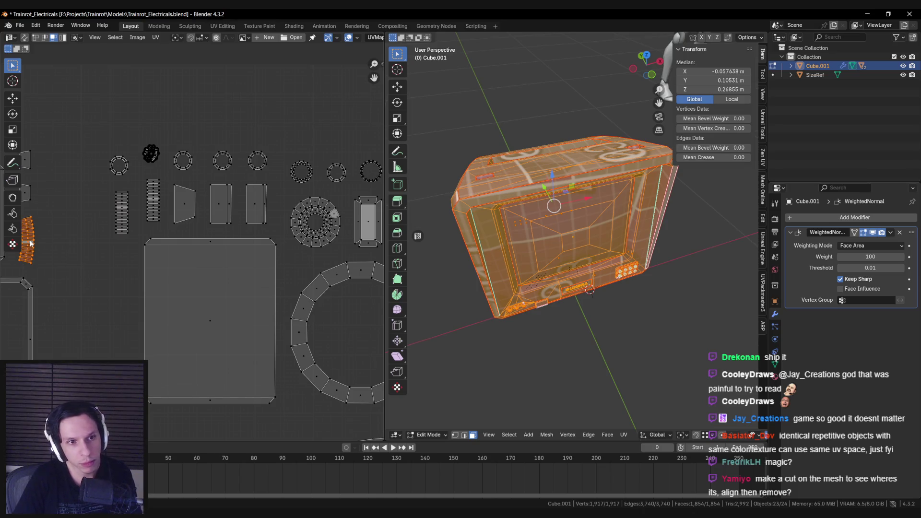
scroll(134, 255, "down", 2)
middle_click_drag(217, 290, 213, 274)
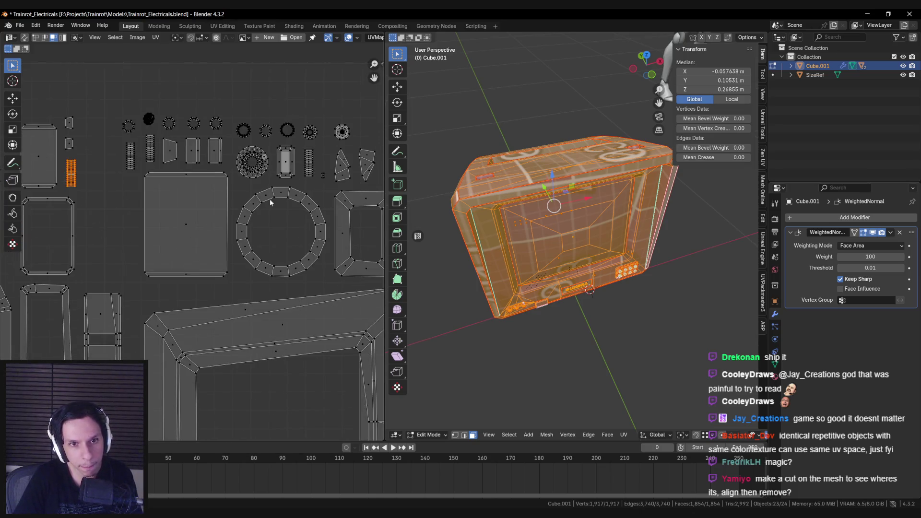
scroll(218, 274, "up", 4)
scroll(218, 274, "down", 3)
middle_click_drag(218, 236, 168, 231)
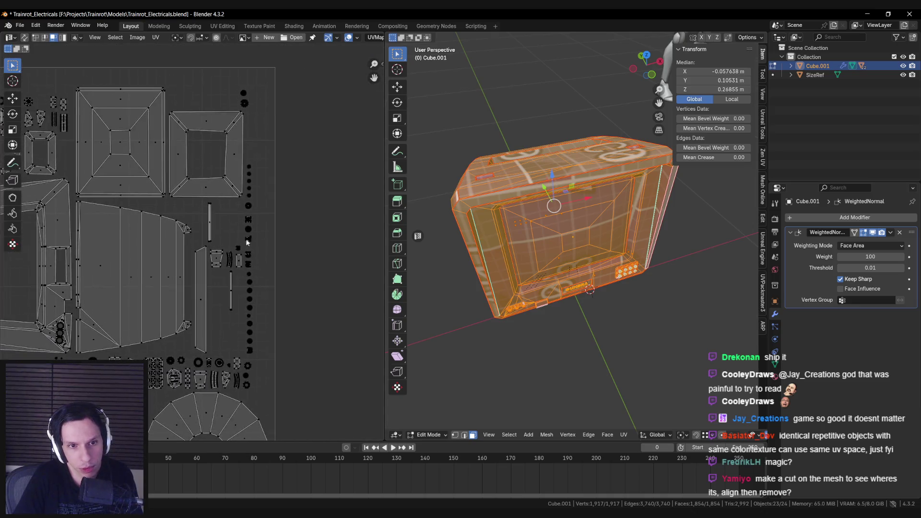
scroll(168, 232, "up", 3)
scroll(168, 231, "up", 3)
left_click(248, 198)
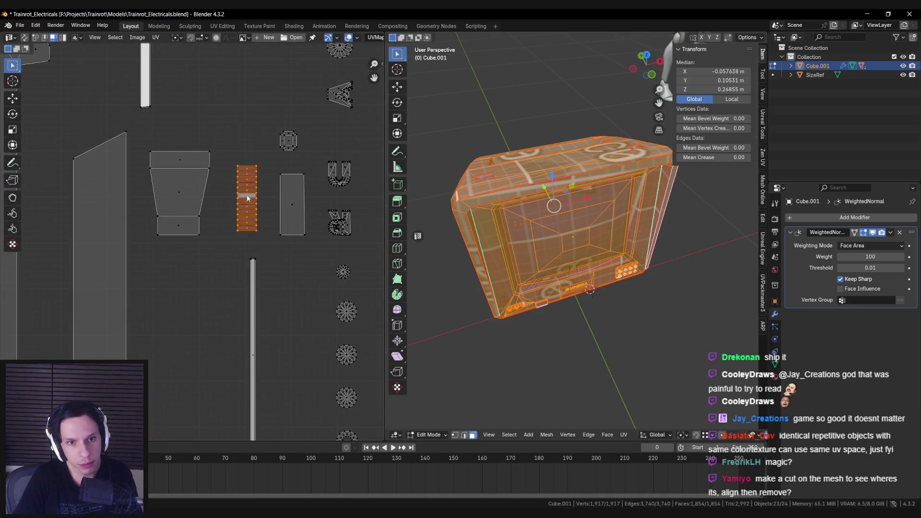
scroll(248, 198, "down", 3)
middle_click_drag(248, 198, 206, 294)
scroll(282, 318, "up", 2)
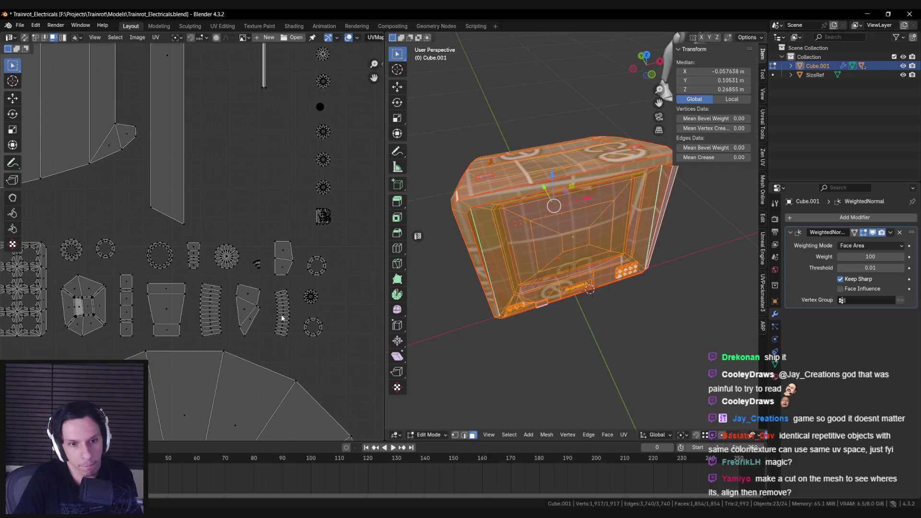
left_click(168, 312)
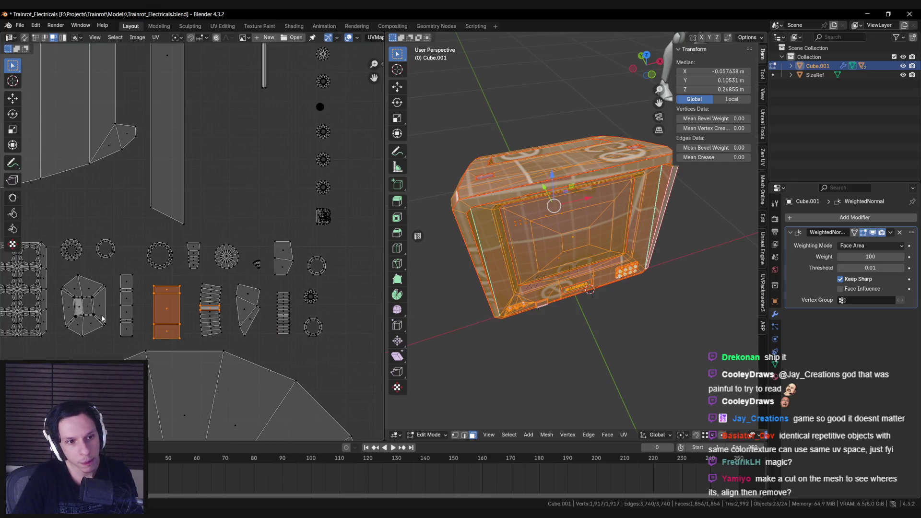
left_click(212, 311)
Bring the ring-shaped island into view and select another ladder-shaped island, zooming to inspect it.
scroll(177, 324, "down", 2)
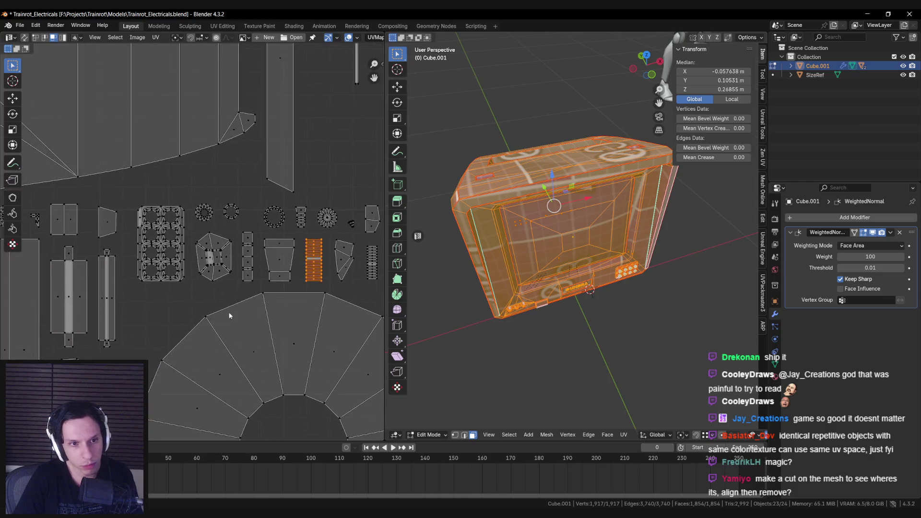
scroll(175, 317, "up", 3)
middle_click_drag(190, 323, 211, 316)
scroll(229, 260, "down", 2)
middle_click_drag(229, 260, 235, 364)
scroll(234, 364, "up", 3)
middle_click_drag(272, 297, 193, 229)
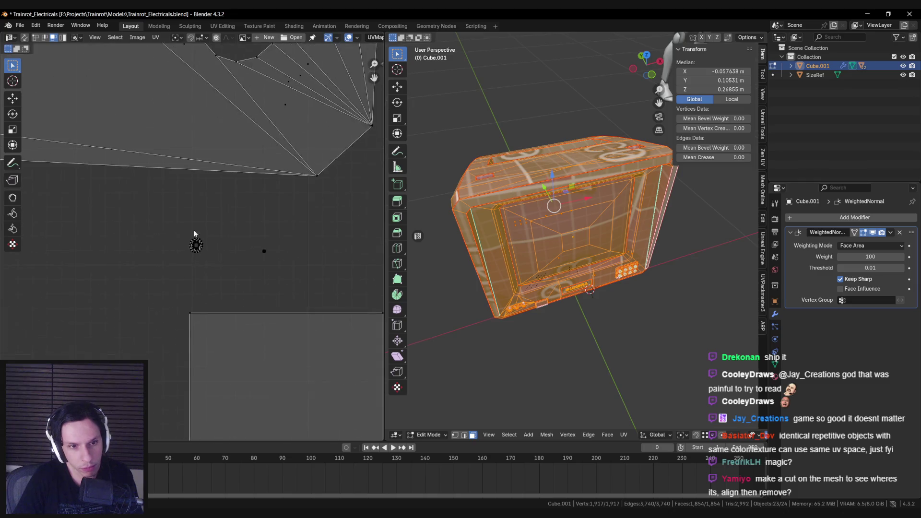
scroll(193, 229, "down", 3)
scroll(232, 253, "up", 2)
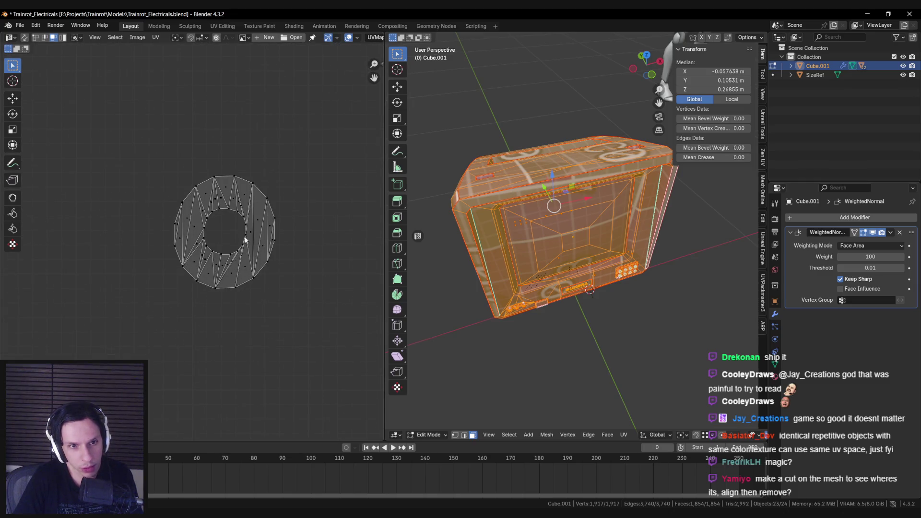
scroll(264, 213, "up", 2)
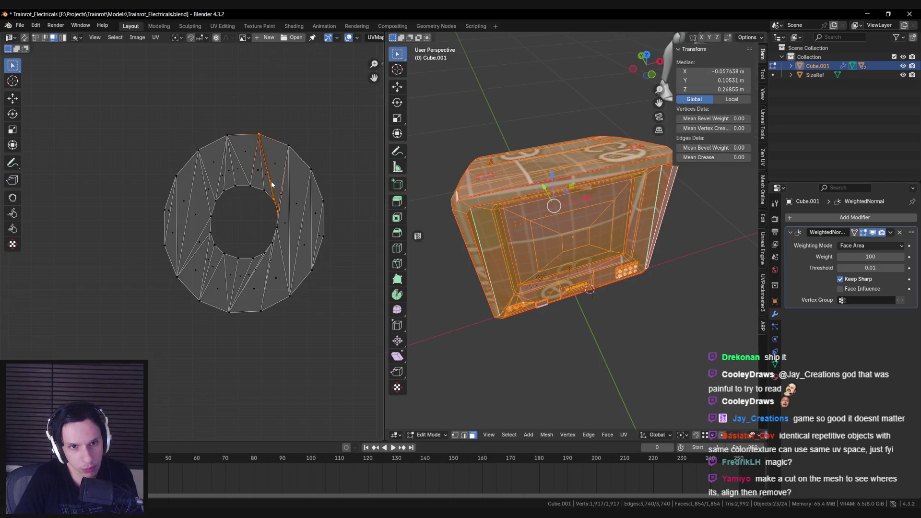
scroll(292, 225, "down", 5)
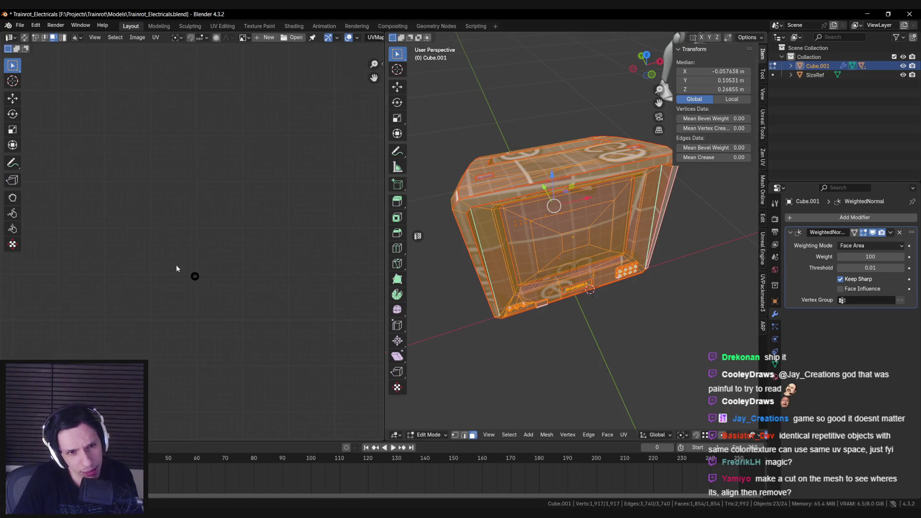
scroll(197, 292, "up", 8)
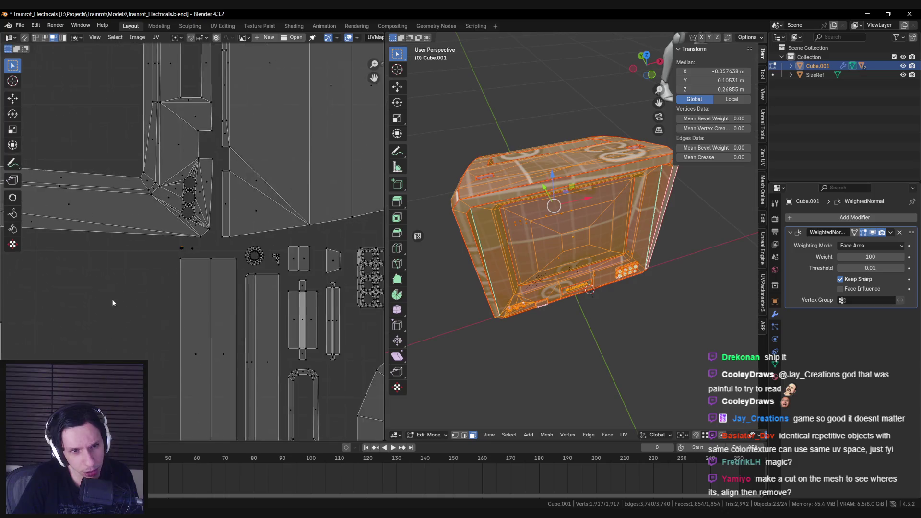
scroll(203, 275, "down", 3)
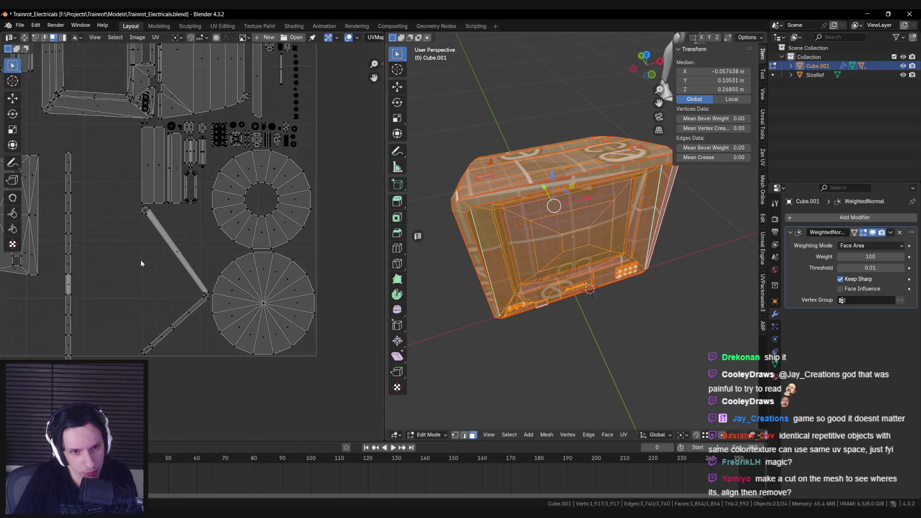
scroll(140, 260, "up", 3)
scroll(166, 266, "down", 3)
scroll(276, 247, "up", 4)
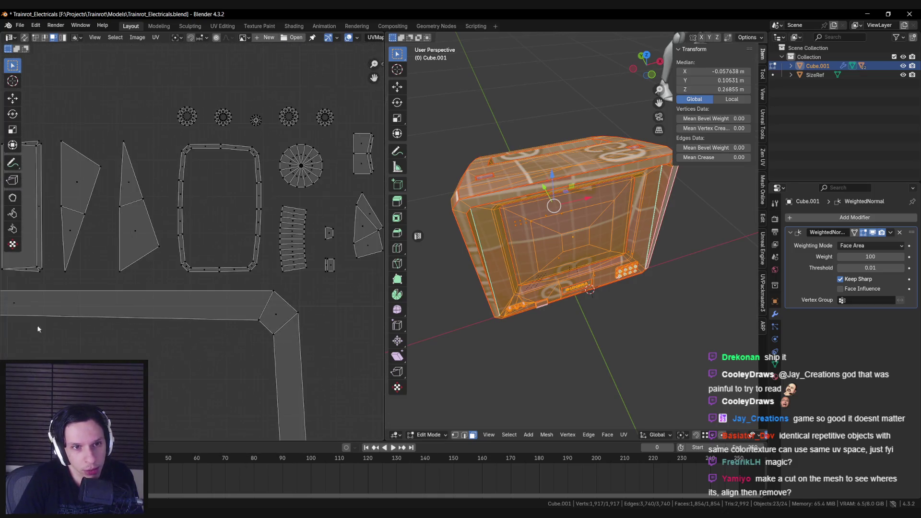
left_click(275, 248)
scroll(276, 244, "down", 2)
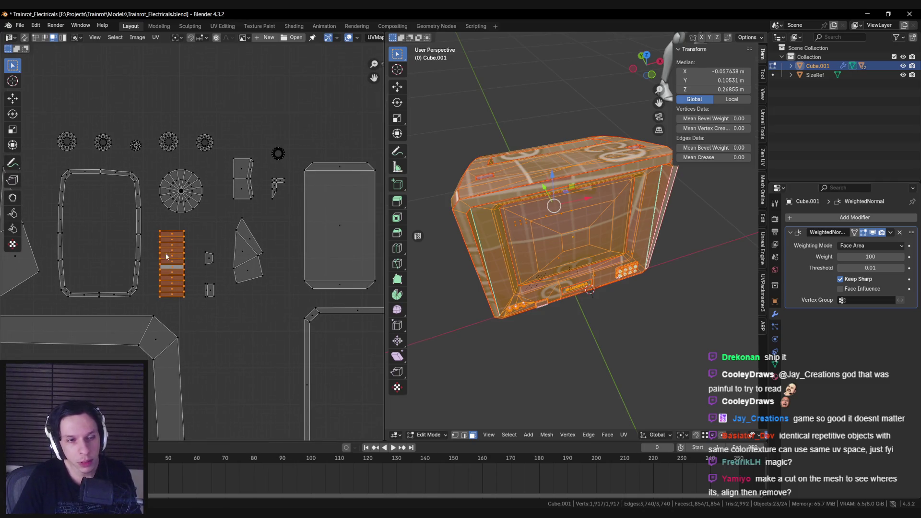
scroll(201, 242, "up", 4)
scroll(200, 242, "down", 3)
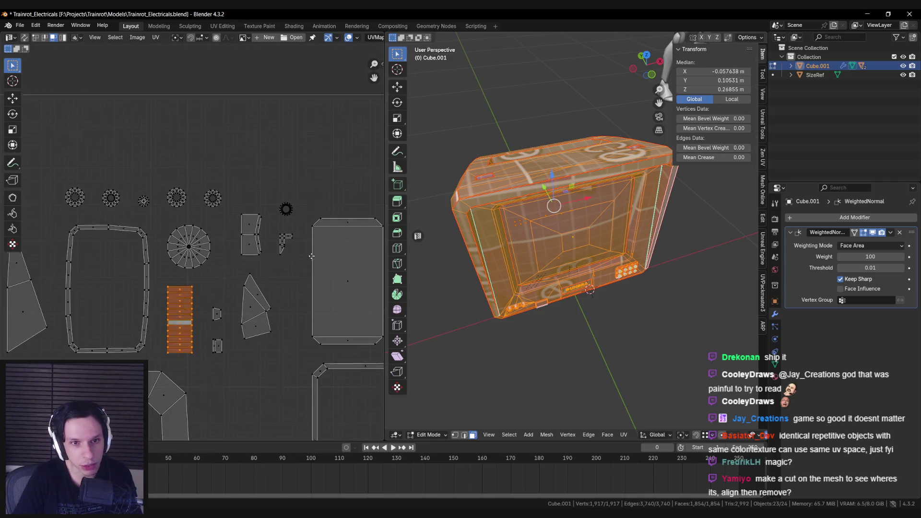
scroll(139, 235, "up", 3)
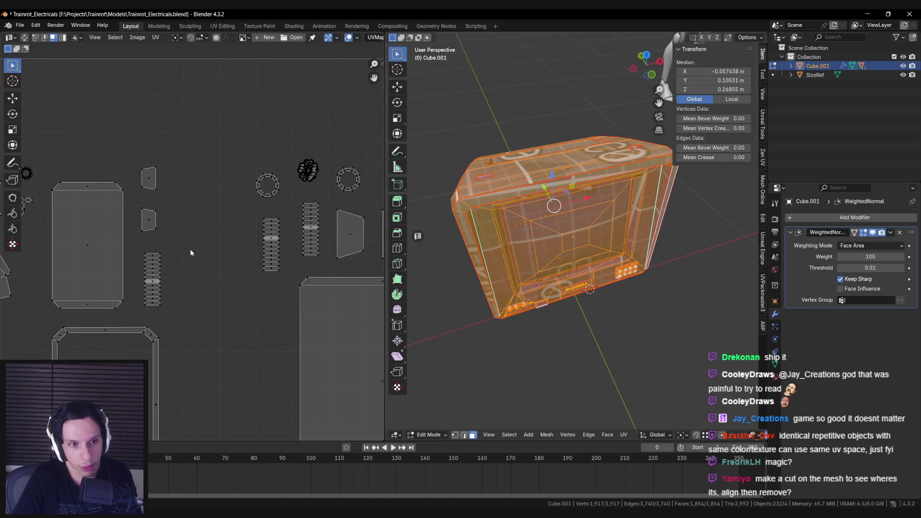
scroll(190, 249, "down", 3)
scroll(174, 211, "up", 2)
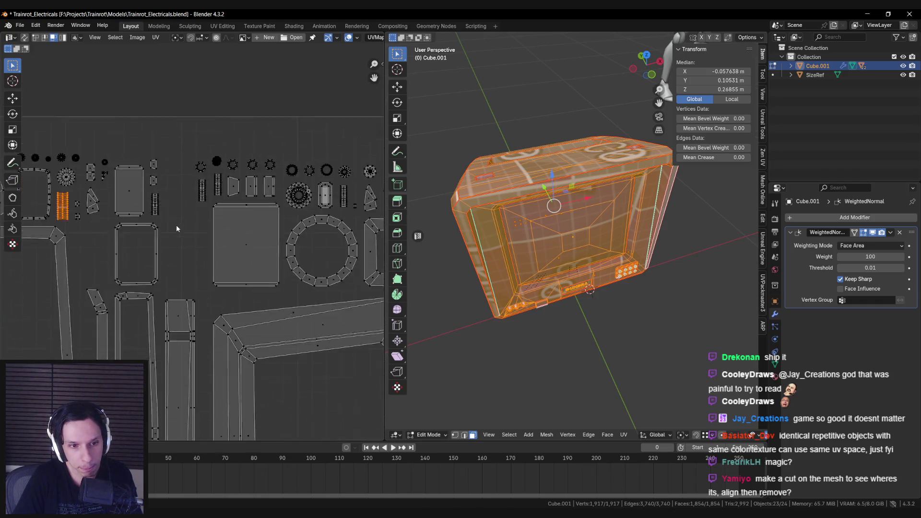
scroll(177, 225, "up", 3)
scroll(139, 139, "down", 2)
scroll(156, 218, "up", 2)
scroll(156, 217, "down", 2)
scroll(192, 254, "up", 2)
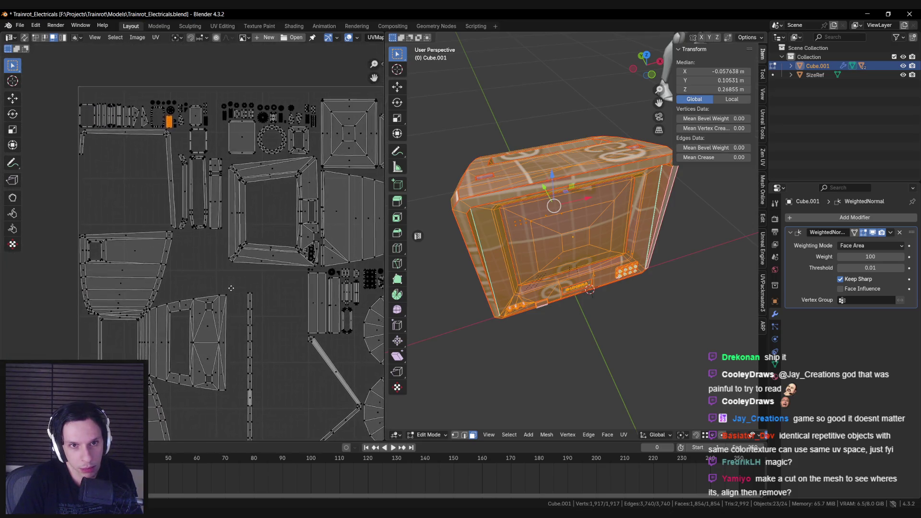
scroll(231, 288, "down", 2)
scroll(127, 279, "up", 2)
scroll(127, 280, "down", 2)
scroll(119, 277, "up", 2)
Select all UV islands and show the UVPackmaster3 tools in the sidebar.
key("a")
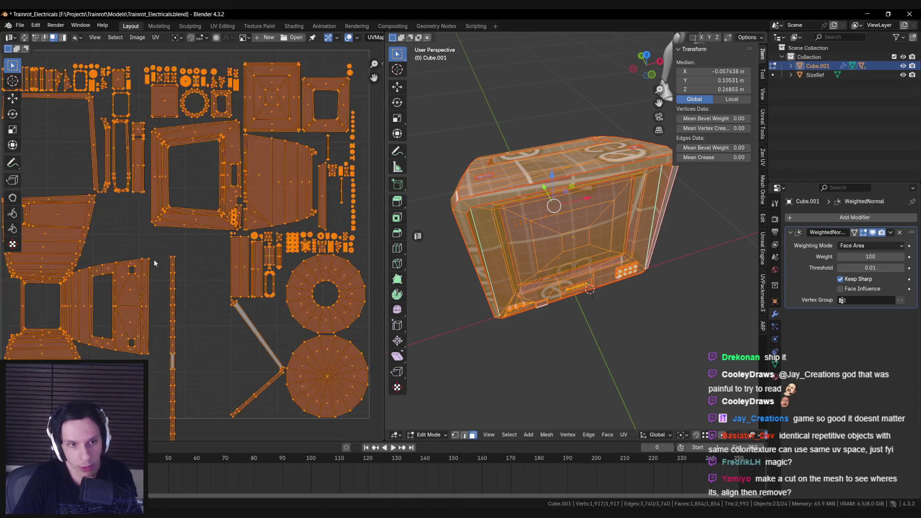
key("n")
scroll(250, 344, "down", 2)
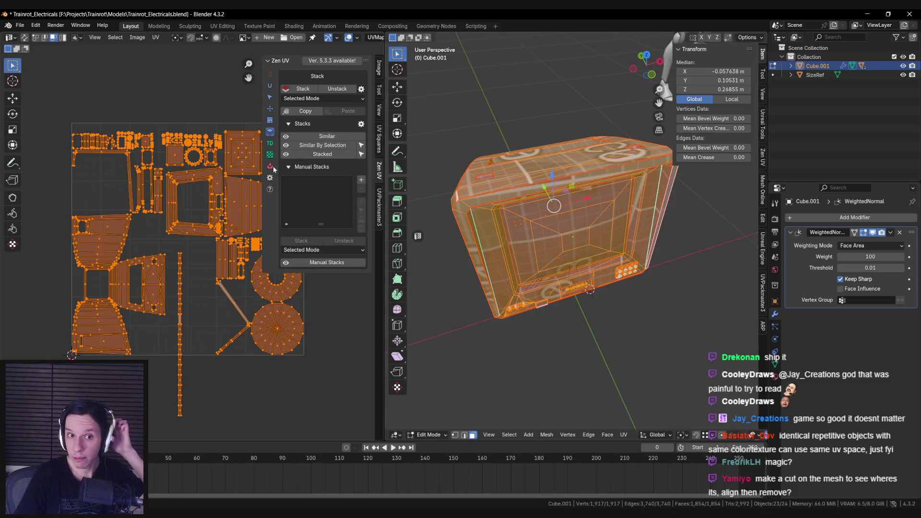
left_click(379, 208)
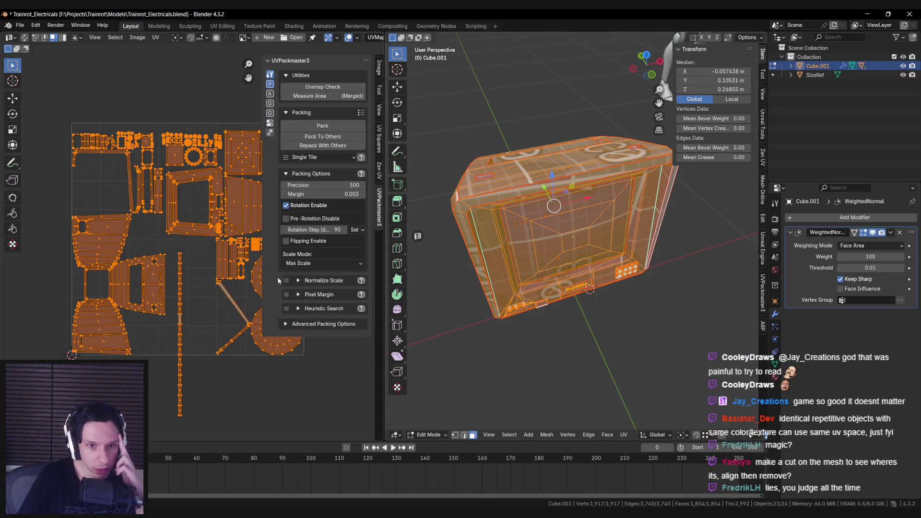
Expand Pixel Margin and Advanced Packing Options, enable Lock Overlapping, and start packing.
left_click(298, 295)
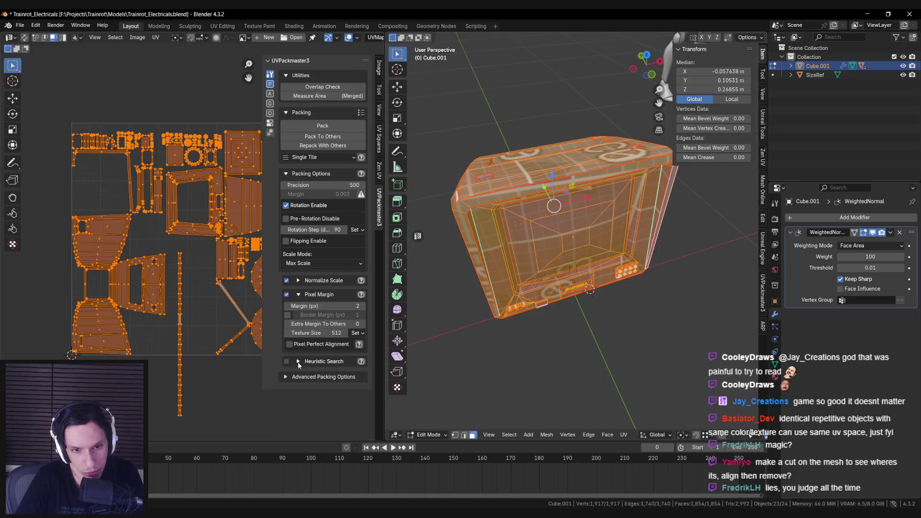
left_click(285, 376)
scroll(281, 376, "down", 5)
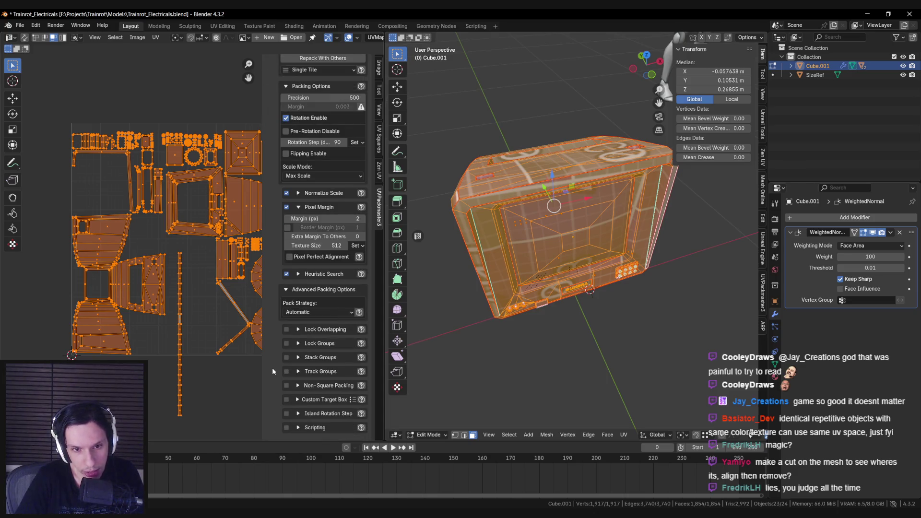
left_click(299, 329)
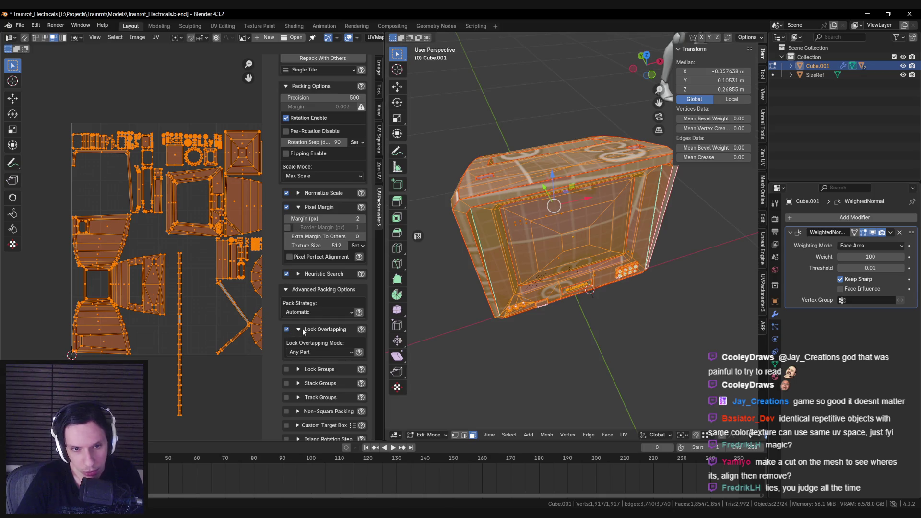
left_click(298, 329)
scroll(318, 121, "up", 5)
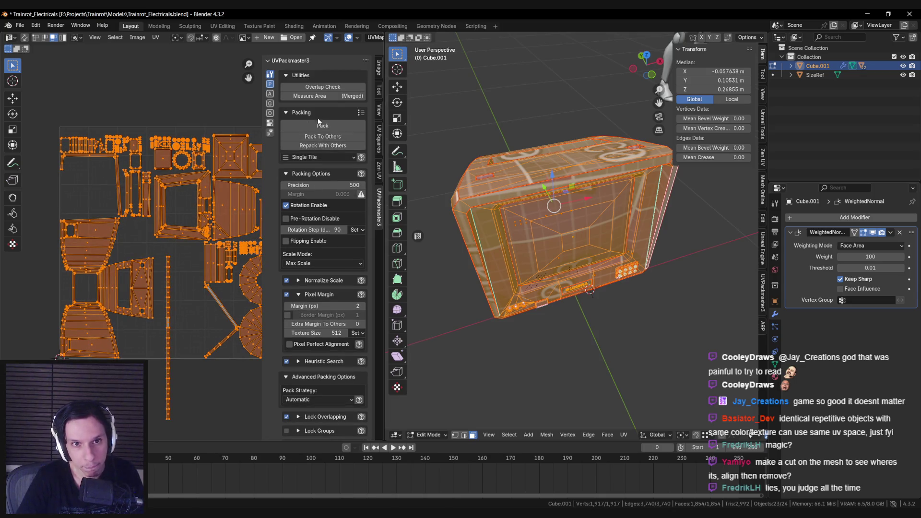
left_click(320, 126)
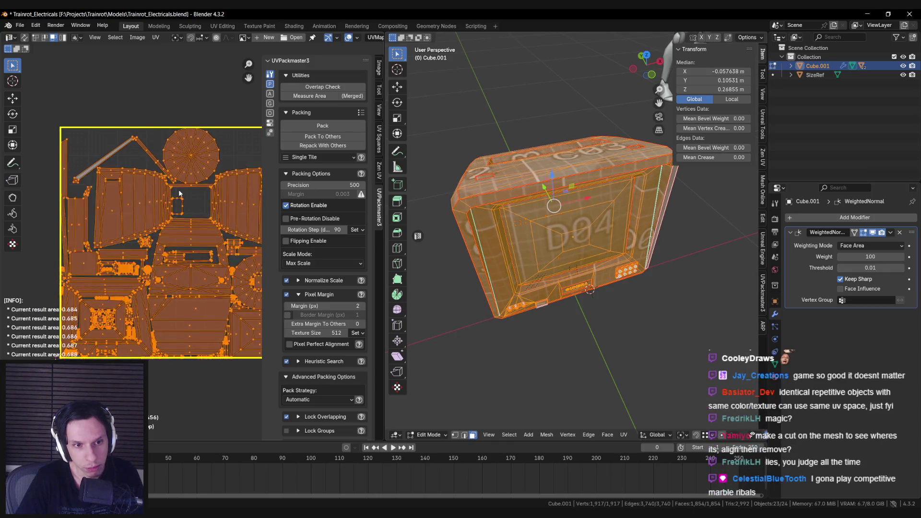
Review the packed UV layout and the monitor's vent, then restore the packing settings.
middle_click_drag(178, 189, 157, 191)
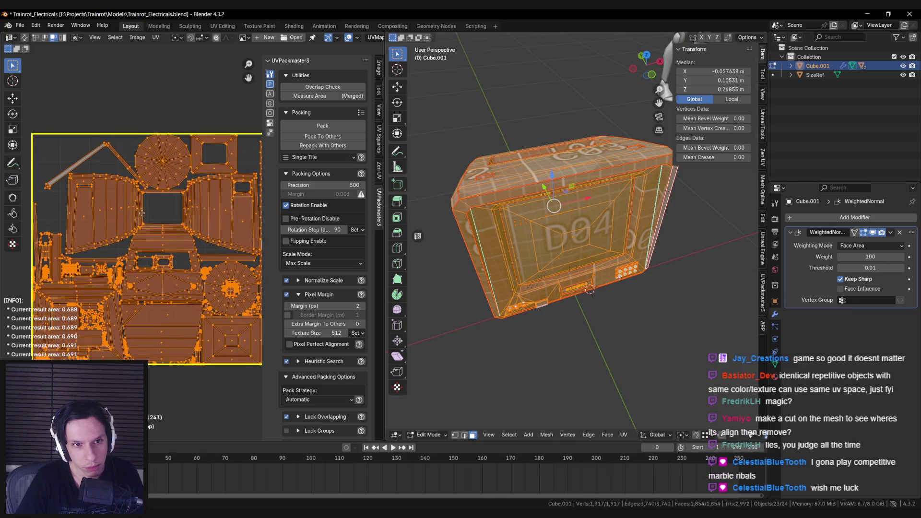
key("n")
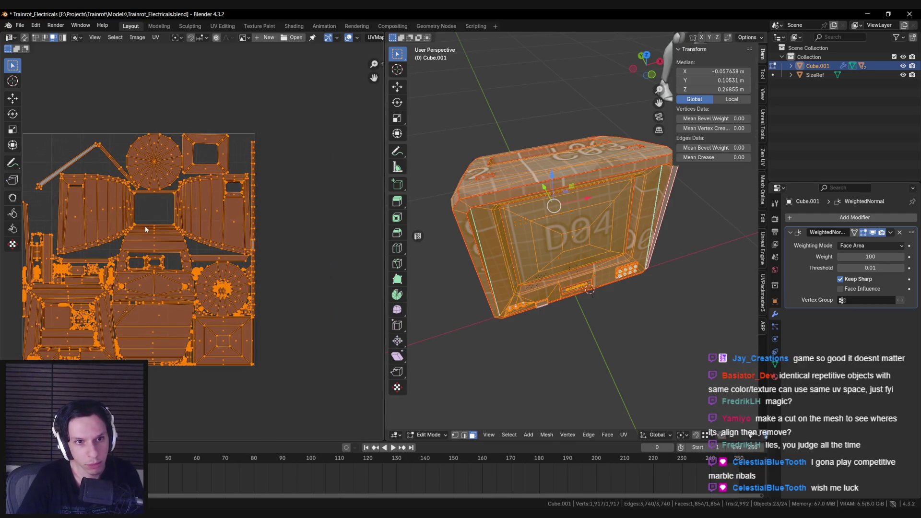
scroll(258, 235, "up", 6)
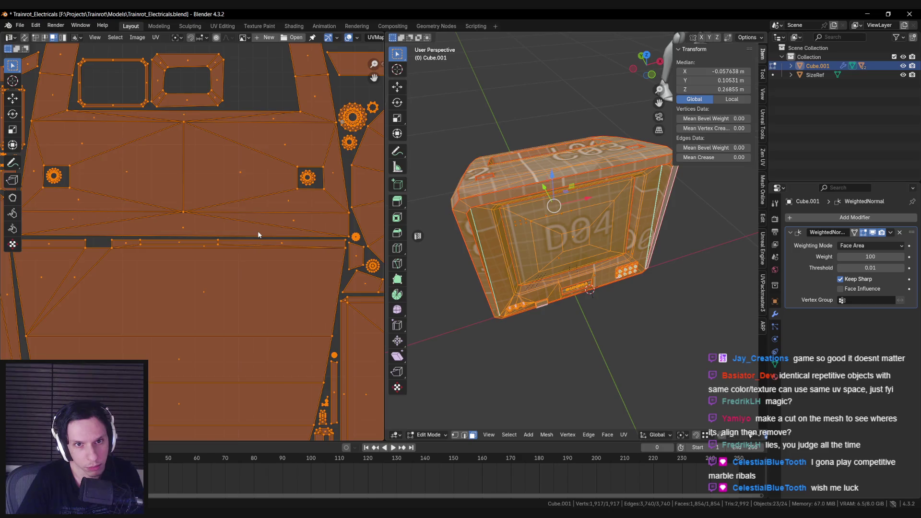
scroll(257, 234, "down", 6)
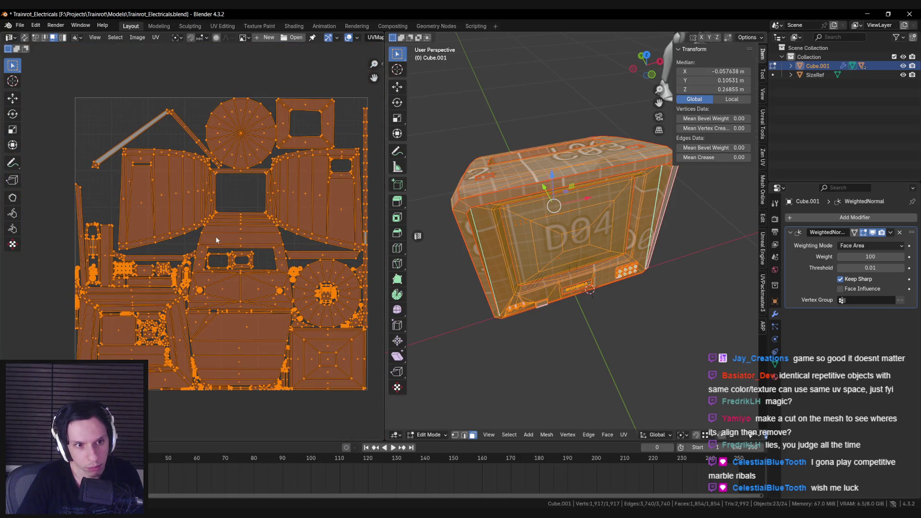
mouse_move(551, 240)
middle_mouse_down()
mouse_move(585, 242)
mouse_move(546, 241)
mouse_move(554, 249)
middle_mouse_up()
key("Tab")
scroll(573, 244, "up", 5)
key("Tab")
key("Tab")
key("Tab")
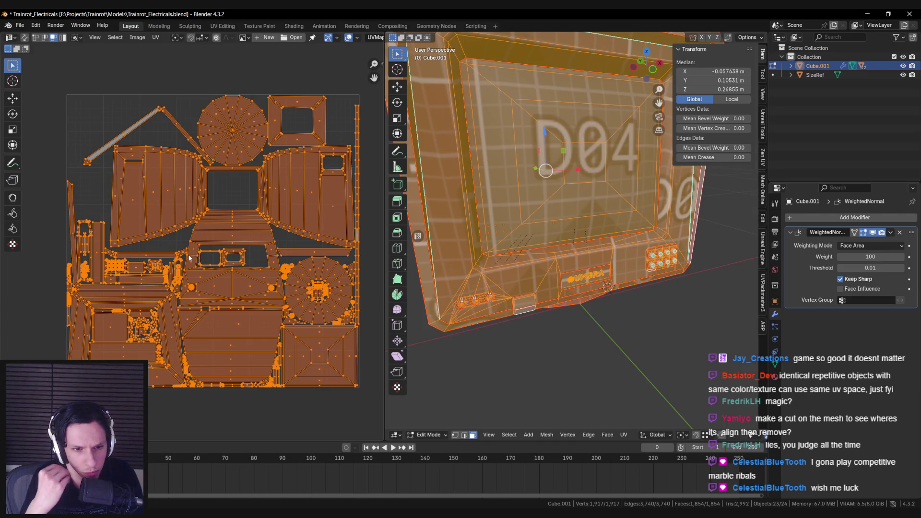
key("n")
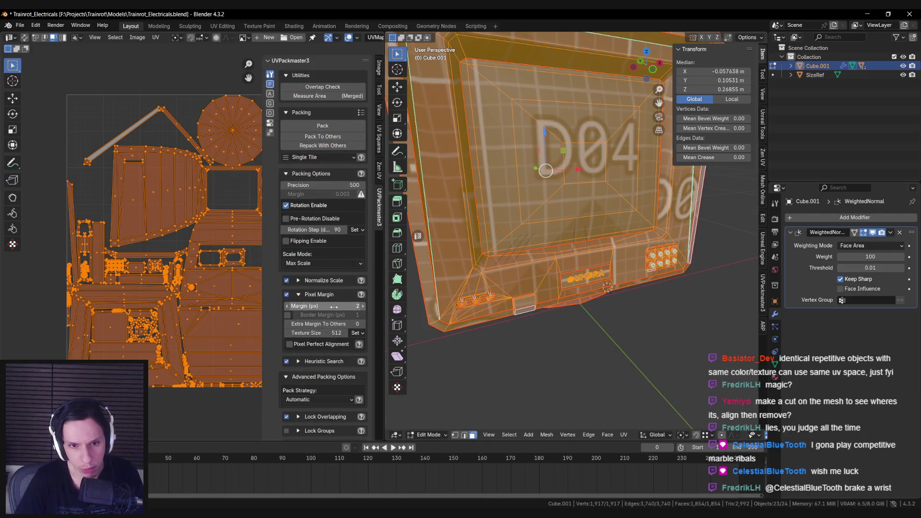
Change the UVPackmaster3 margin to 4 px, repack the islands, and hide the panel.
left_click(334, 306)
type("4")
key("Return")
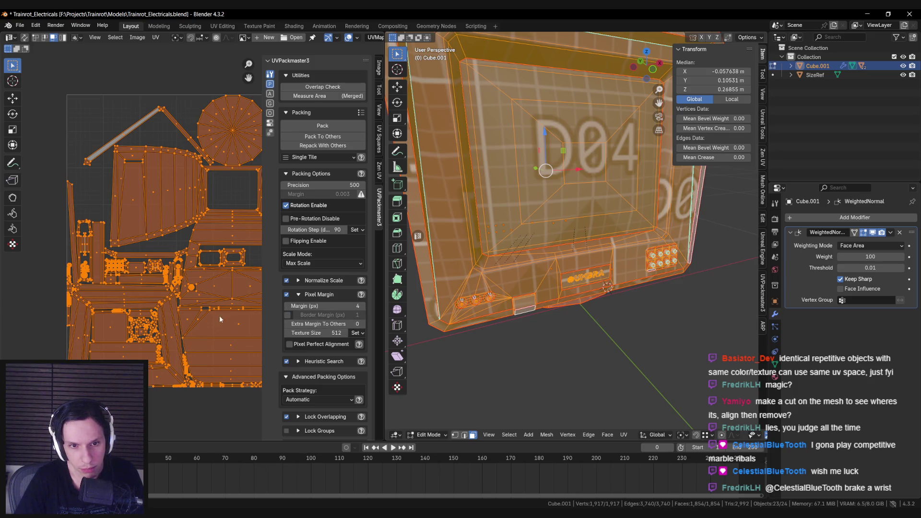
left_click(317, 126)
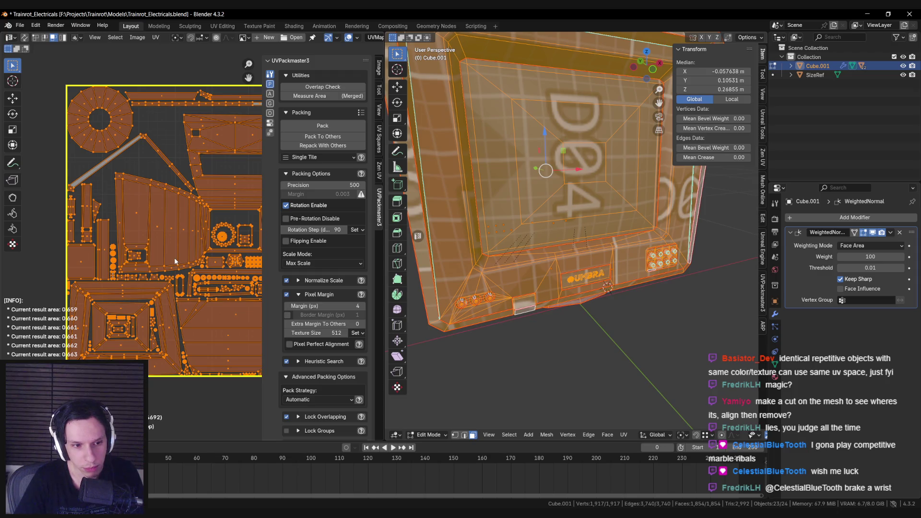
scroll(173, 258, "up", 7)
key("n")
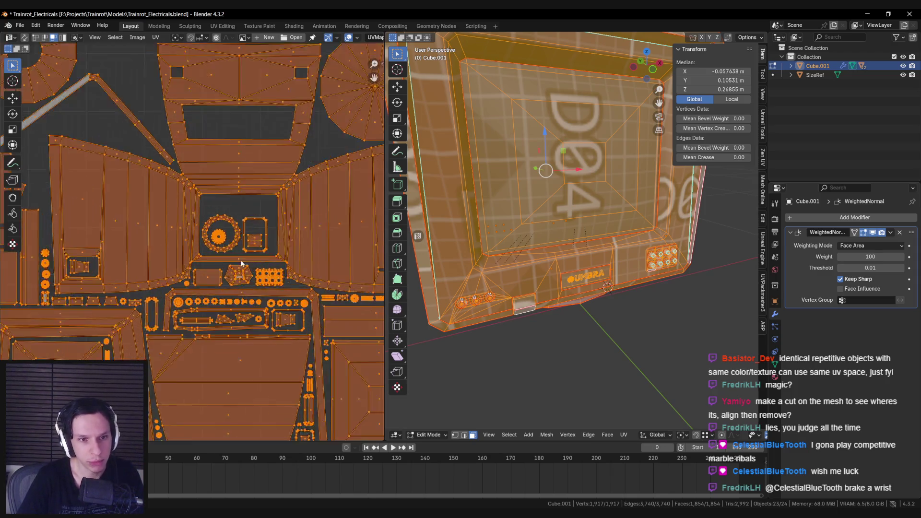
scroll(163, 246, "down", 5)
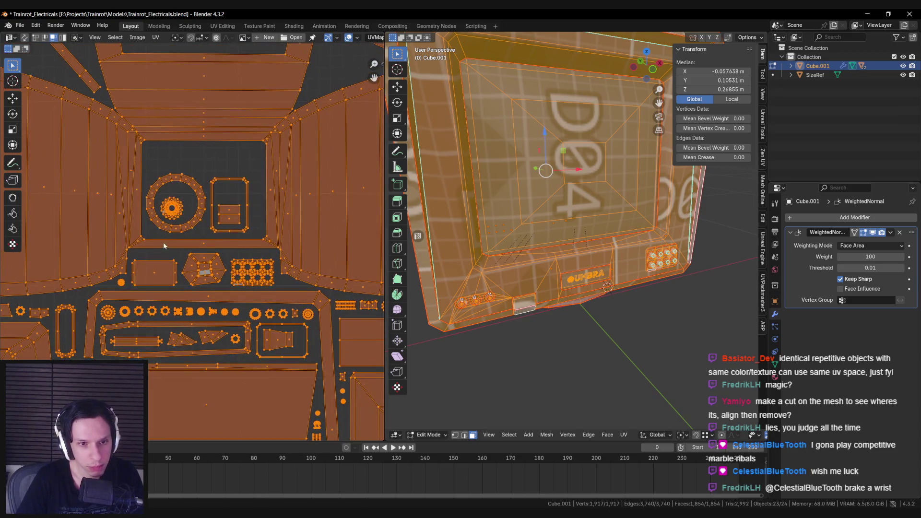
scroll(231, 260, "up", 6)
scroll(223, 292, "down", 1)
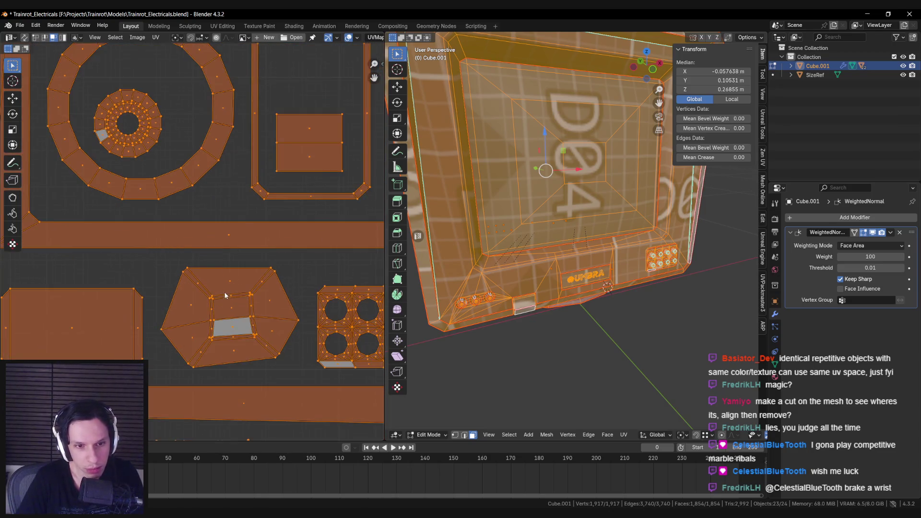
middle_click_drag(627, 294, 546, 253)
scroll(545, 251, "down", 2)
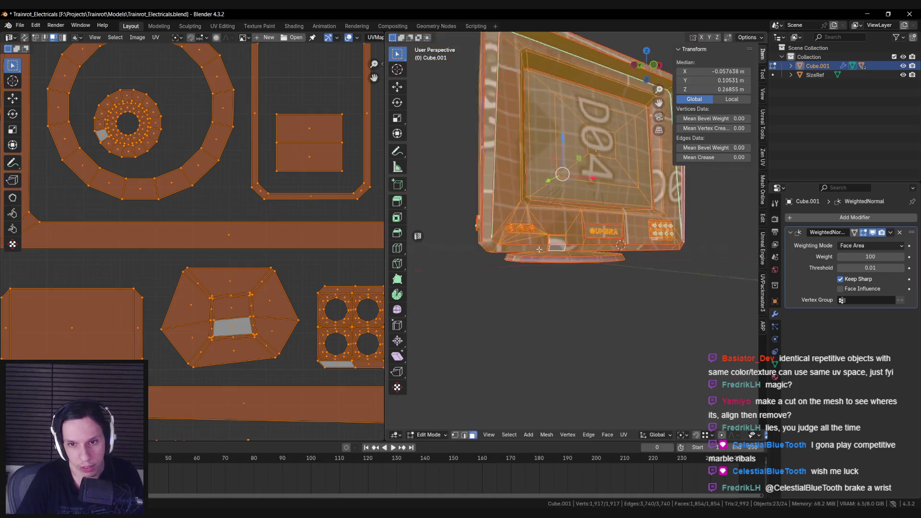
scroll(544, 251, "up", 4)
scroll(544, 251, "up", 4)
key("alt+a")
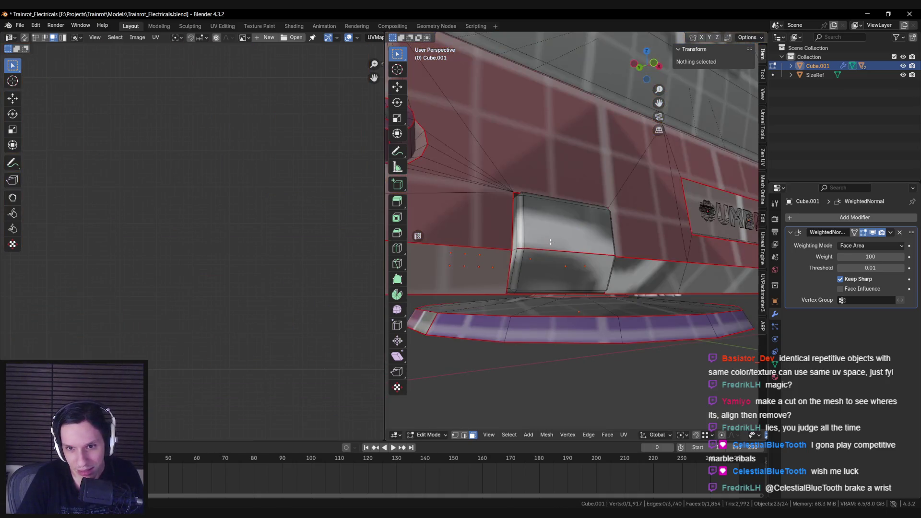
scroll(528, 198, "up", 2)
middle_click_drag(528, 198, 533, 221)
key("l")
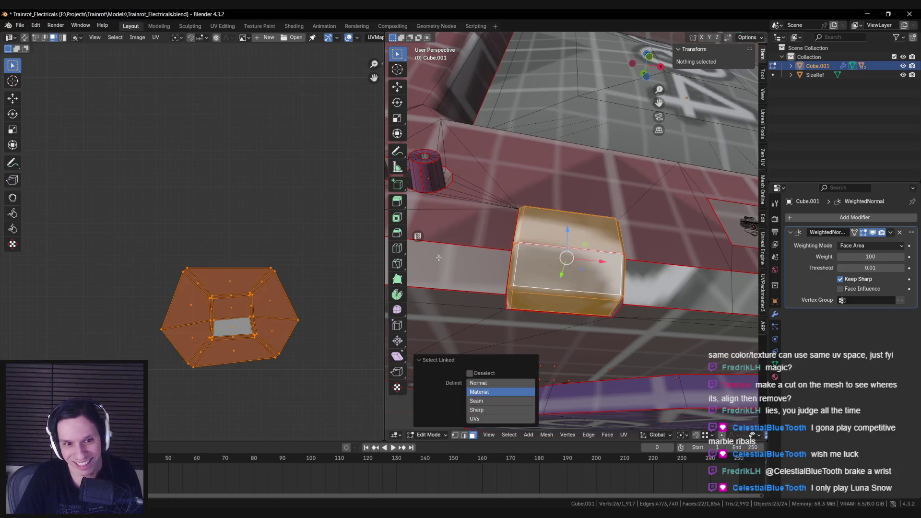
scroll(224, 248, "up", 8)
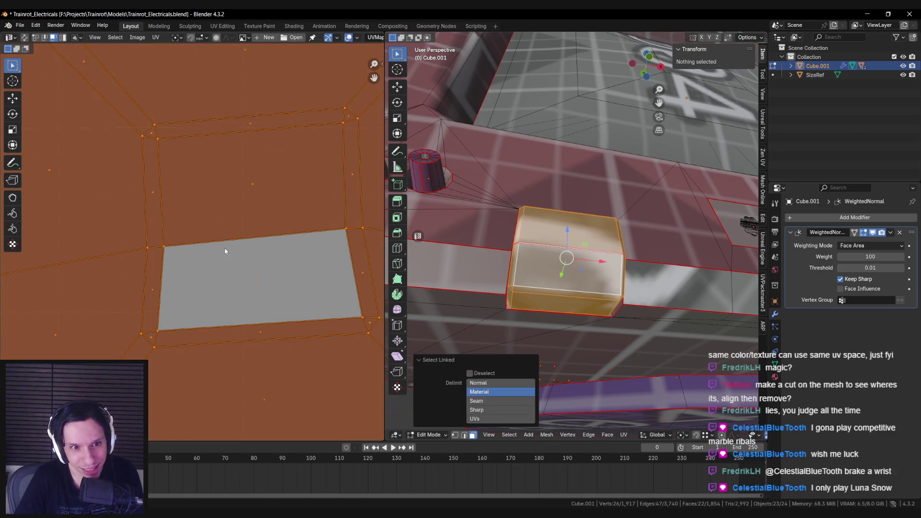
key("alt+a")
scroll(225, 248, "down", 2)
scroll(224, 250, "down", 2)
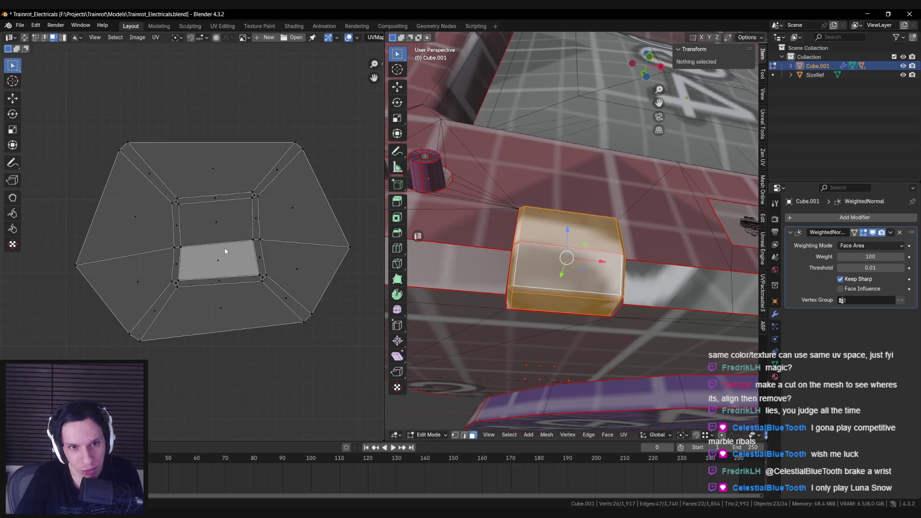
scroll(549, 322, "down", 4)
mouse_move(548, 322)
middle_mouse_down()
mouse_move(551, 292)
mouse_move(547, 300)
middle_mouse_up()
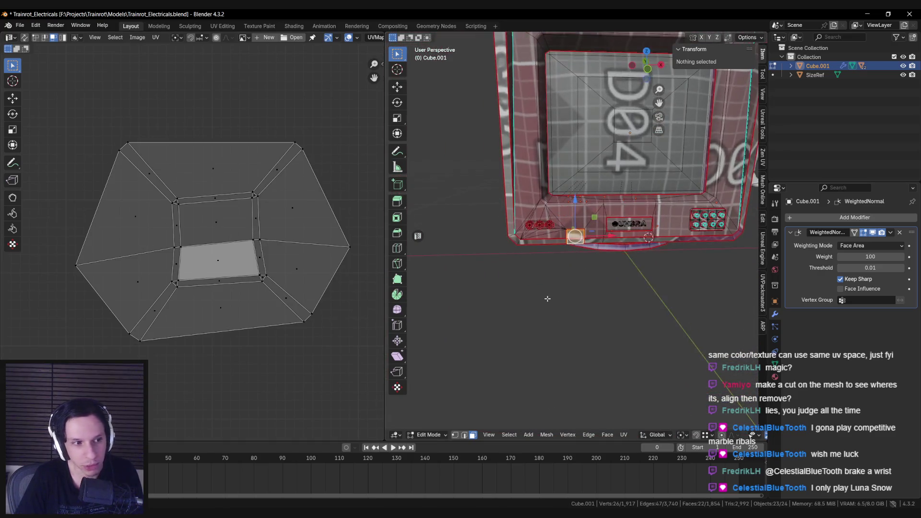
scroll(547, 298, "down", 5)
key("a")
scroll(263, 275, "down", 5)
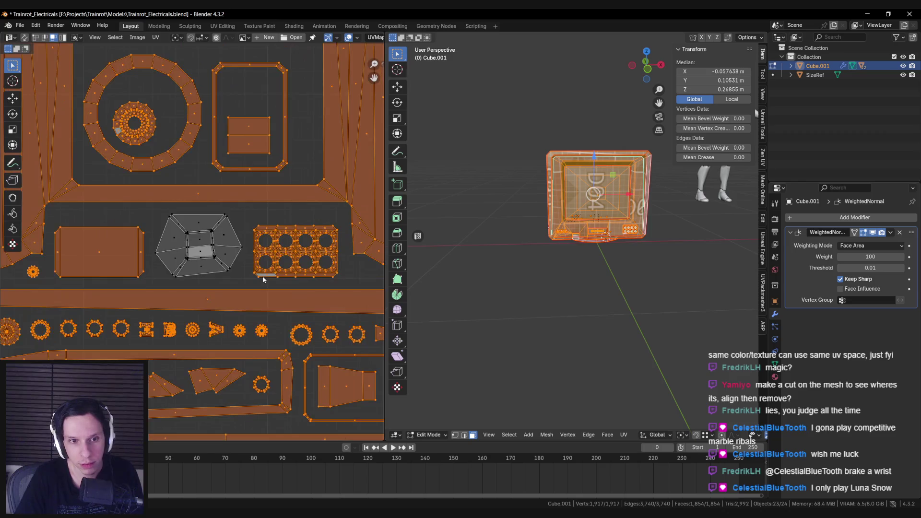
Look over the repacked UV layout, return to Object Mode, and view the monitor from below.
scroll(263, 276, "up", 3)
mouse_move(289, 254)
middle_mouse_down()
mouse_move(249, 237)
mouse_move(235, 251)
middle_mouse_up()
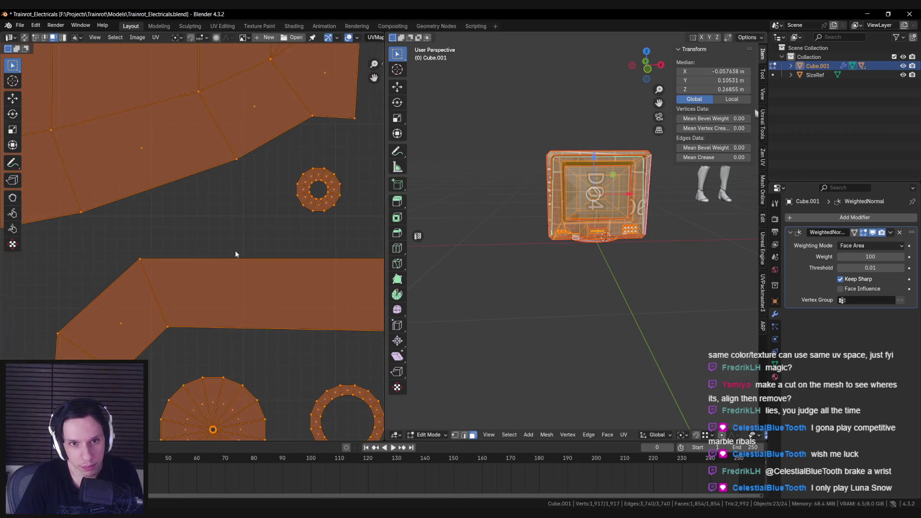
scroll(235, 250, "up", 1)
scroll(235, 250, "down", 3)
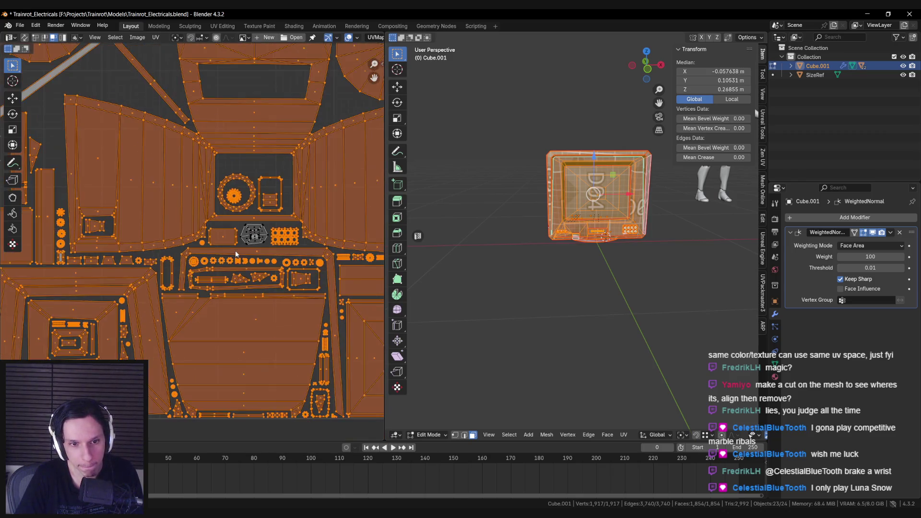
scroll(235, 249, "down", 5)
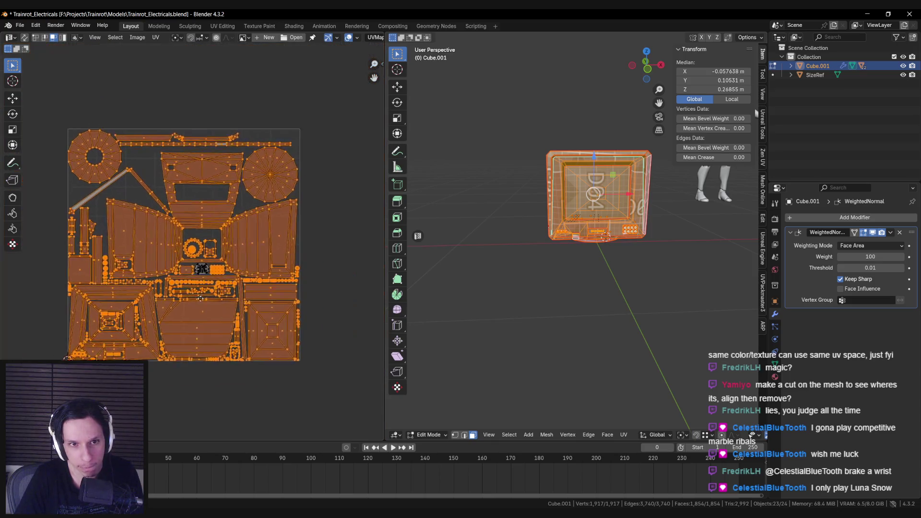
scroll(277, 296, "up", 7)
key("Tab")
scroll(585, 289, "up", 4)
mouse_move(587, 286)
middle_mouse_down()
mouse_move(584, 239)
mouse_move(561, 219)
mouse_move(537, 271)
mouse_move(500, 308)
mouse_move(416, 315)
mouse_move(389, 304)
mouse_move(516, 289)
mouse_move(632, 298)
mouse_move(596, 282)
mouse_move(623, 304)
mouse_move(579, 295)
middle_mouse_up()
Orbit around the monitor's screen until the three round connectors are in view.
key("Tab")
key("Tab")
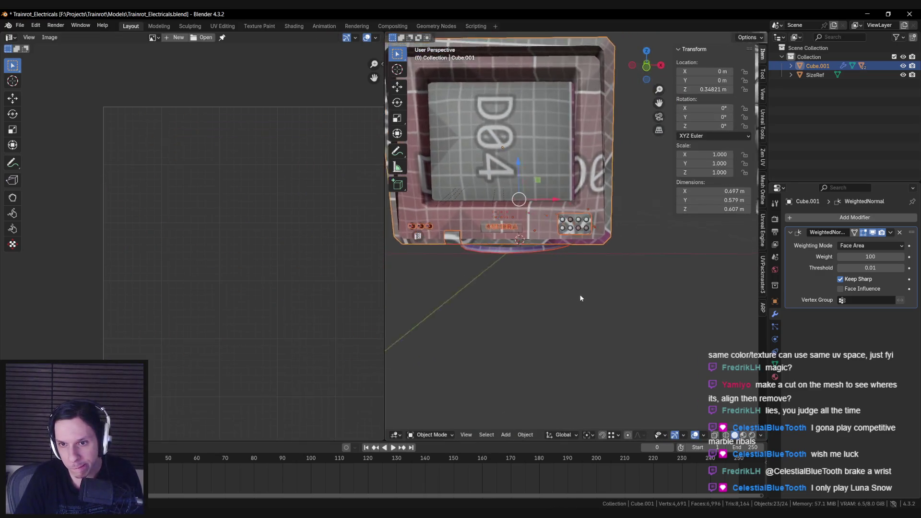
mouse_move(454, 283)
middle_mouse_down()
mouse_move(439, 295)
mouse_move(546, 303)
mouse_move(713, 289)
mouse_move(416, 284)
mouse_move(554, 290)
mouse_move(565, 206)
mouse_move(482, 238)
mouse_move(469, 290)
middle_mouse_up()
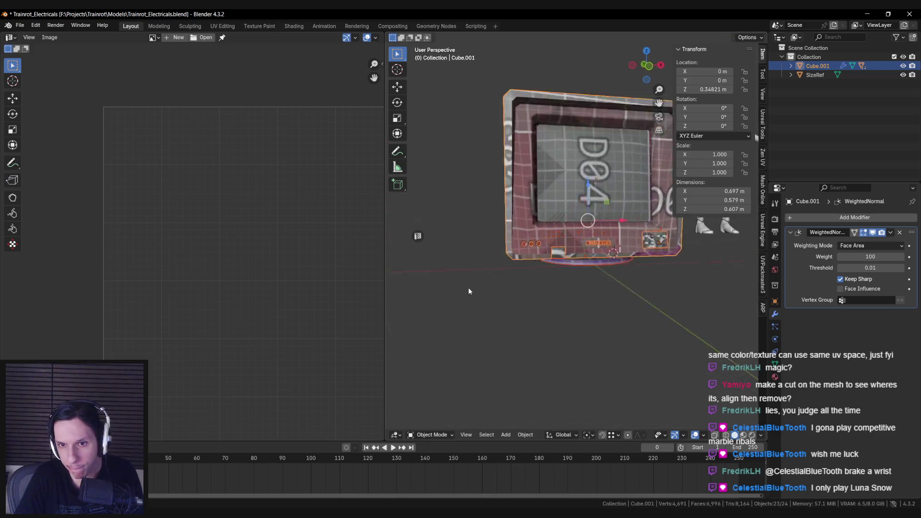
scroll(468, 290, "up", 5)
scroll(466, 301, "down", 5)
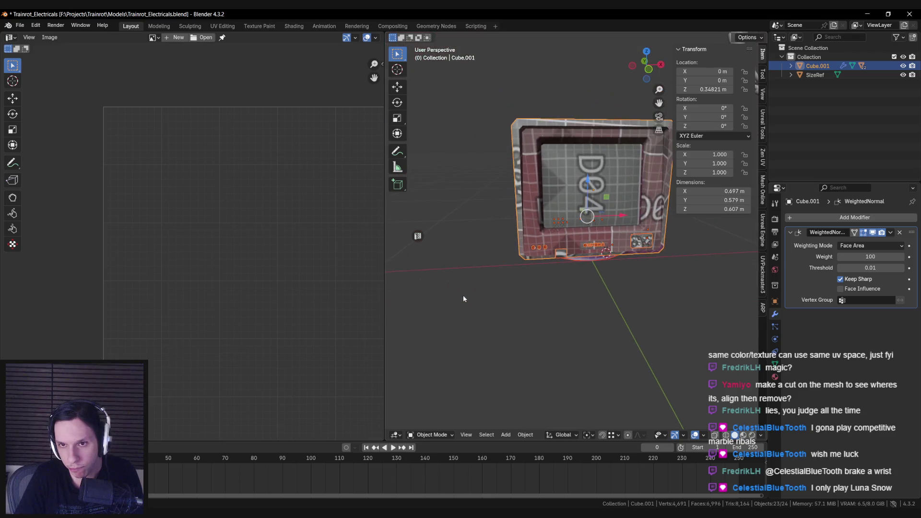
scroll(449, 252, "up", 5)
middle_click_drag(450, 250, 597, 239)
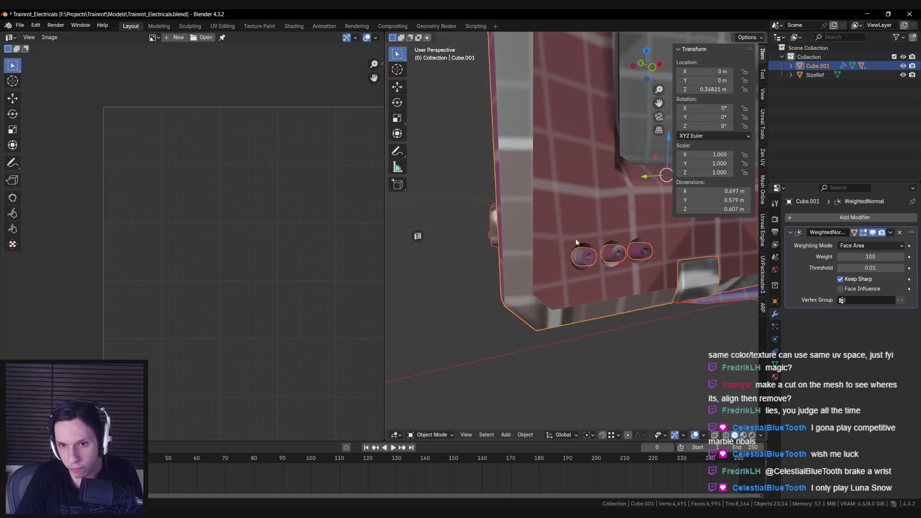
Enter Edit Mode with nothing selected, then switch to the PureRef reference board.
key("Tab")
key("alt+a")
scroll(559, 252, "up", 3)
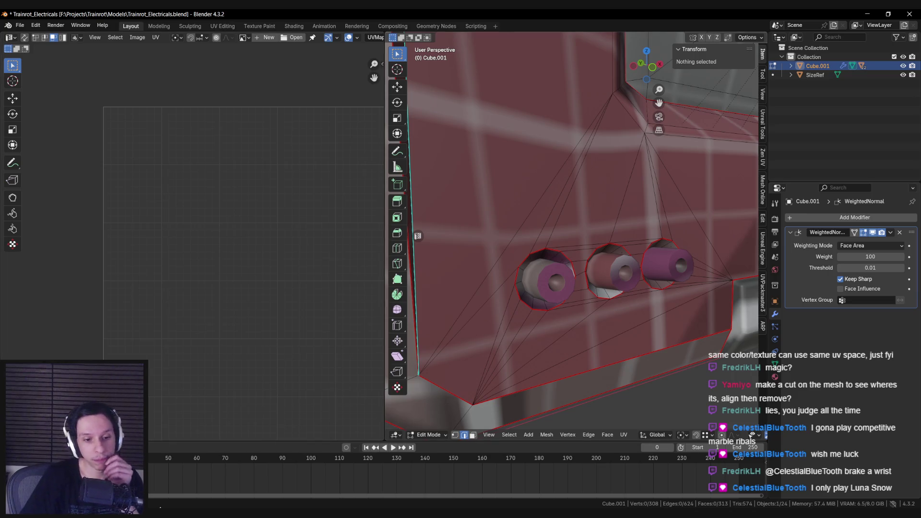
key("alt+Tab")
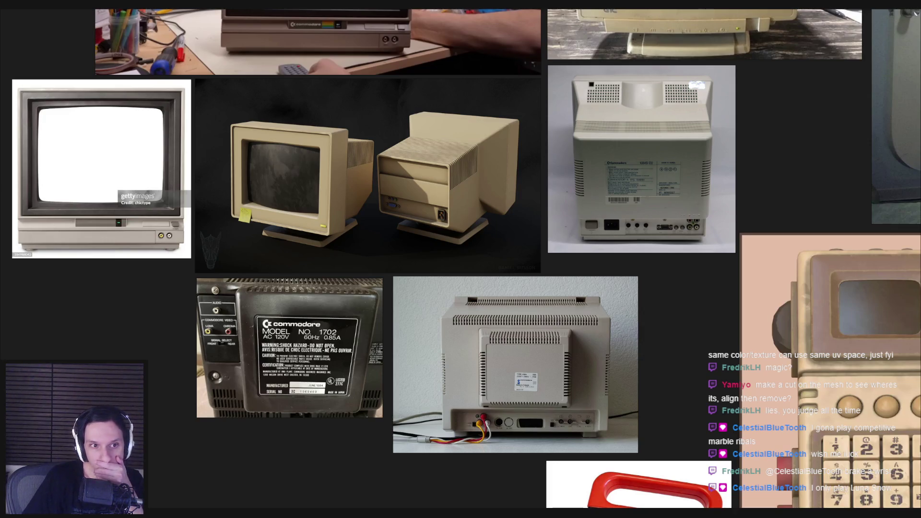
Zoom into the Commodore 1702 rear-panel photo in PureRef, then return to Blender.
scroll(171, 258, "up", 5)
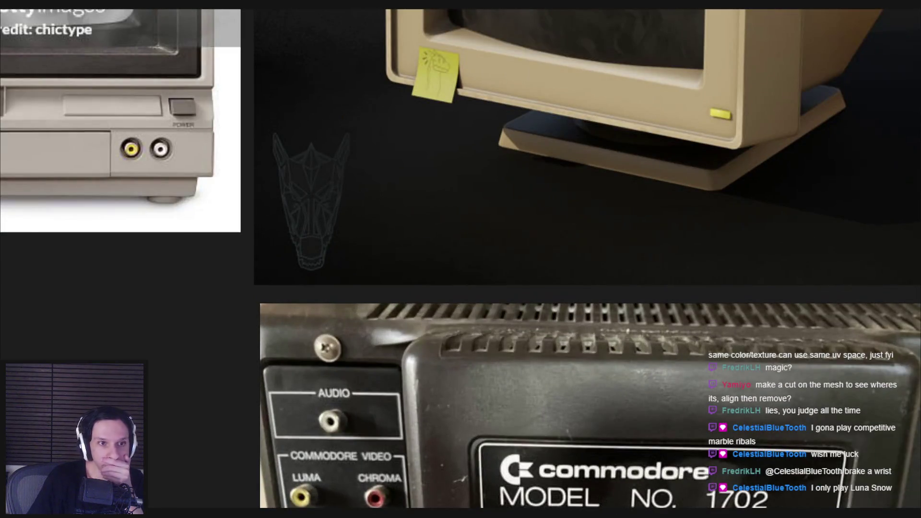
key("alt+Tab")
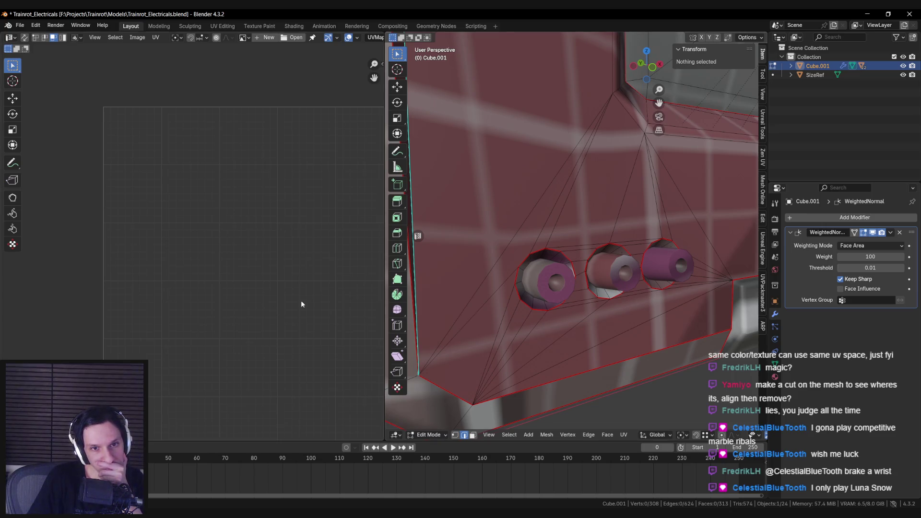
Select the three linked round connector pieces in face mode and frame them.
scroll(570, 315, "down", 3)
mouse_move(570, 315)
middle_mouse_down()
mouse_move(501, 290)
mouse_move(569, 274)
middle_mouse_up()
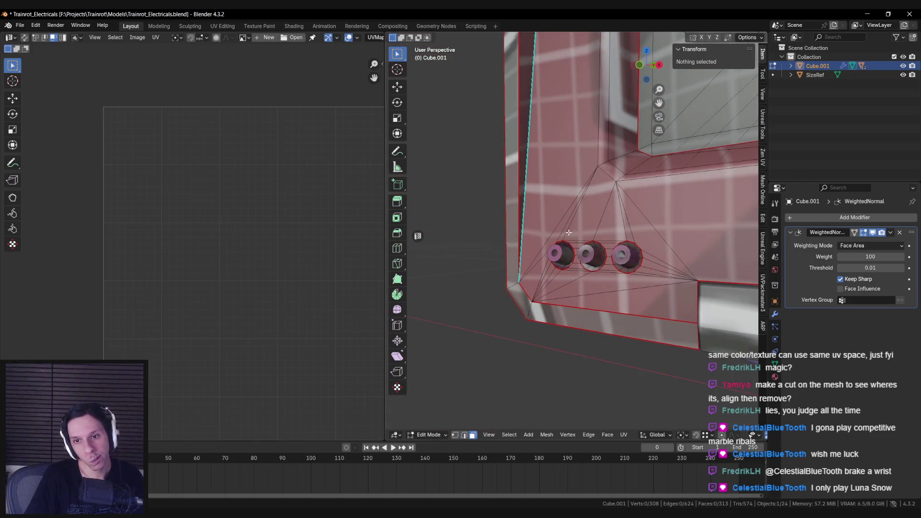
key("3")
key("l")
scroll(570, 274, "up", 3)
left_click(494, 410)
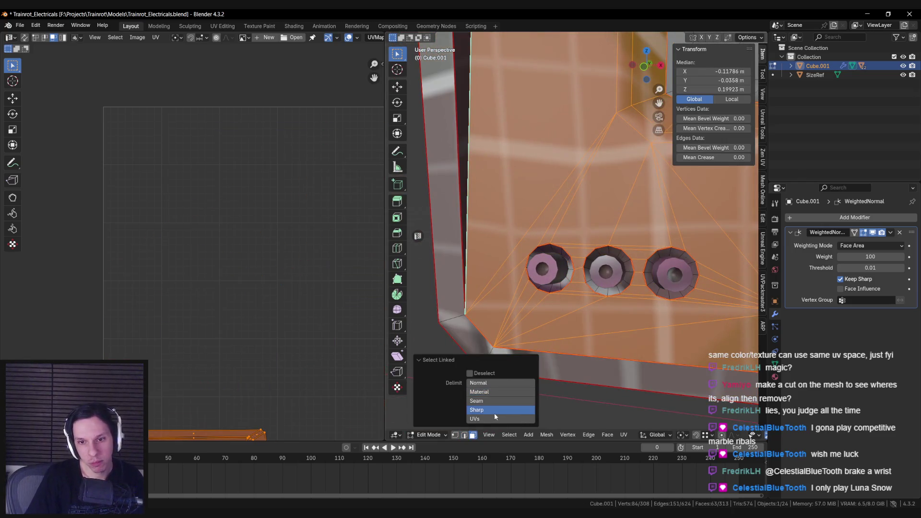
left_click(494, 419)
key("ctrl+z")
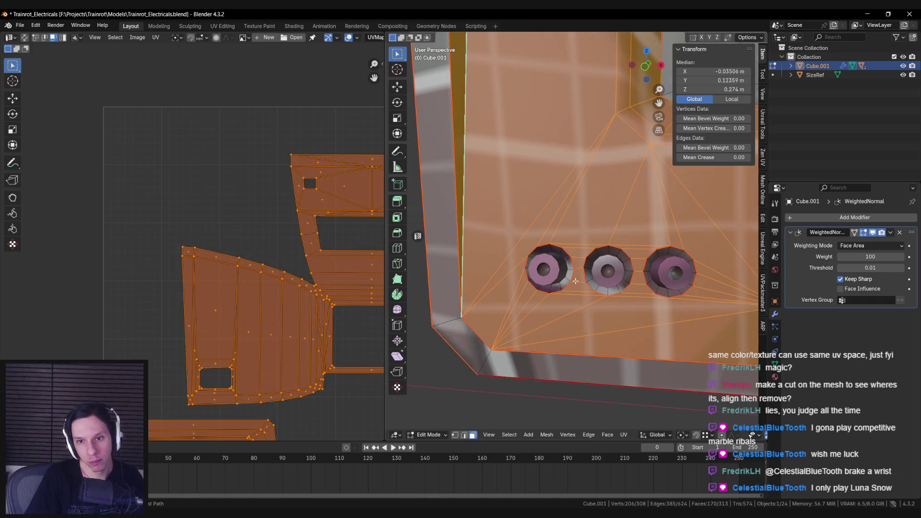
key("l")
key("l")
key("l")
key("KP_Decimal")
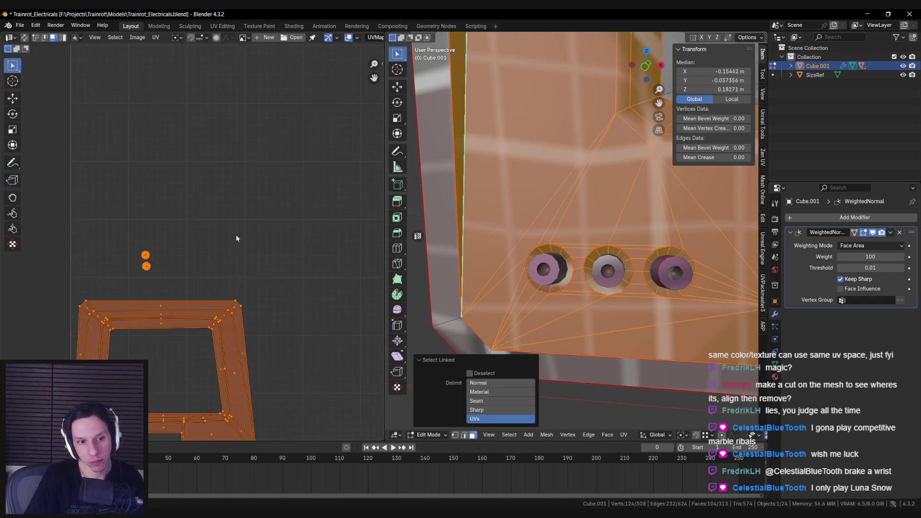
scroll(177, 250, "up", 5)
Select the outer edge rings of all three connectors and clear their seams.
key("2")
middle_click_drag(552, 269, 566, 257)
key("alt+a")
left_click(538, 247, "alt")
left_click(602, 253, "alt+shift")
left_click(661, 253, "alt+shift")
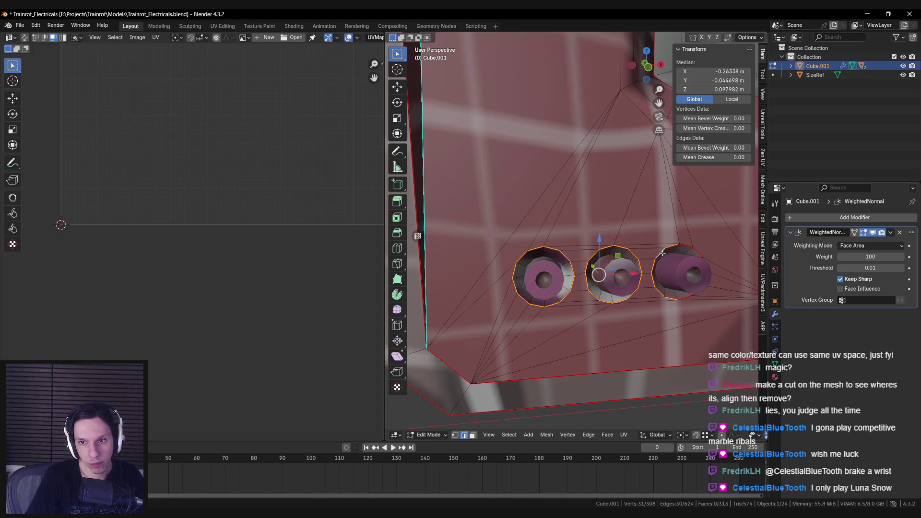
left_click(685, 246, "alt+shift")
key("ctrl+e")
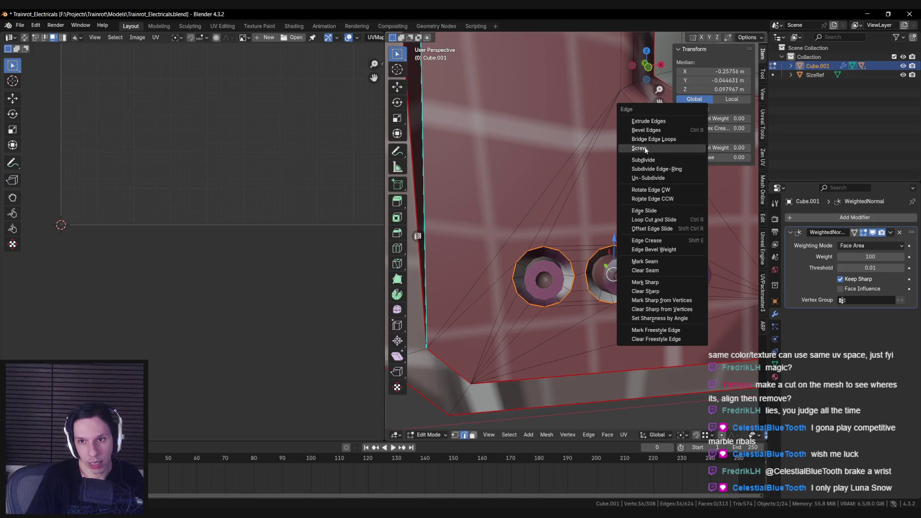
key("ctrl+e")
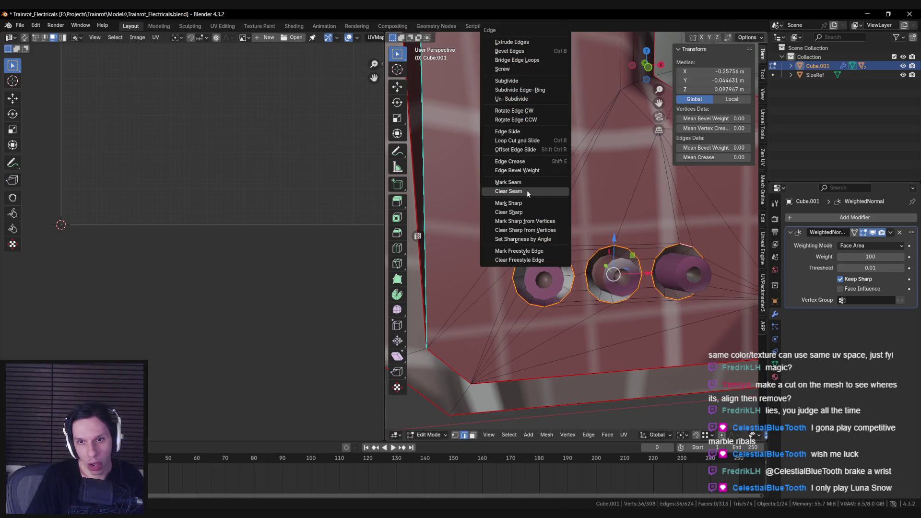
left_click(523, 203)
Select the whole linked front bezel piece in face mode.
key("3")
key("ctrl+l")
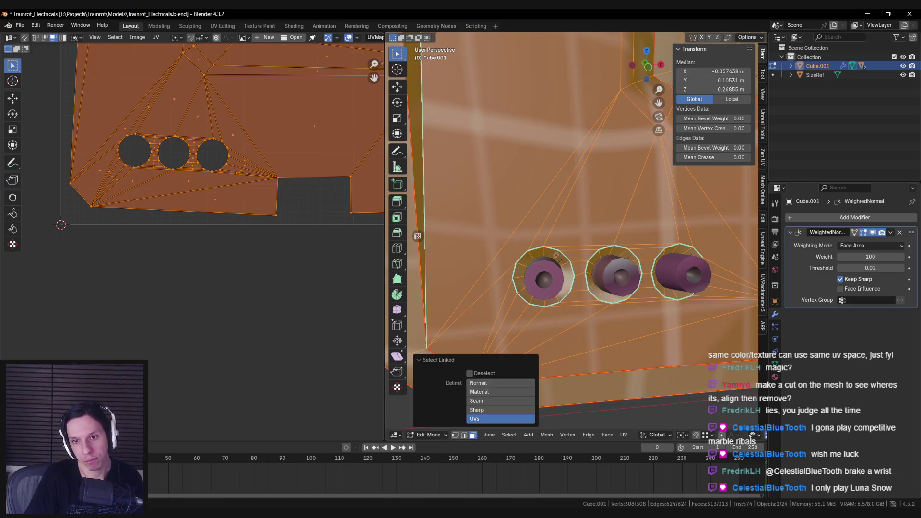
key("alt+a")
key("l")
key("l")
key("l")
key("ctrl+l")
Box-select the bezel UV island plus the stray connector vertices in the UV editor.
middle_click_drag(163, 135, 173, 257)
scroll(173, 257, "down", 8)
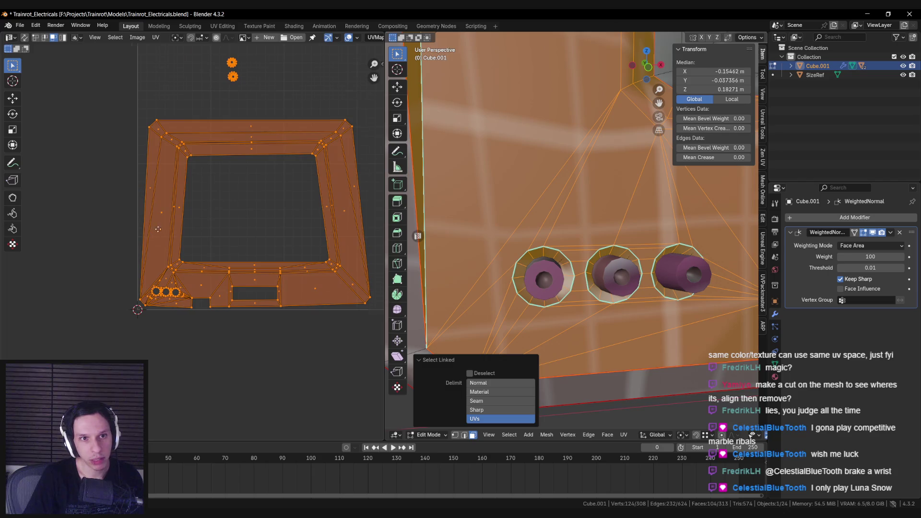
key("1")
key("alt+a")
key("b")
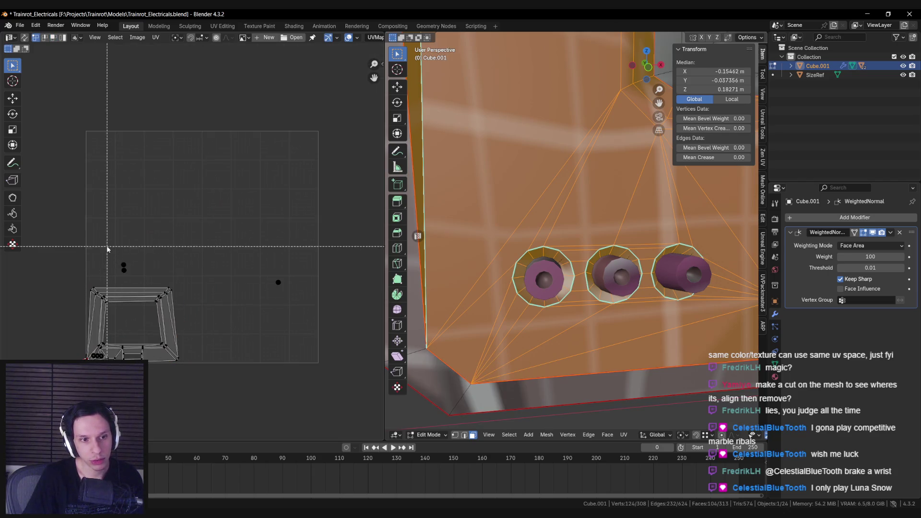
left_click_drag(52, 278, 310, 434)
left_click_drag(246, 236, 339, 308)
scroll(226, 285, "up", 4)
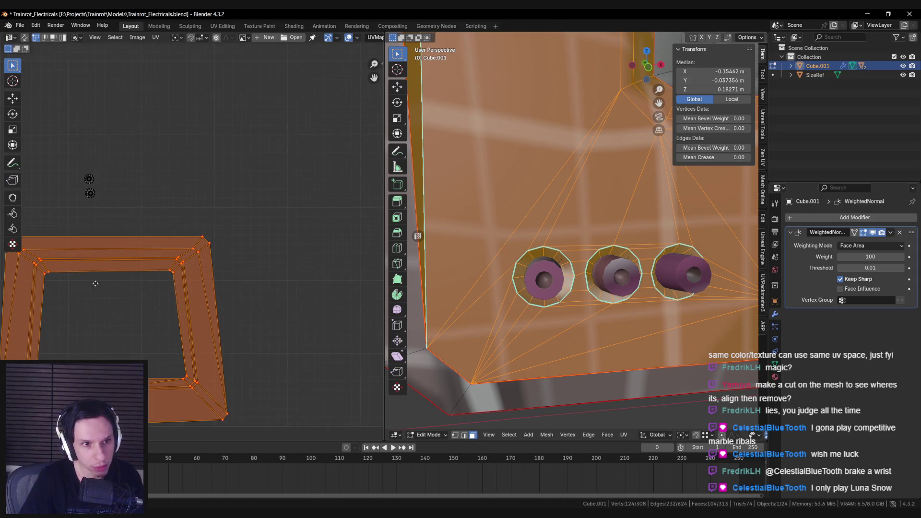
key("KP_Decimal")
Re-unwrap the bezel with Unwrap (Angle Based) and check the resulting island.
key("u")
left_click(175, 268)
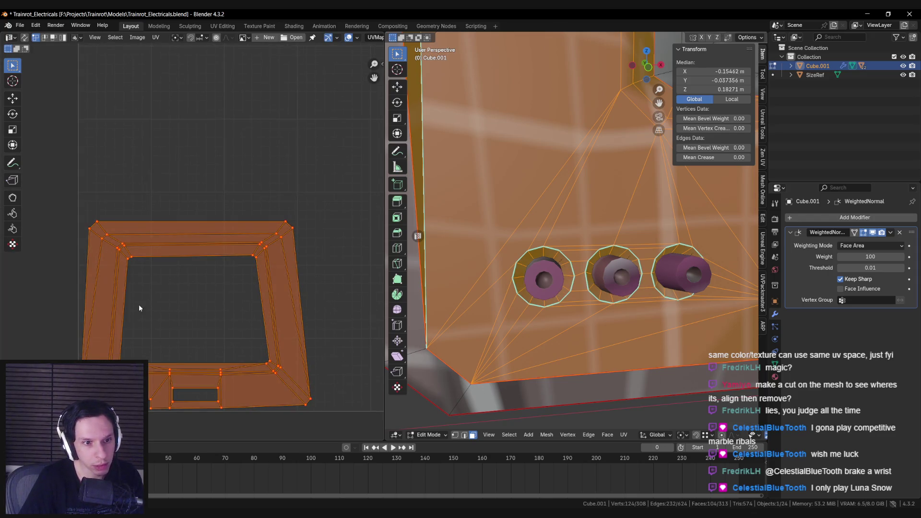
scroll(139, 304, "up", 5)
scroll(145, 268, "down", 6)
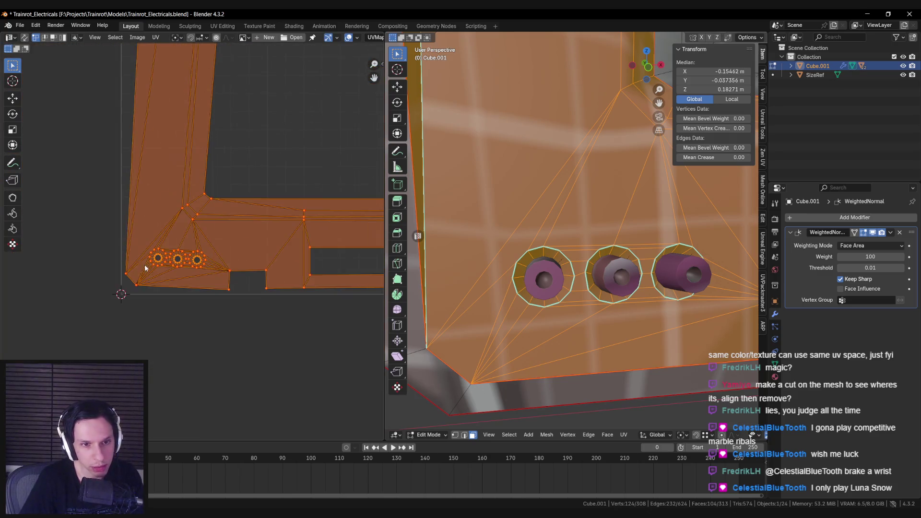
mouse_move(217, 252)
middle_mouse_down()
mouse_move(133, 270)
mouse_move(178, 257)
middle_mouse_up()
key("alt+a")
key("a")
key("alt+a")
Box-select all monitor parts in Object Mode and enter Edit Mode on them together.
middle_click_drag(532, 269, 545, 264)
scroll(545, 265, "down", 8)
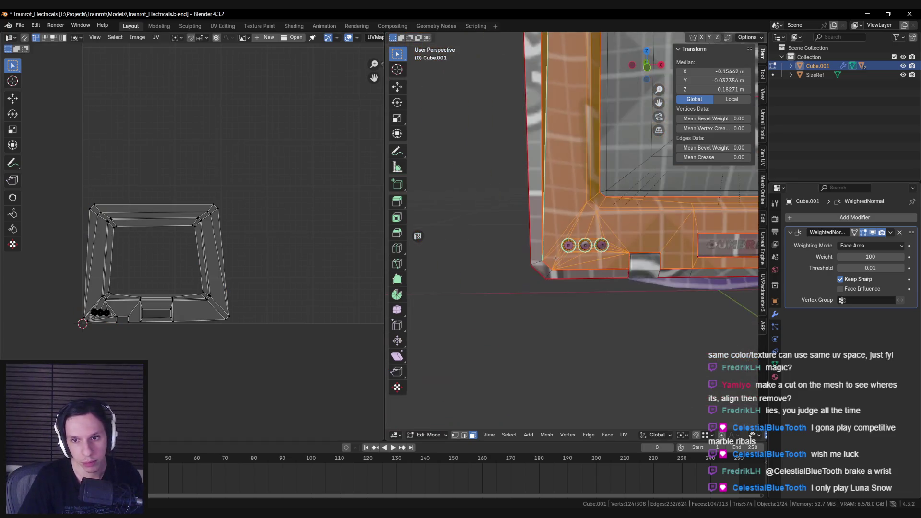
key("Tab")
scroll(574, 263, "down", 2)
left_click_drag(528, 145, 681, 294)
key("Tab")
scroll(278, 221, "down", 3)
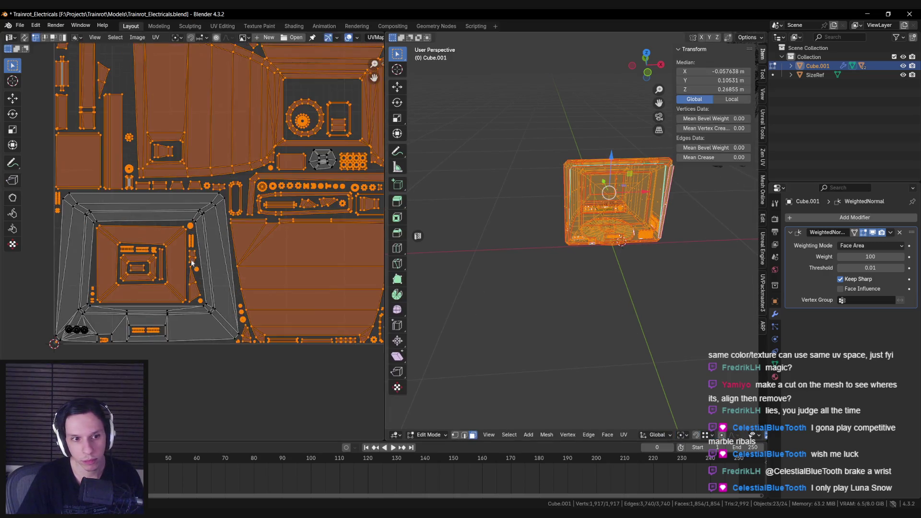
key("alt+a")
scroll(127, 338, "down", 1)
key("a")
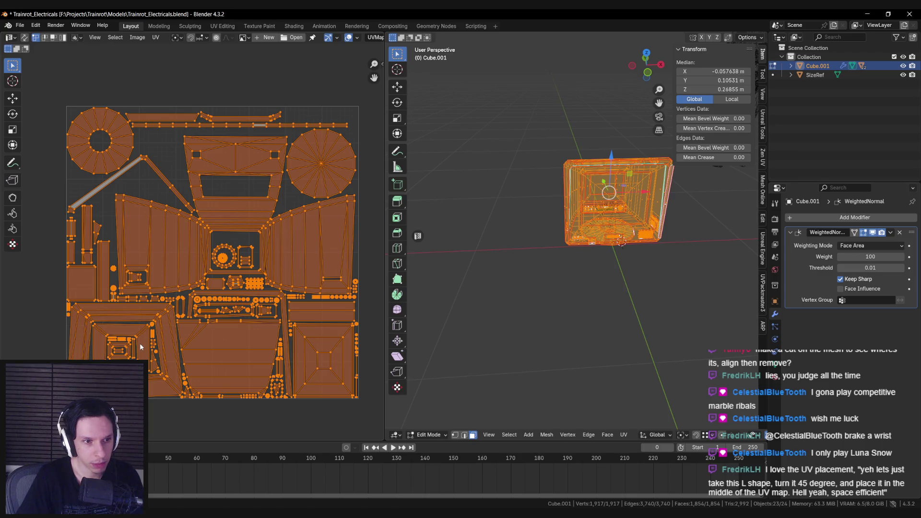
scroll(139, 343, "up", 3)
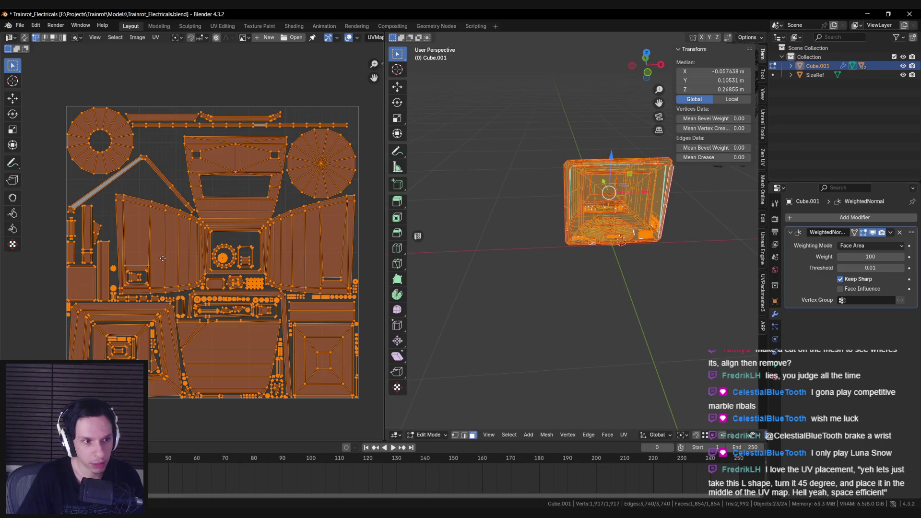
scroll(205, 226, "up", 1)
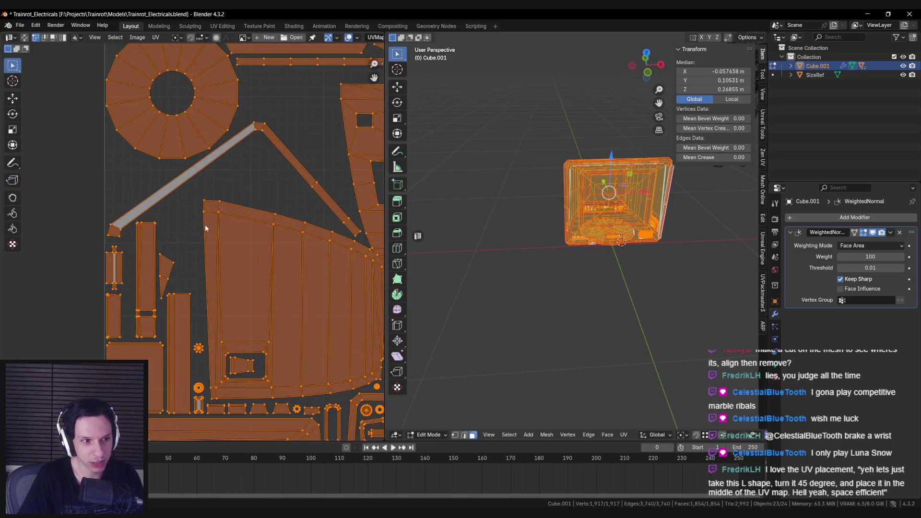
scroll(192, 230, "down", 2)
scroll(123, 243, "down", 3)
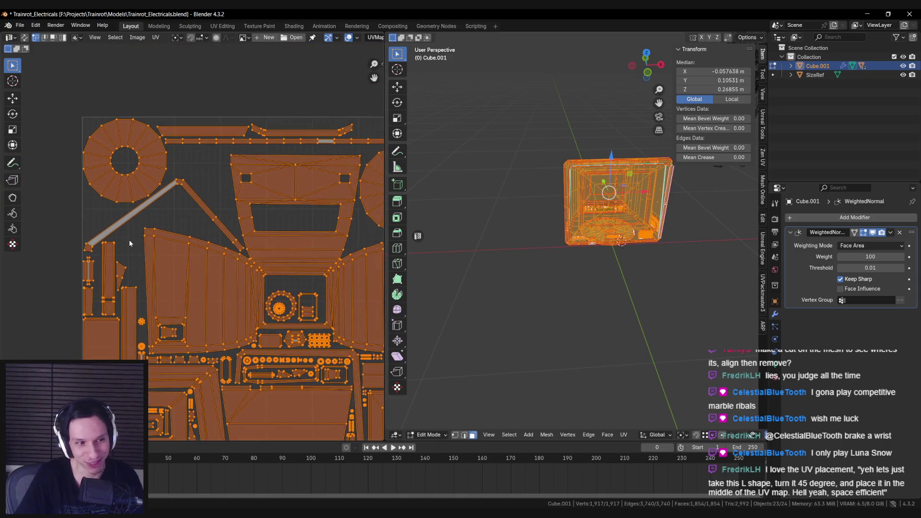
scroll(101, 226, "up", 1)
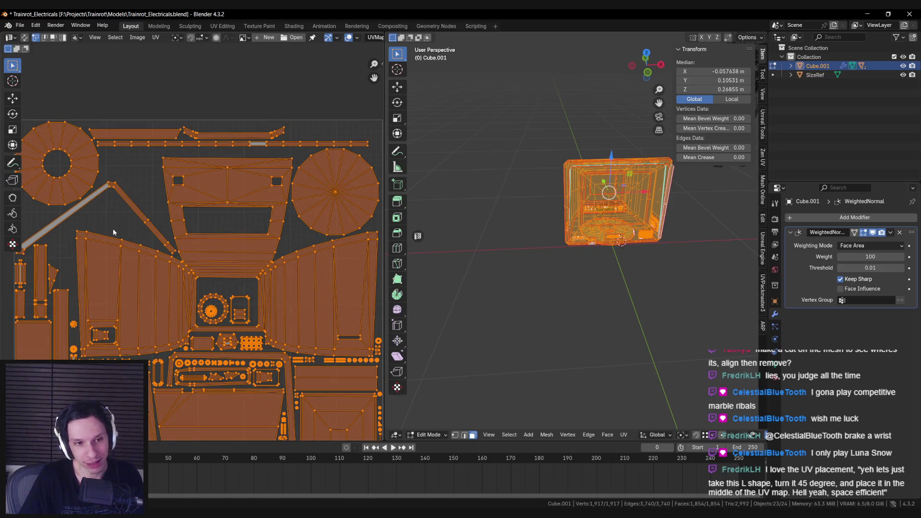
scroll(113, 229, "down", 1)
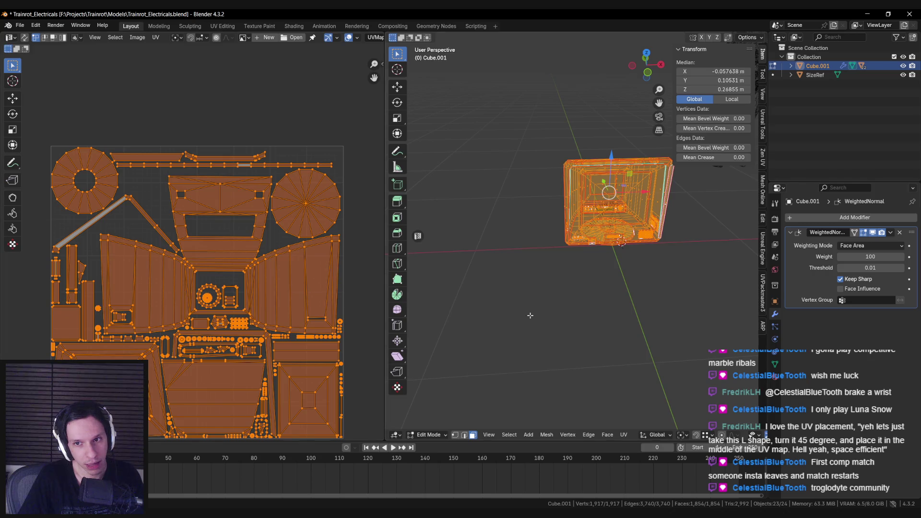
middle_click_drag(530, 315, 541, 261)
scroll(540, 261, "up", 5)
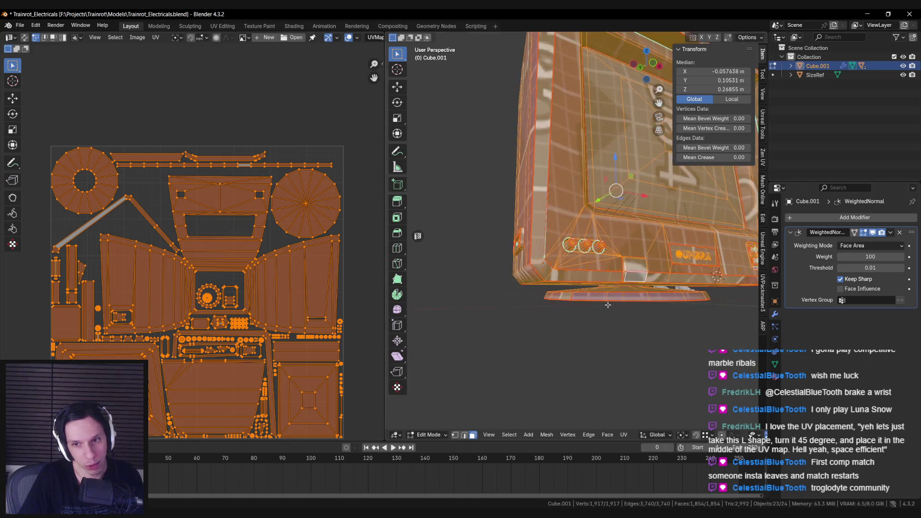
middle_click_drag(607, 305, 607, 303)
key("alt+a")
left_click(602, 284, "alt")
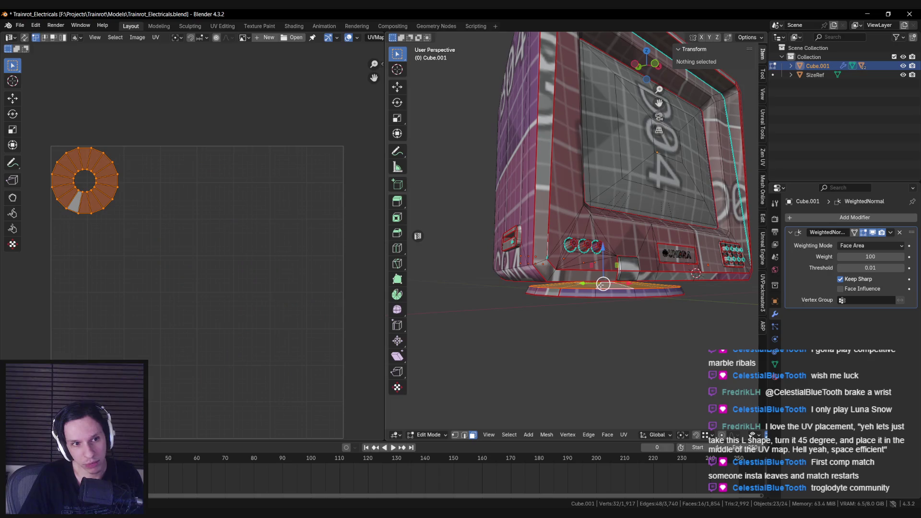
mouse_move(591, 300)
middle_mouse_down()
mouse_move(592, 309)
mouse_move(622, 297)
middle_mouse_up()
key("2")
key("alt+a")
left_click(622, 297, "alt")
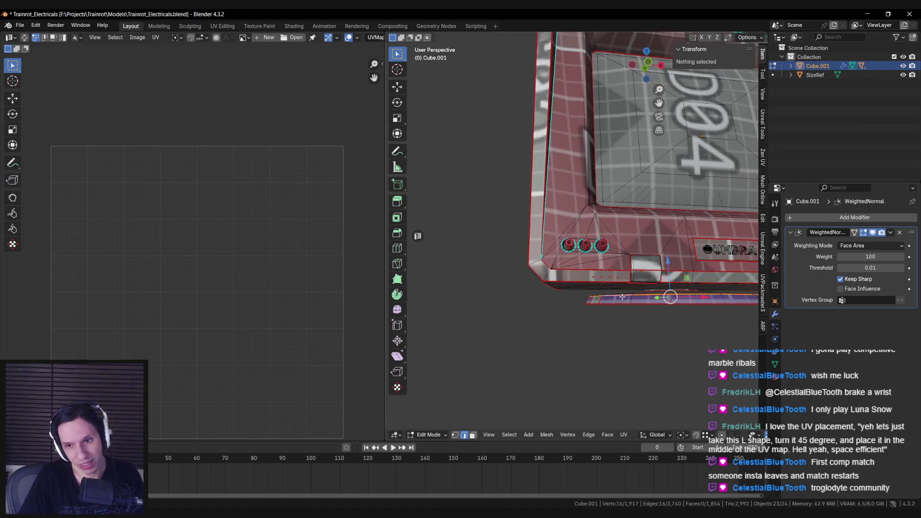
middle_click_drag(549, 326, 508, 324)
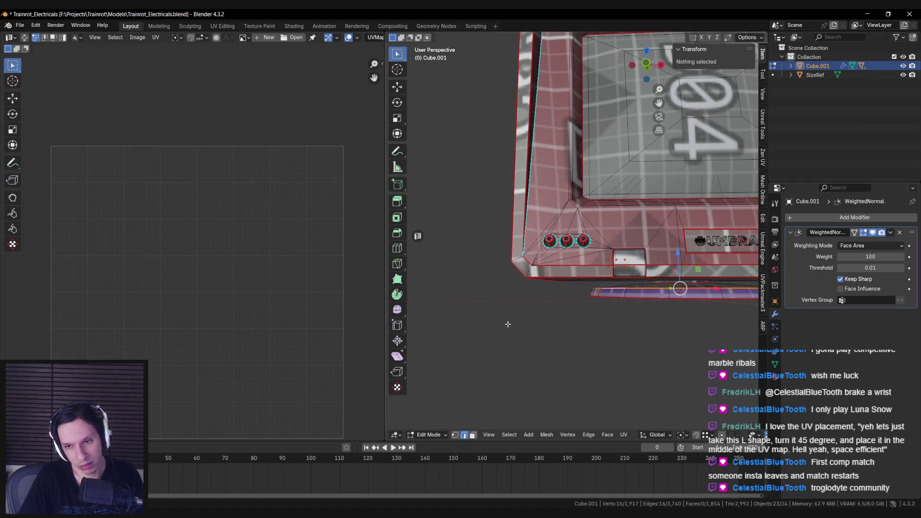
key("3")
left_click(645, 284, "alt")
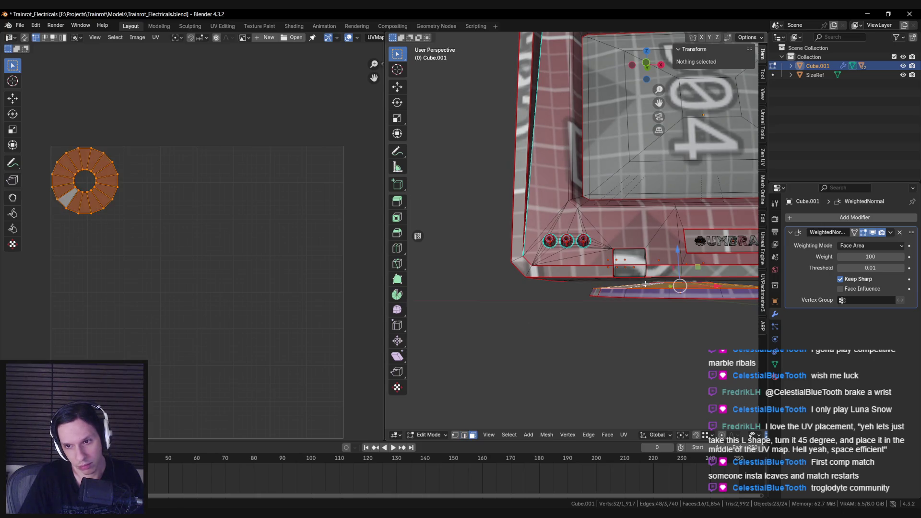
scroll(230, 262, "down", 4)
middle_click_drag(231, 261, 243, 284)
scroll(613, 308, "down", 6)
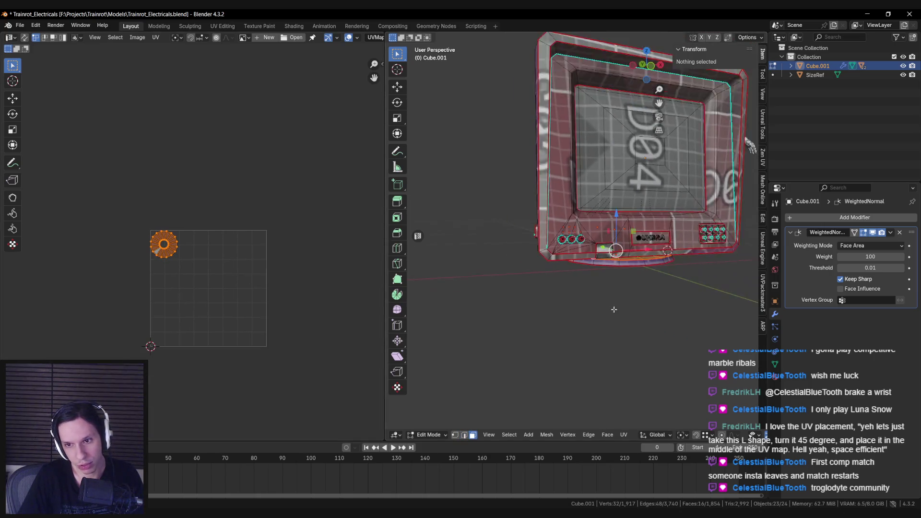
scroll(286, 277, "up", 3)
key("a")
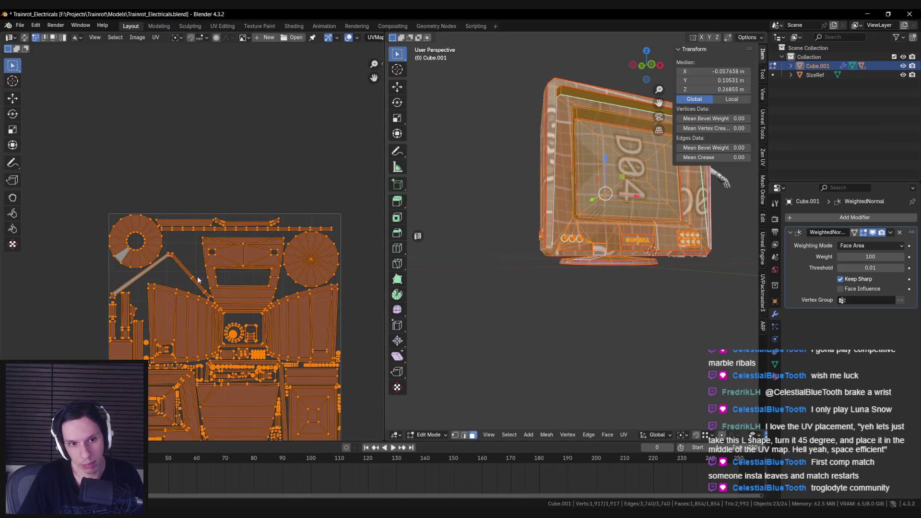
Shrink the circular base UV island to about a third and move it top-left.
scroll(137, 243, "up", 2)
left_click(137, 243)
key("l")
scroll(223, 242, "up", 1)
key("s")
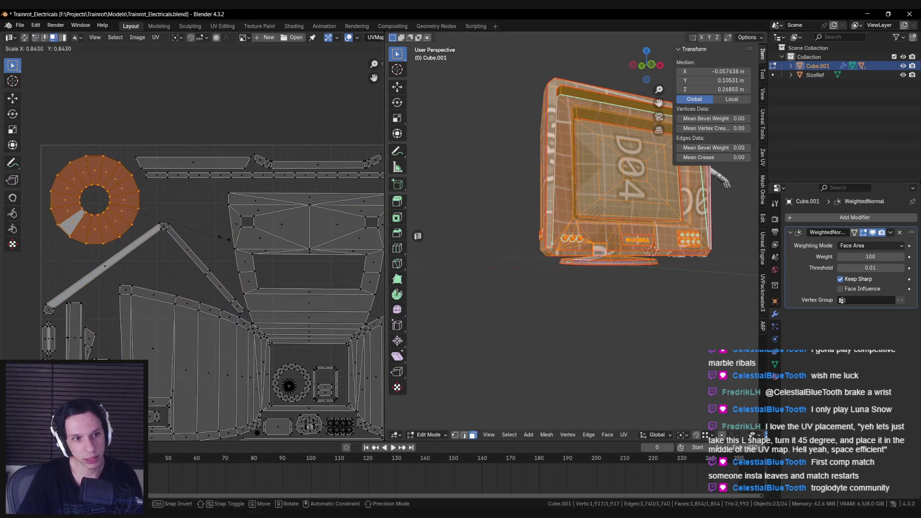
left_click(139, 213)
scroll(107, 223, "down", 1)
key("g")
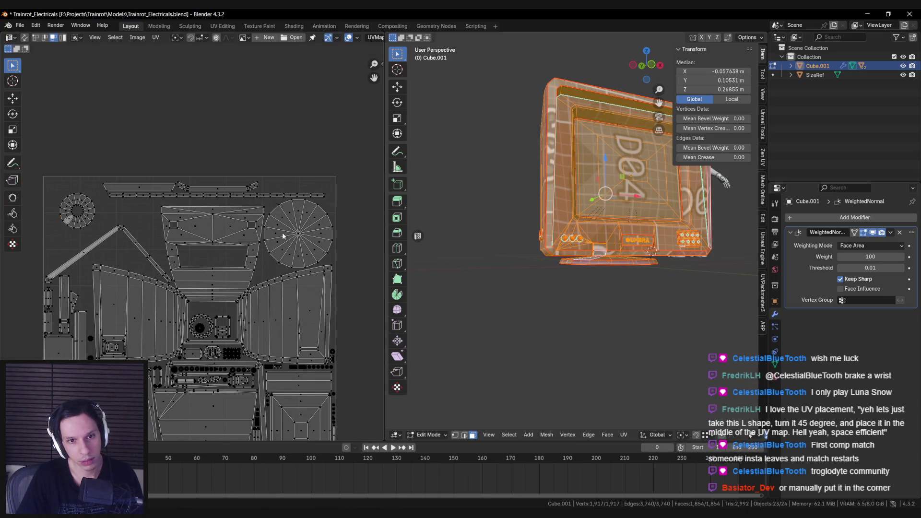
left_click(307, 226)
Shrink the cylinder's bottom UV island to about half size.
middle_click_drag(599, 216, 621, 299)
key("alt+a")
key("l")
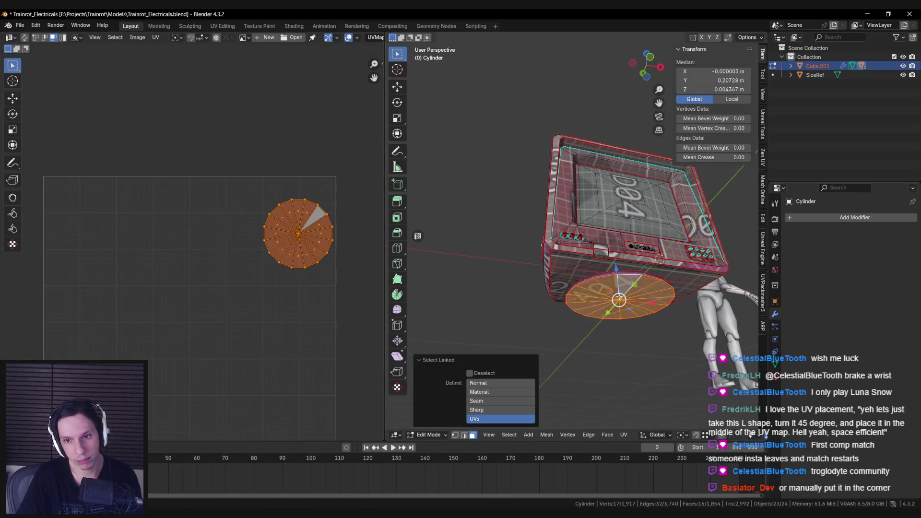
key("s")
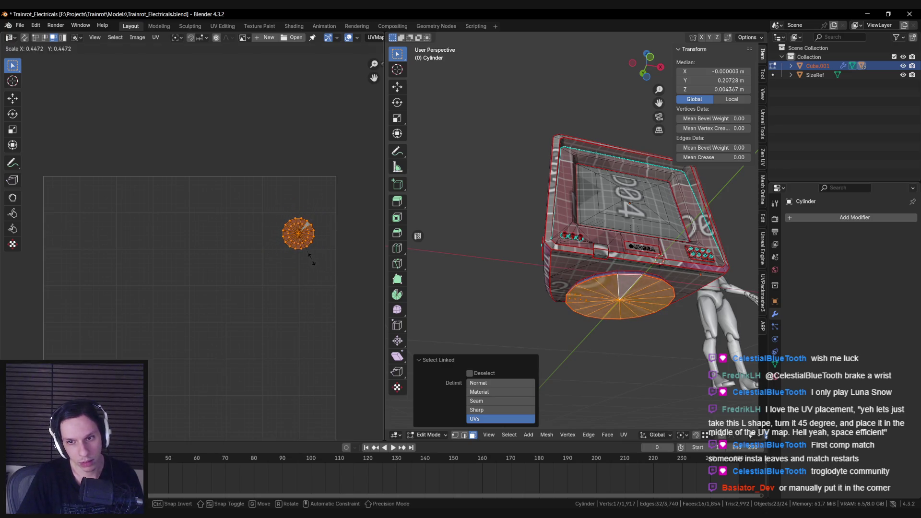
left_click(313, 259)
Shrink the UV strip of the ring of faces at the model's bottom.
key("a")
mouse_move(193, 276)
middle_mouse_down()
mouse_move(206, 271)
mouse_move(204, 250)
middle_mouse_up()
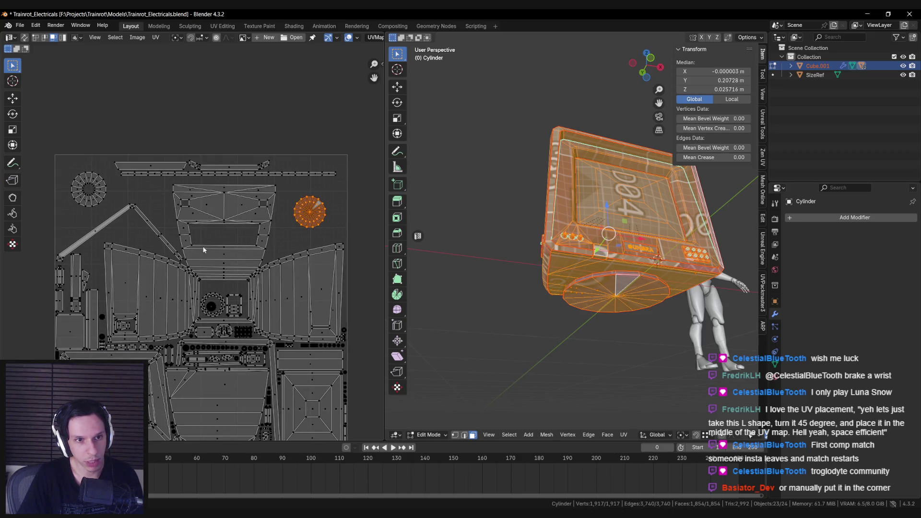
middle_click_drag(551, 297, 563, 322)
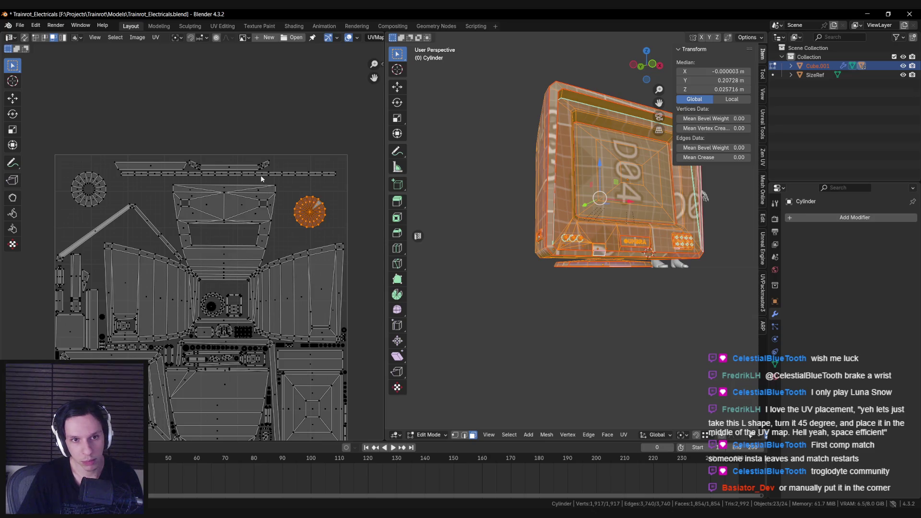
left_click(587, 263, "alt")
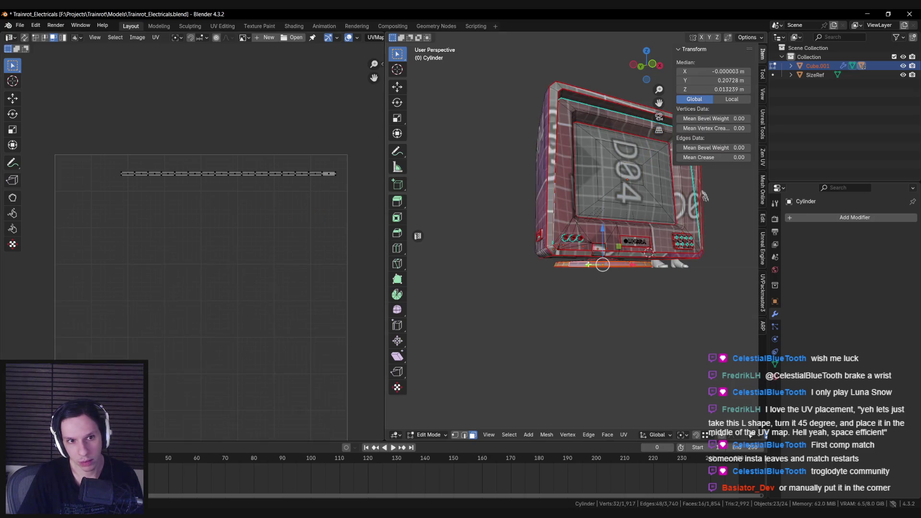
key("a")
key("s")
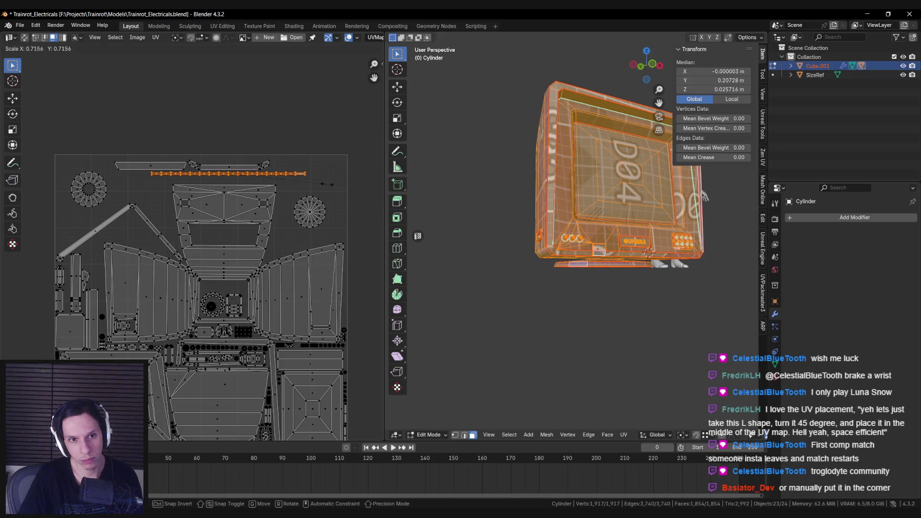
left_click(320, 183)
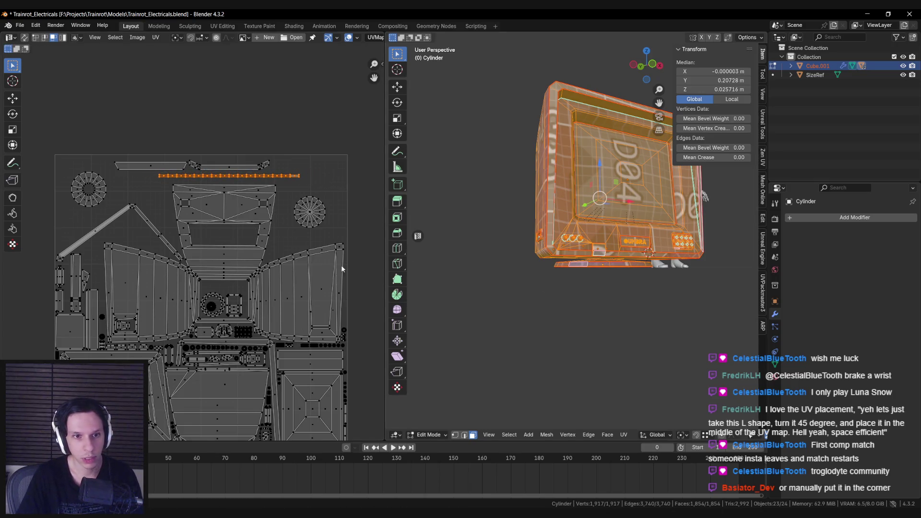
Pack all UV islands with UVPackmaster3 with Normalize Scale turned off.
scroll(342, 269, "down", 3, "shift")
key("a")
key("n")
left_click(286, 281)
left_click(325, 128)
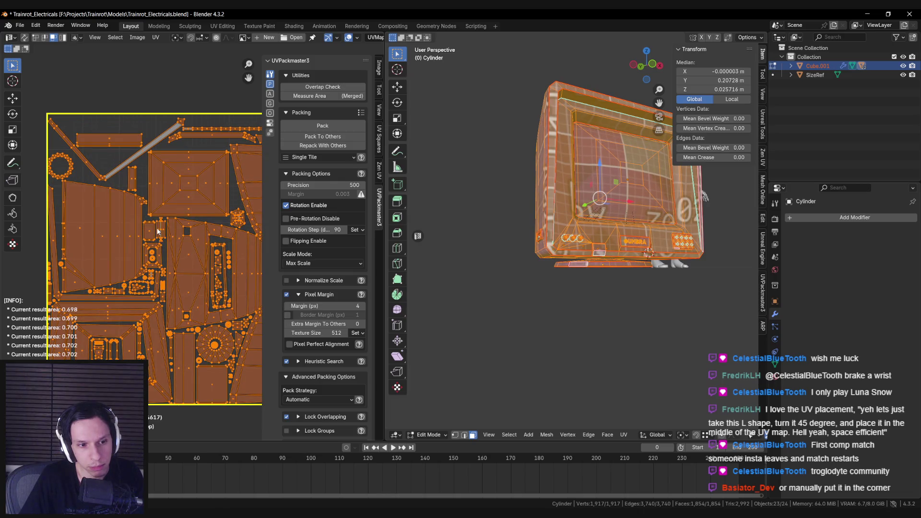
Inspect the finished packed UV layout and save Trainrot_Electricals.blend.
middle_click_drag(160, 234, 144, 235)
scroll(144, 235, "down", 2)
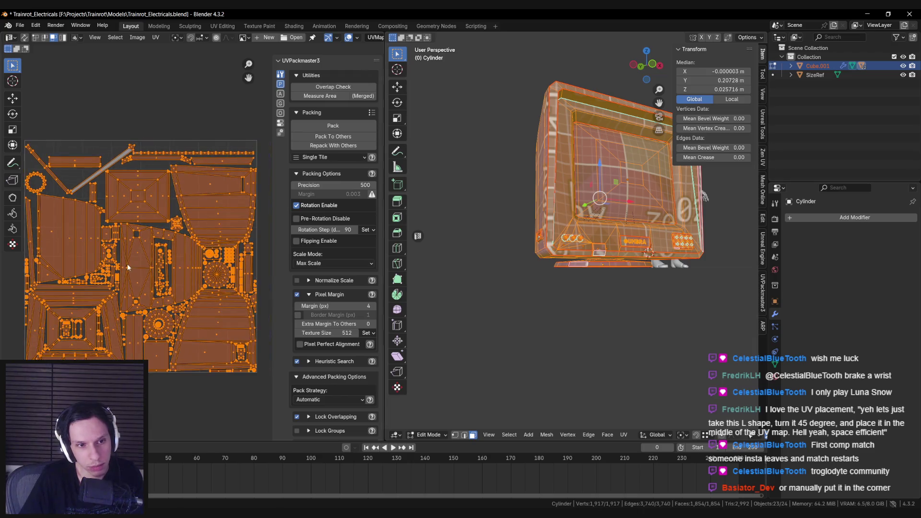
key("n")
scroll(166, 267, "up", 4)
scroll(166, 267, "up", 5)
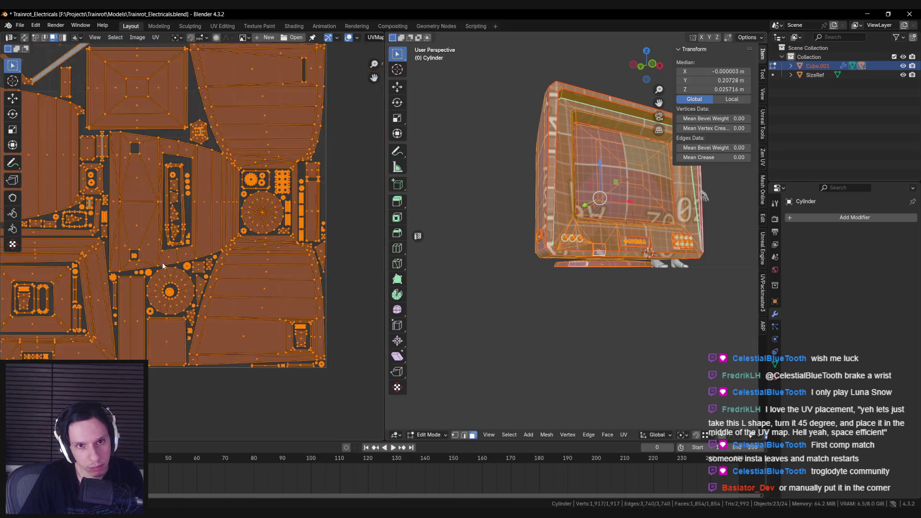
scroll(229, 241, "down", 3)
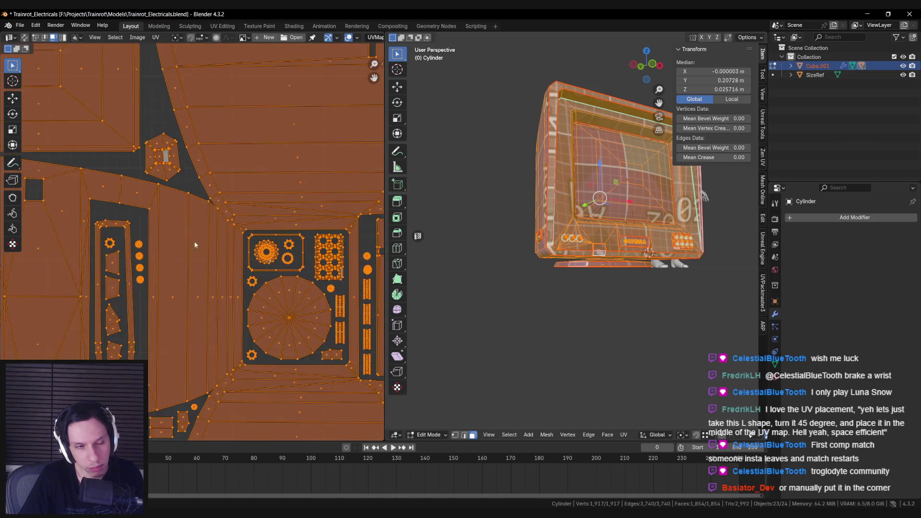
scroll(175, 241, "up", 5)
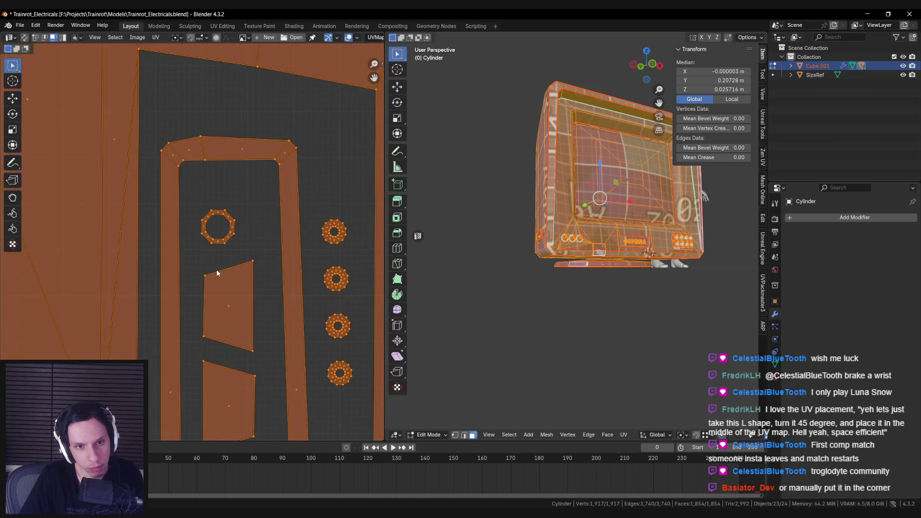
scroll(217, 269, "down", 7)
middle_click_drag(167, 280, 159, 290)
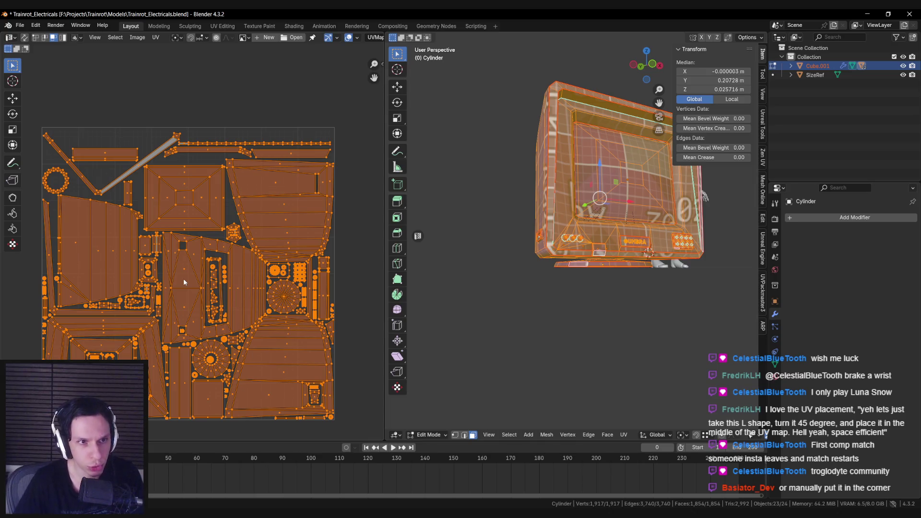
mouse_move(580, 283)
middle_mouse_down()
mouse_move(599, 279)
mouse_move(592, 271)
mouse_move(659, 270)
middle_mouse_up()
key("ctrl+s")
Return to Object Mode and maximize the 3D view over the repacked monitor.
middle_click_drag(584, 276, 573, 281)
key("Tab")
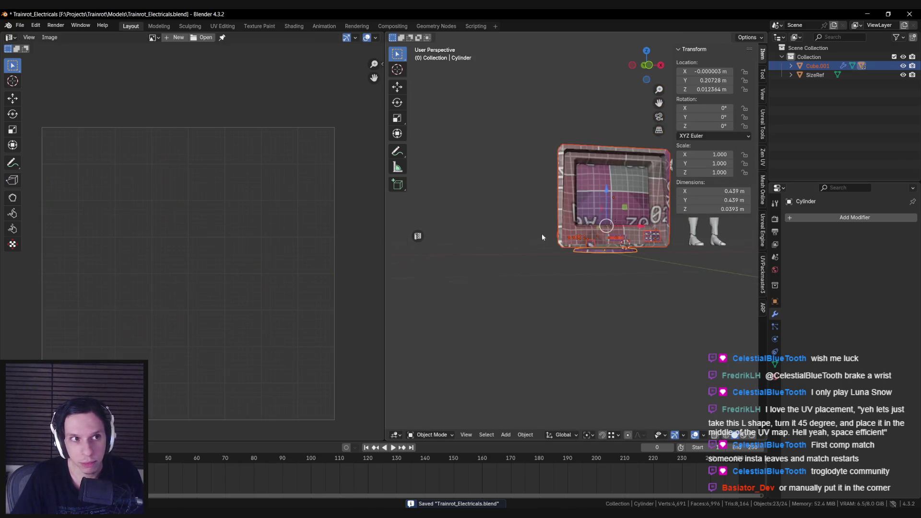
mouse_move(536, 246)
middle_mouse_down()
mouse_move(524, 318)
mouse_move(567, 296)
mouse_move(517, 261)
mouse_move(526, 237)
mouse_move(548, 228)
mouse_move(508, 277)
mouse_move(504, 259)
middle_mouse_up()
key("alt+z")
scroll(504, 259, "up", 3)
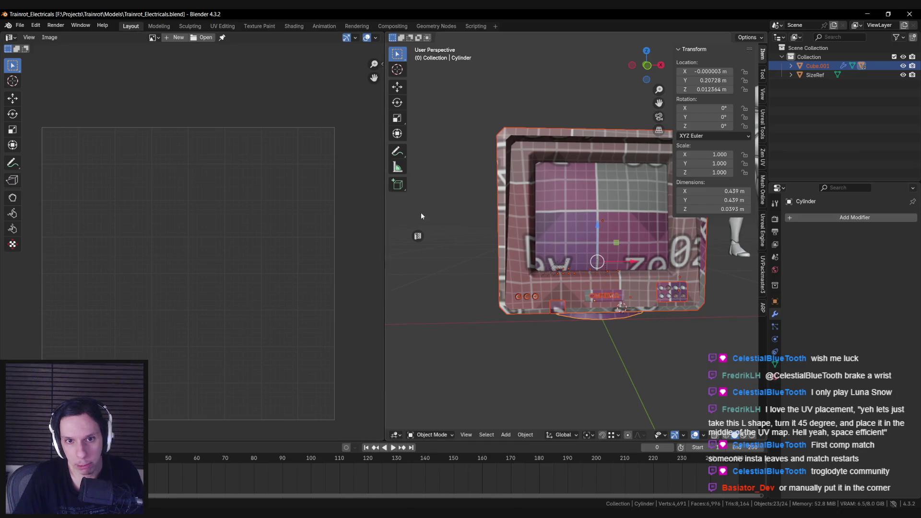
key("ctrl+space")
scroll(432, 252, "down", 5)
key("alt+z")
key("alt+z")
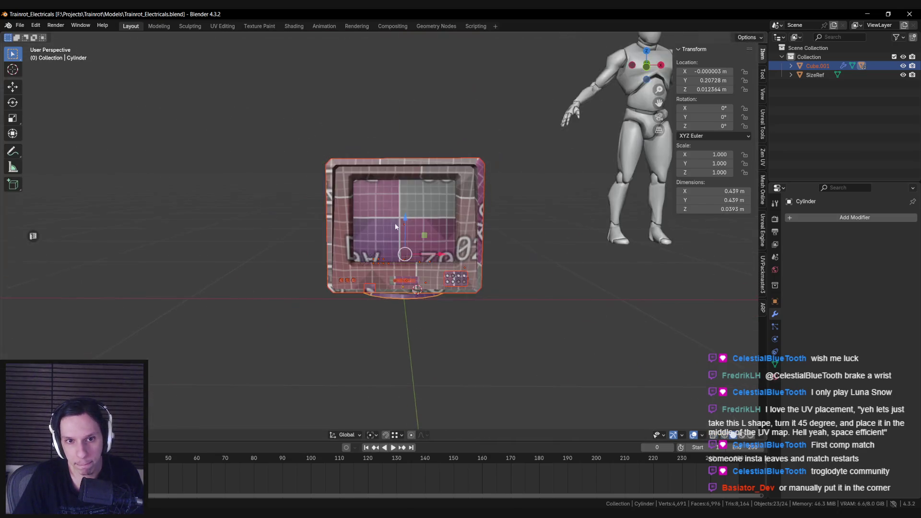
Snap the 3D cursor to the monitor's base Cylinder.
left_click(396, 226)
key("ctrl+s")
mouse_move(400, 228)
middle_mouse_down()
mouse_move(395, 208)
mouse_move(461, 261)
middle_mouse_up()
left_click(366, 243)
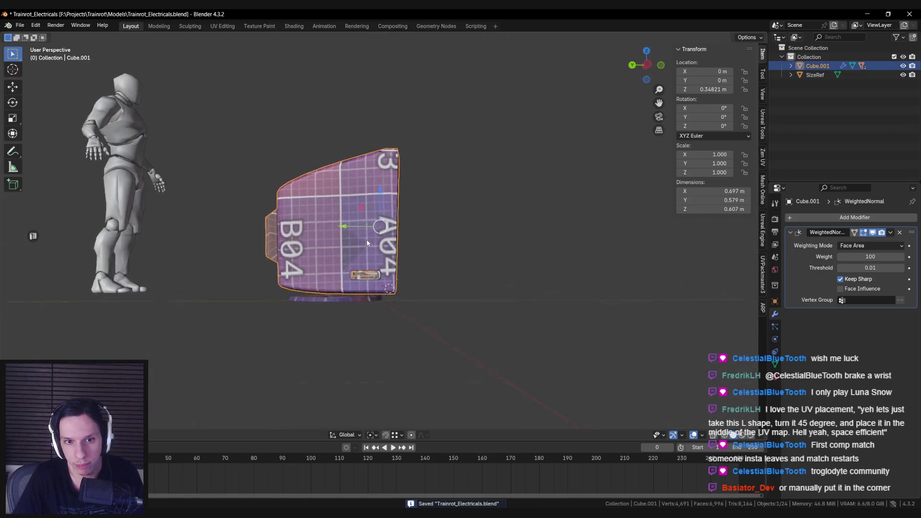
left_click(324, 248)
mouse_move(324, 248)
middle_mouse_down()
mouse_move(371, 278)
mouse_move(339, 299)
middle_mouse_up()
key("Tab")
key("shift+s")
key("Tab")
Set the monitor's origin to the 3D cursor at its base.
left_click(337, 232)
middle_click_drag(337, 232, 337, 292)
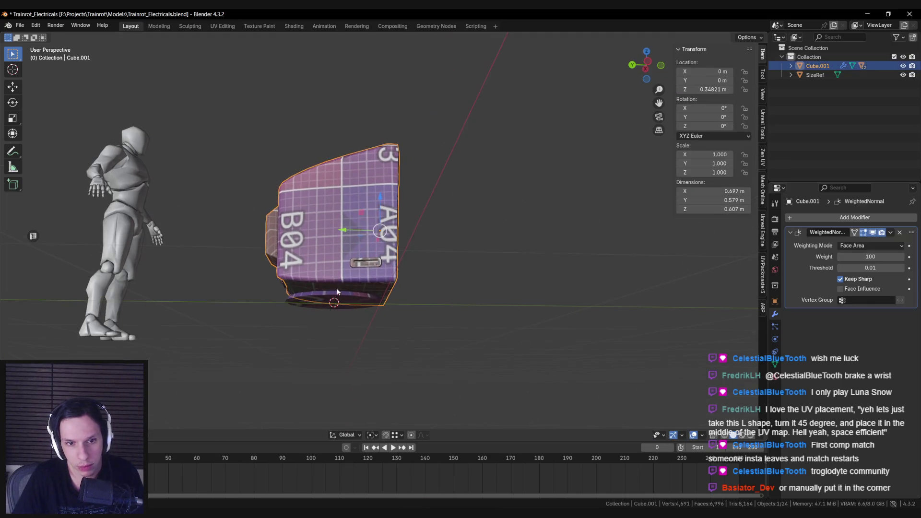
right_click(361, 295)
mouse_move(354, 331)
left_click(408, 351)
mouse_move(407, 350)
middle_mouse_down()
mouse_move(409, 326)
mouse_move(328, 272)
middle_mouse_up()
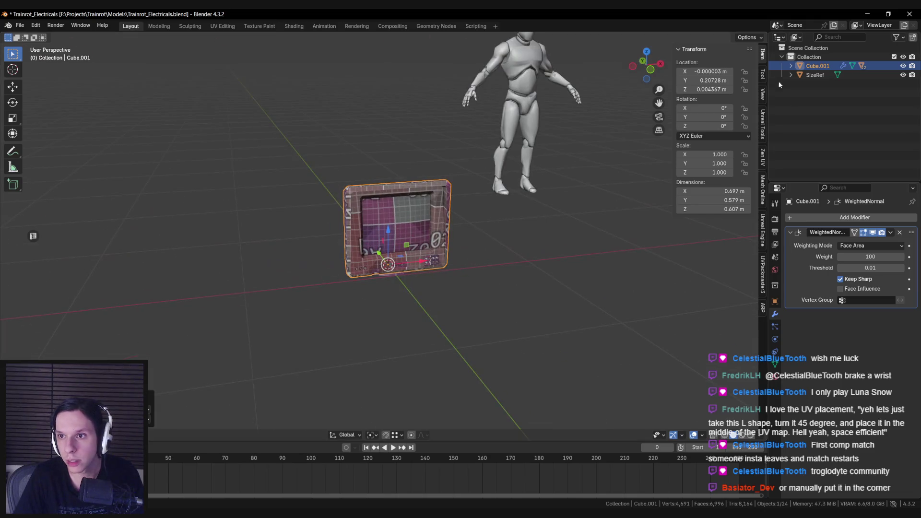
Rename Cube.001 to CRTComputerMonitor and save the file.
double_click(814, 66)
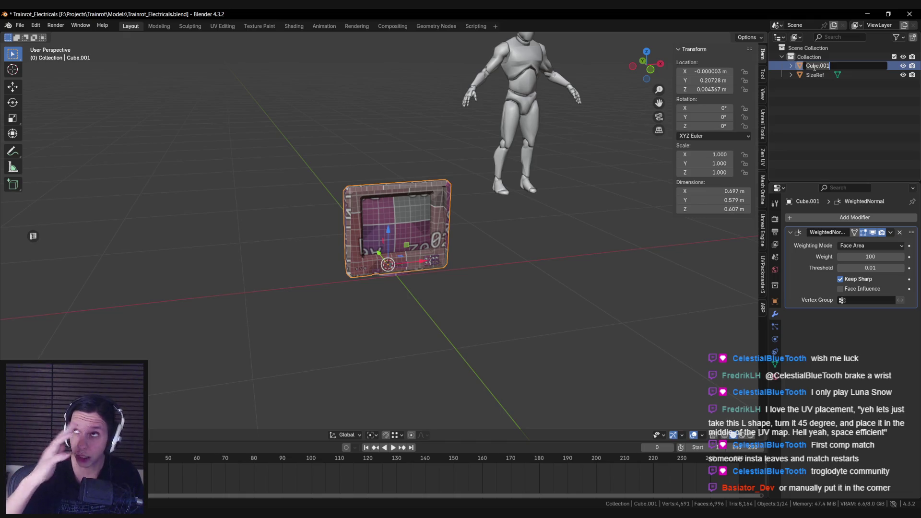
type("ComputerScreen_")
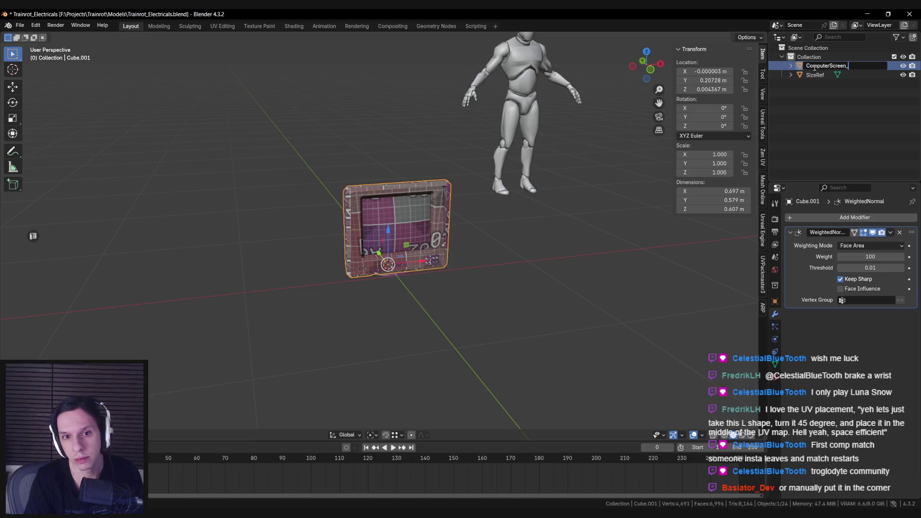
key("ctrl+a")
type("C")
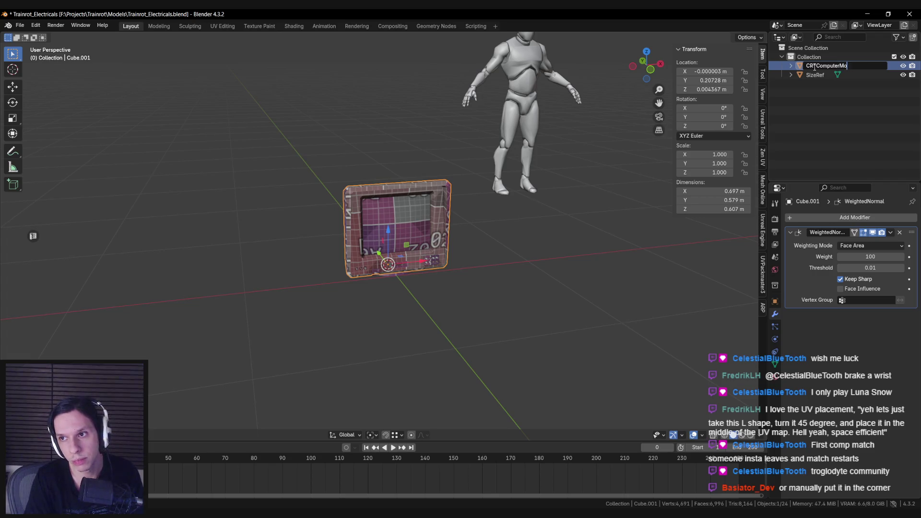
key("BackSpace")
key("Return")
mouse_move(623, 153)
middle_mouse_down()
mouse_move(541, 164)
mouse_move(343, 258)
middle_mouse_up()
key("ctrl+s")
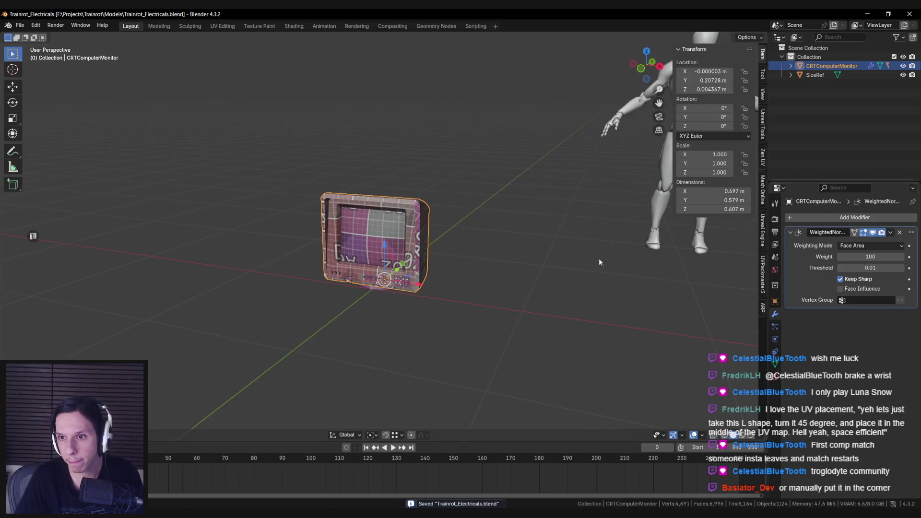
left_click(761, 231)
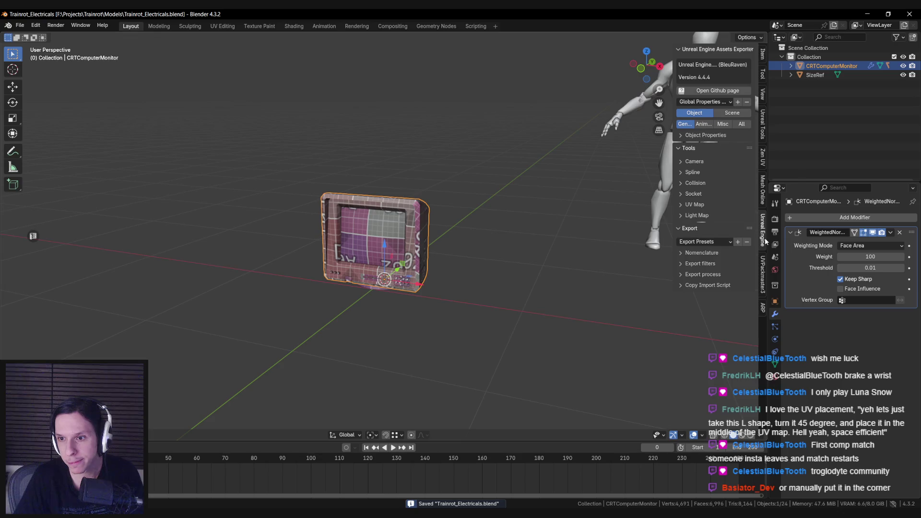
Set the Unreal exporter's static mesh export path to //.
left_click(685, 135)
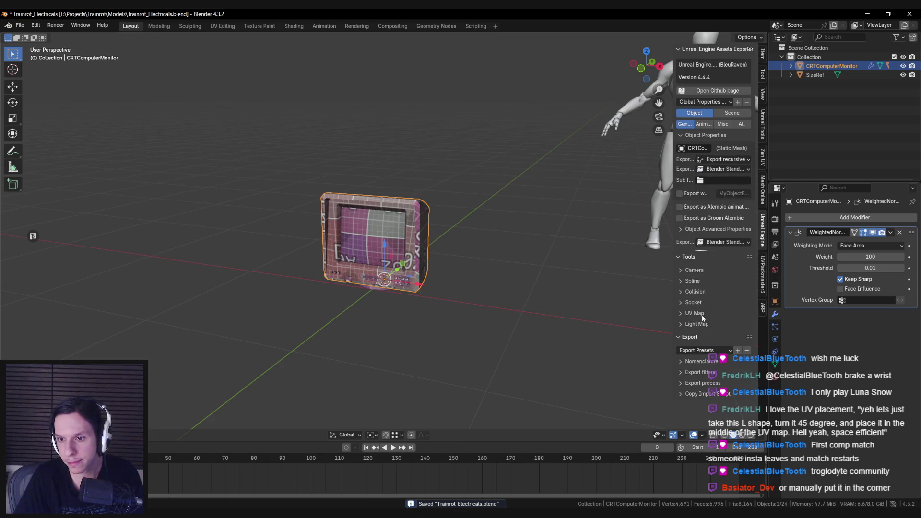
left_click(690, 361)
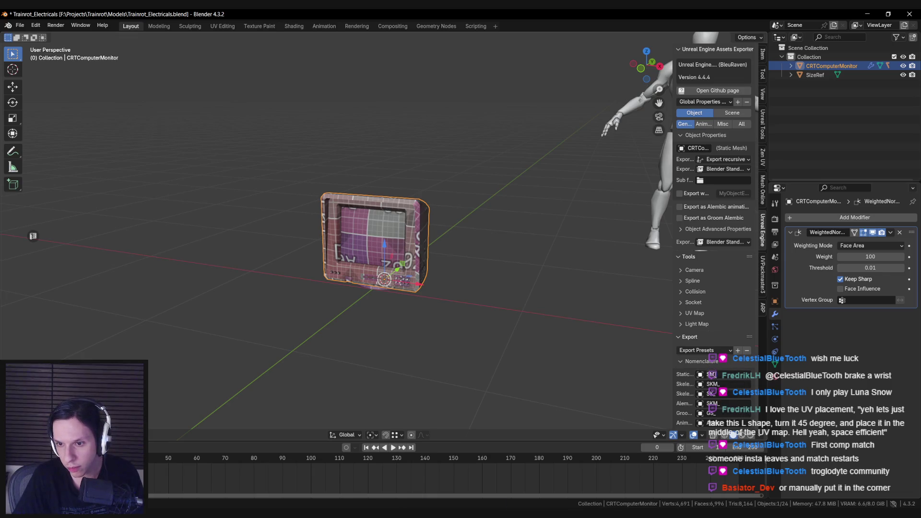
scroll(718, 374, "down", 8)
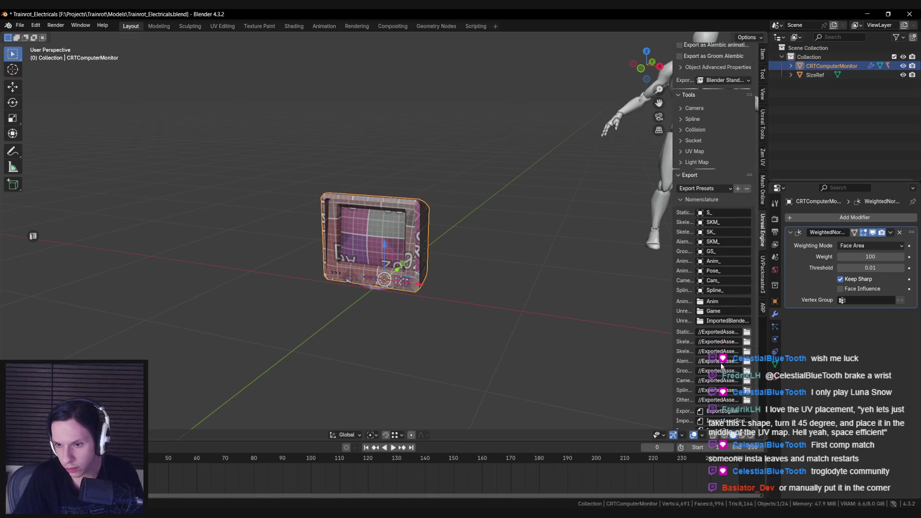
left_click(721, 332)
key("ctrl+BackSpace")
key("ctrl+BackSpace")
key("Return")
Turn off the export log and import scripts in the exporter settings.
scroll(709, 364, "down", 3)
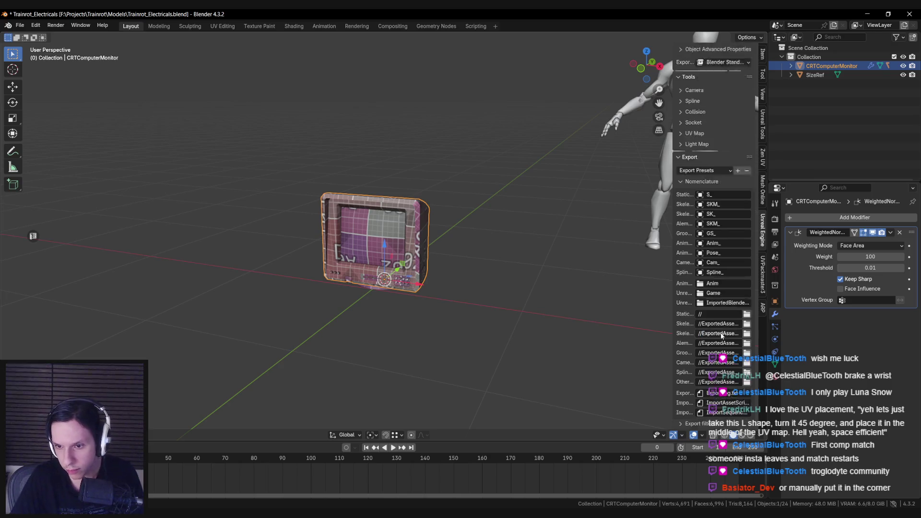
scroll(700, 392, "down", 2)
scroll(700, 392, "down", 3)
left_click_drag(679, 326, 685, 385)
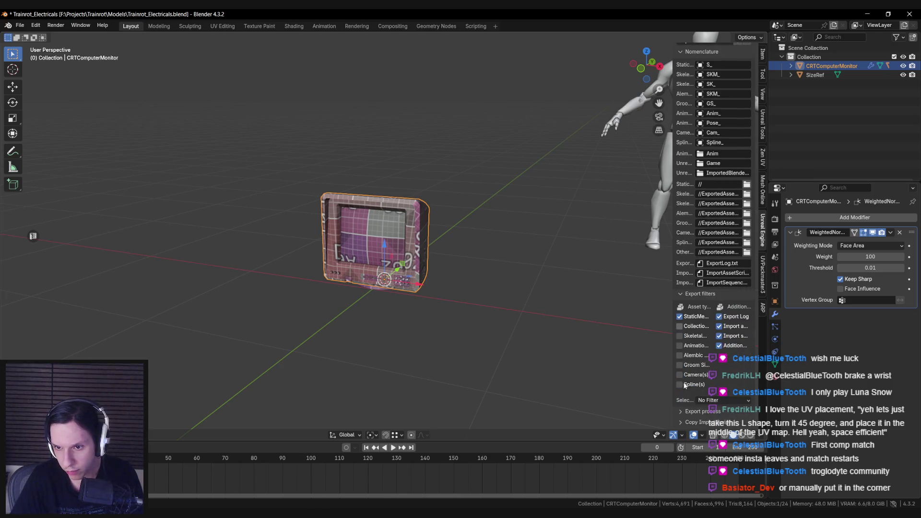
left_click_drag(718, 316, 719, 347)
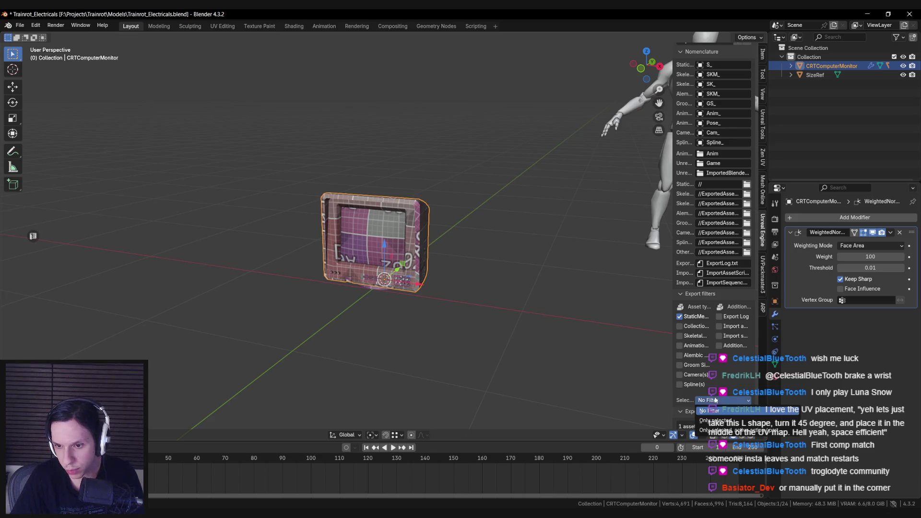
scroll(715, 338, "up", 4)
scroll(735, 270, "up", 2)
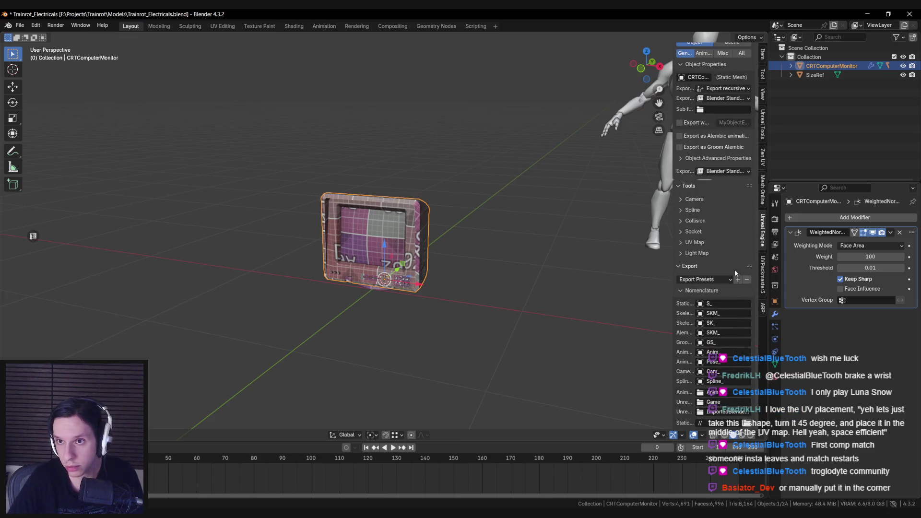
scroll(714, 344, "down", 8)
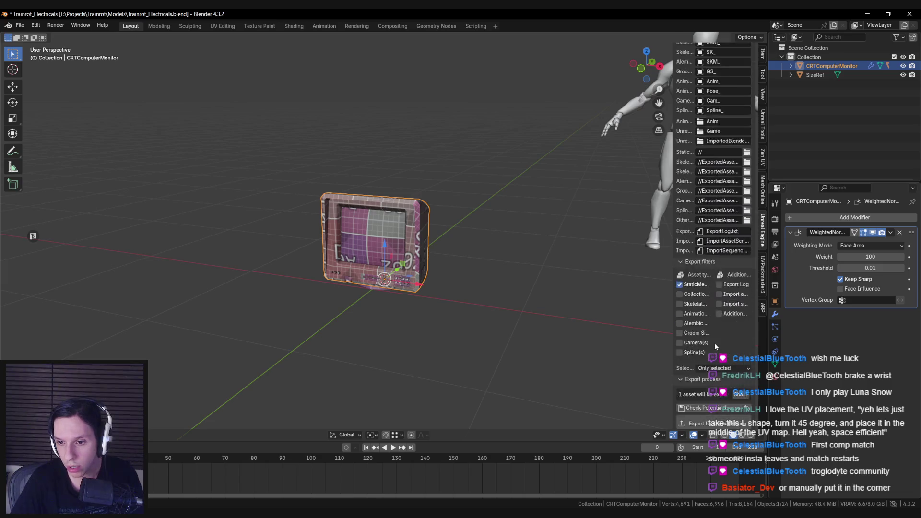
Save the file and export S_CRTComputerMonitor.fbx for Unreal Engine.
key("ctrl+s")
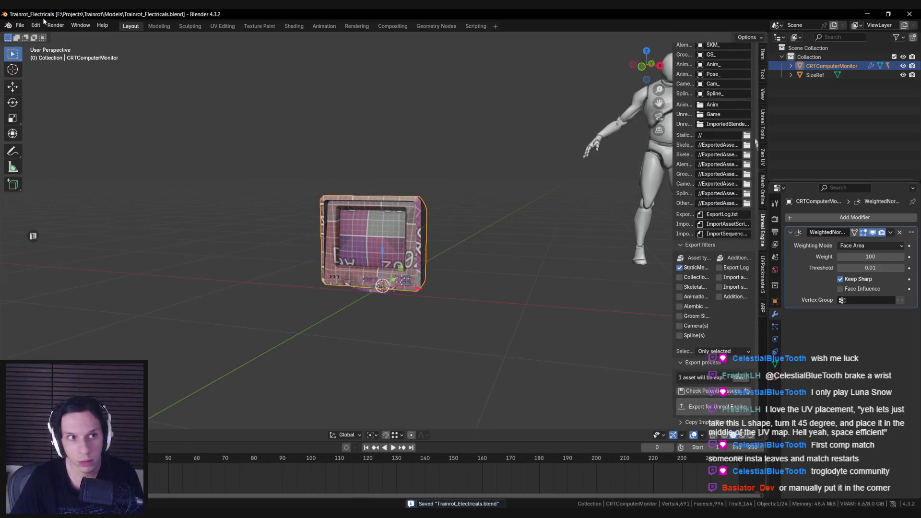
left_click(692, 408)
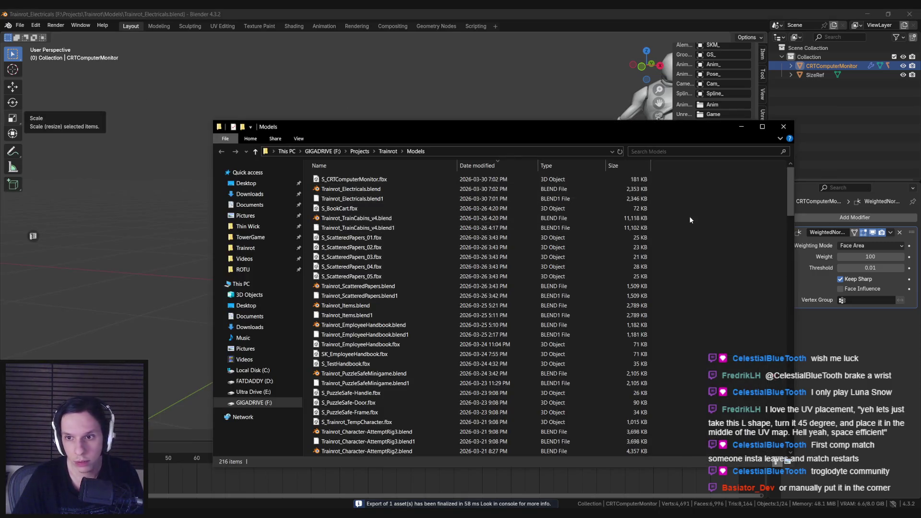
right_click(689, 216)
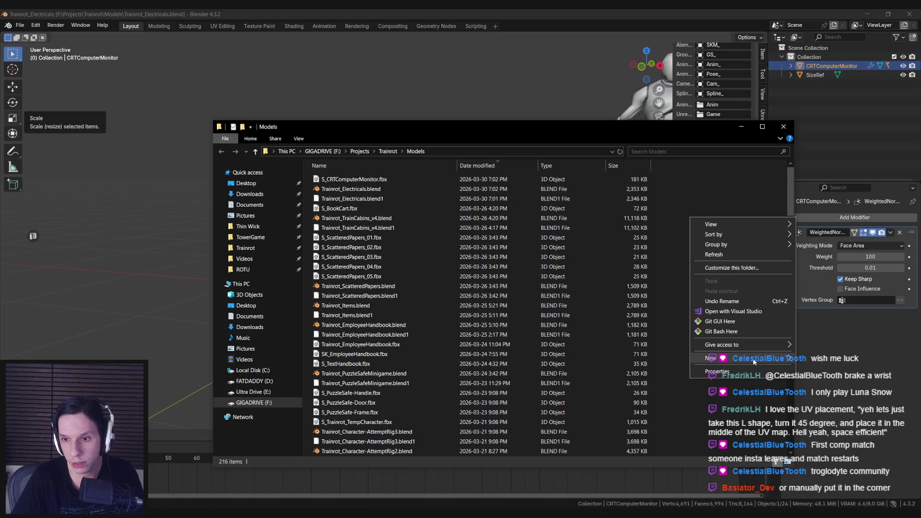
Create a CRTComputerMonitor folder in Models and move S_CRTComputerMonitor.fbx into it.
mouse_move(743, 331)
left_click(817, 338)
type("CRT")
type("ComputerScre")
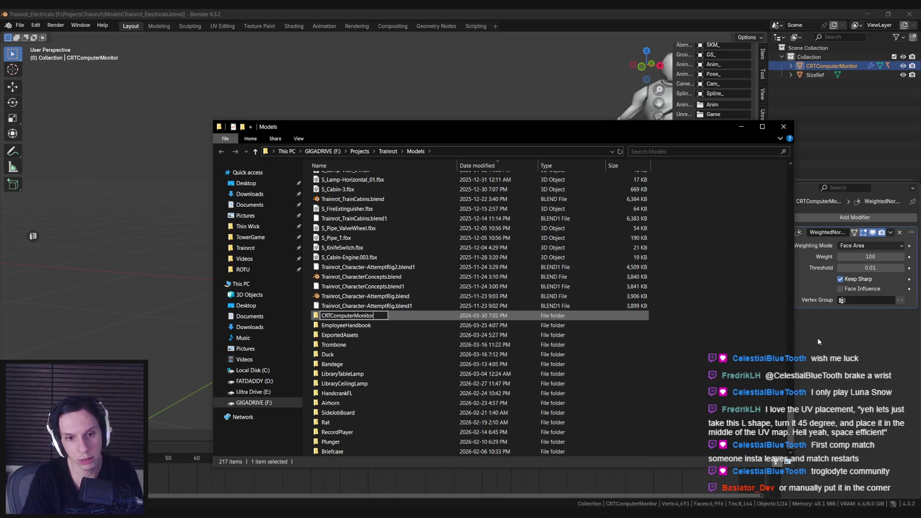
key("Return")
mouse_move(790, 407)
left_mouse_down()
mouse_move(798, 255)
mouse_move(701, 171)
left_mouse_up()
mouse_move(365, 180)
left_mouse_down()
mouse_move(382, 185)
mouse_move(519, 341)
mouse_move(504, 418)
mouse_move(513, 453)
mouse_move(494, 381)
left_mouse_up()
Open the new CRTComputerMonitor folder, return to Blender and save the blend file.
scroll(508, 371, "up", 1)
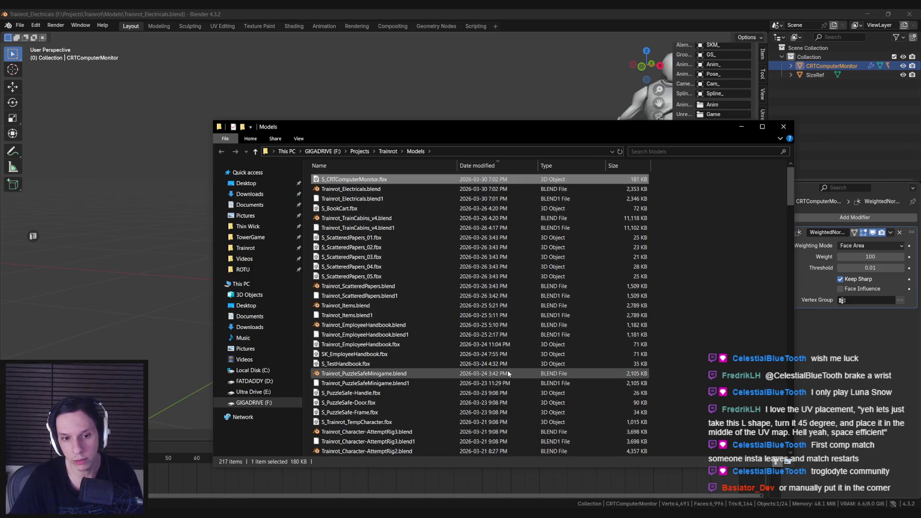
left_click_drag(784, 237, 789, 453)
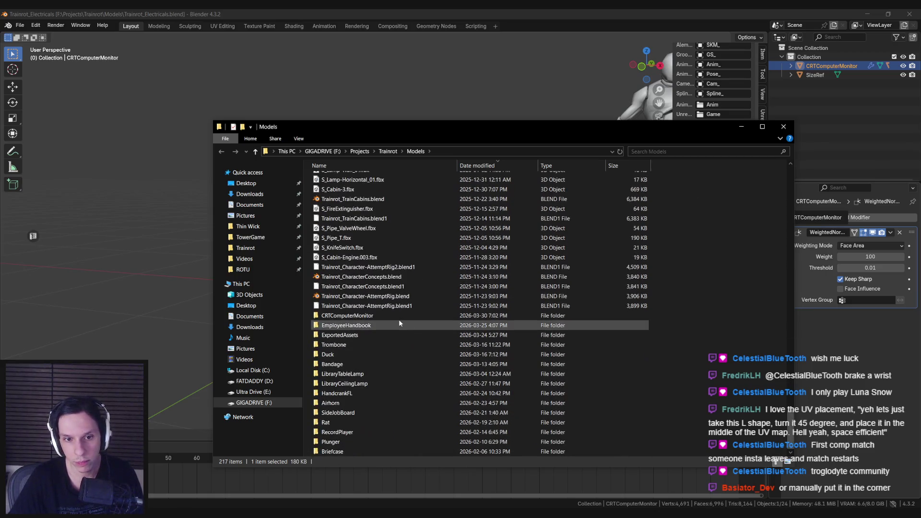
double_click(396, 316)
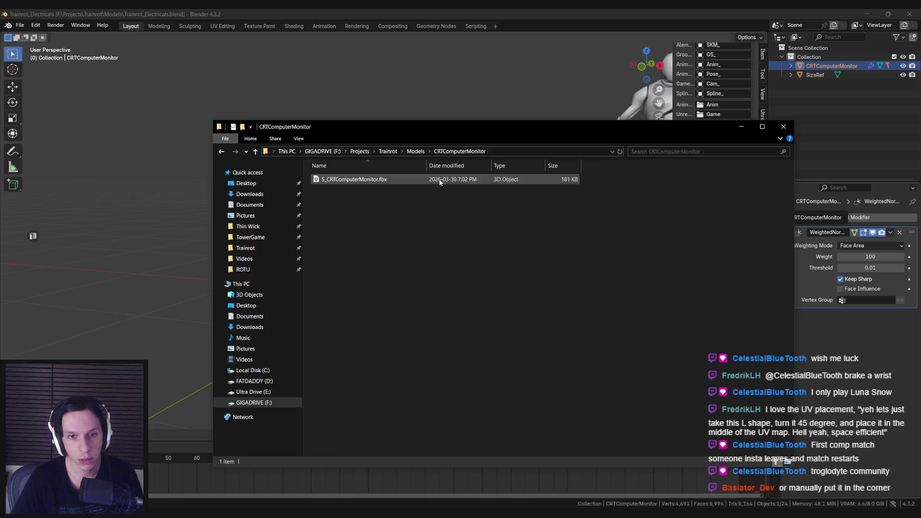
left_click(741, 127)
key("ctrl+s")
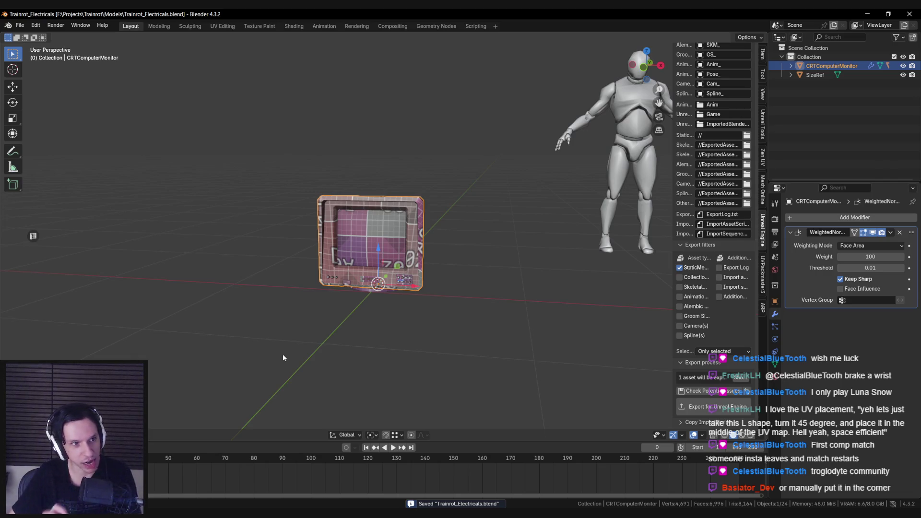
Bring up the Unreal Editor showing the LevelTrain_Cabin-Office level.
key("alt+Tab")
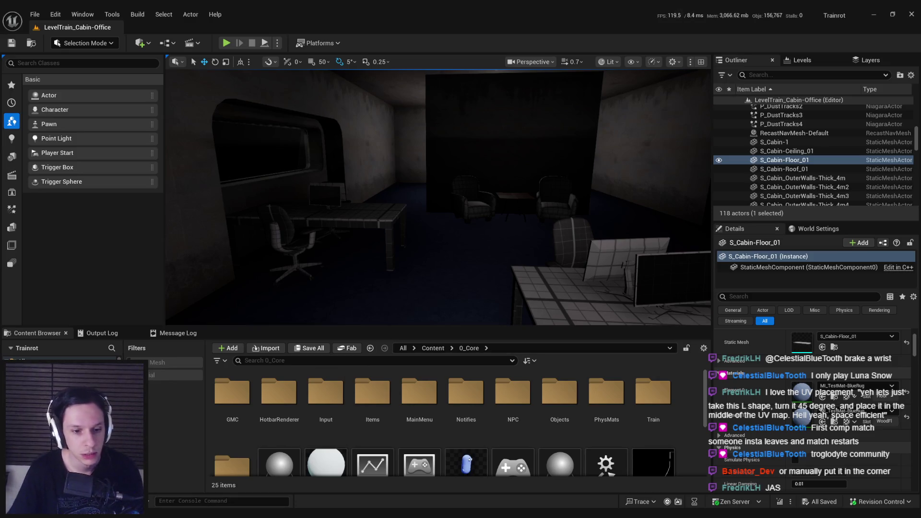
Import S_CRTComputerMonitor.fbx into the Content > 4_Environment folder.
right_click_drag(434, 319, 484, 314)
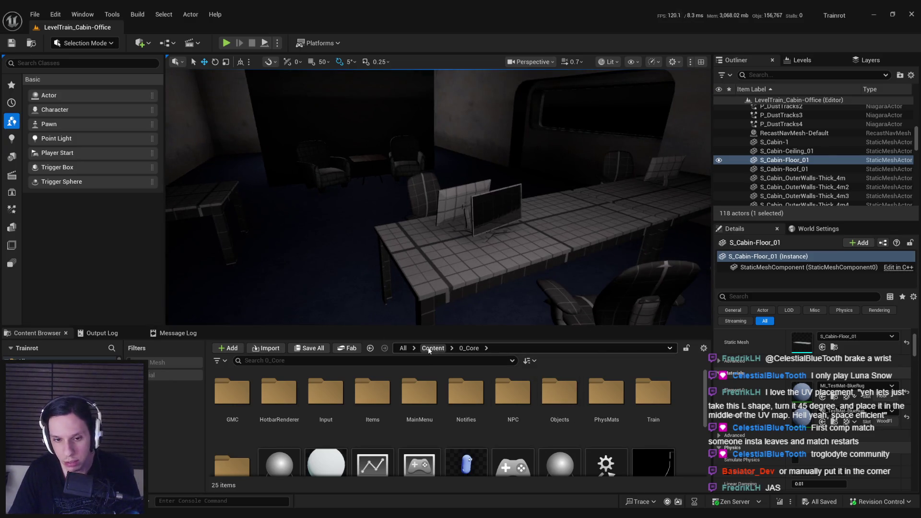
left_click(428, 349)
double_click(420, 395)
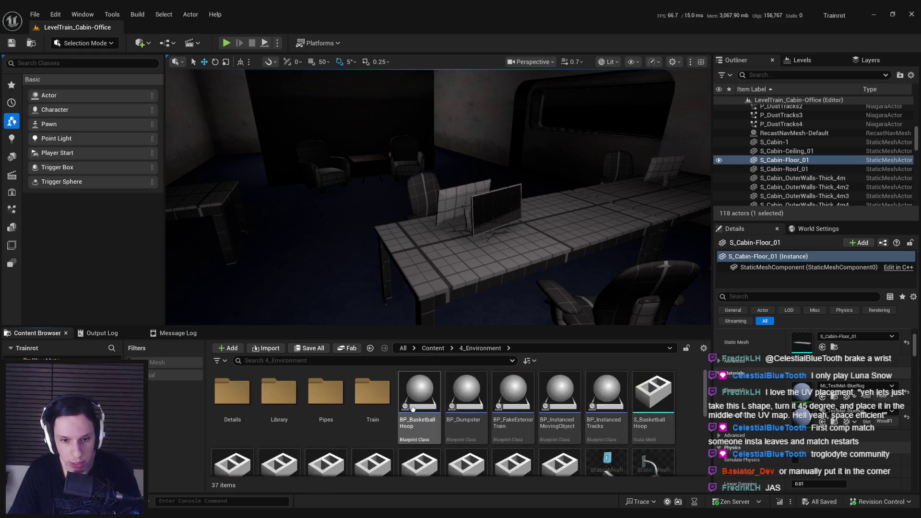
scroll(417, 422, "down", 5)
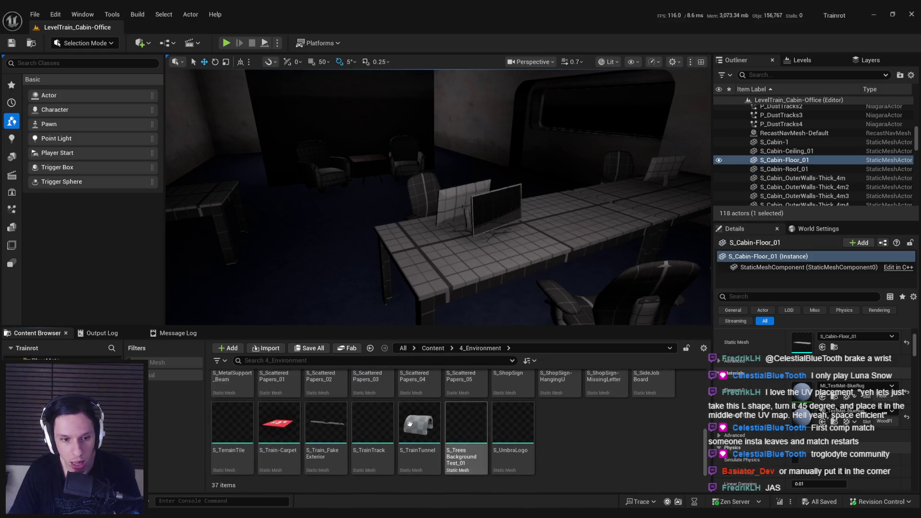
key("alt+Tab")
left_click(376, 181)
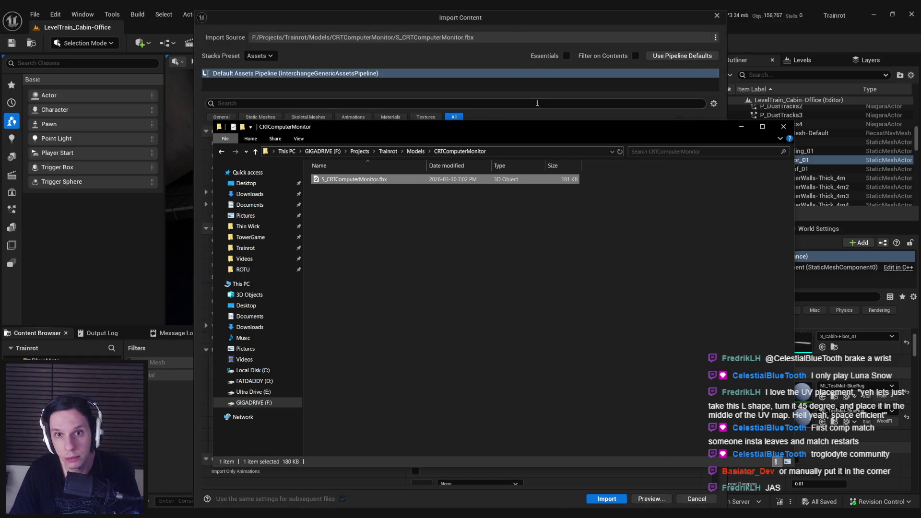
left_click(510, 34)
left_click(606, 499)
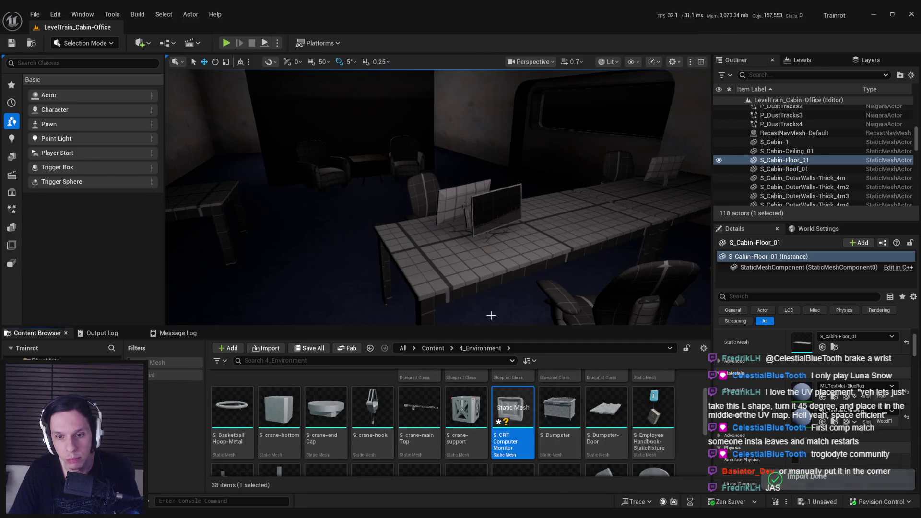
Place the CRT monitor on the desk to judge its size, then delete it.
left_click_drag(517, 410, 502, 276)
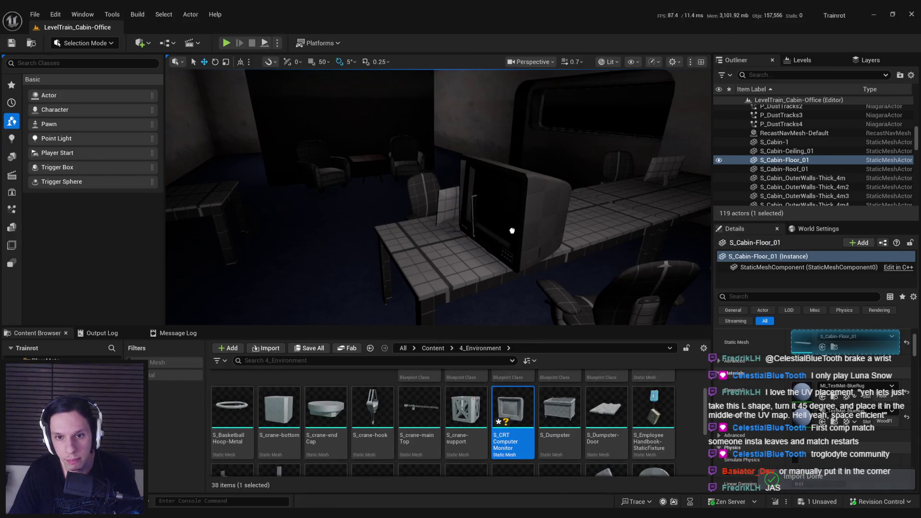
mouse_move(502, 276)
right_mouse_down()
mouse_move(605, 280)
mouse_move(447, 273)
right_mouse_up()
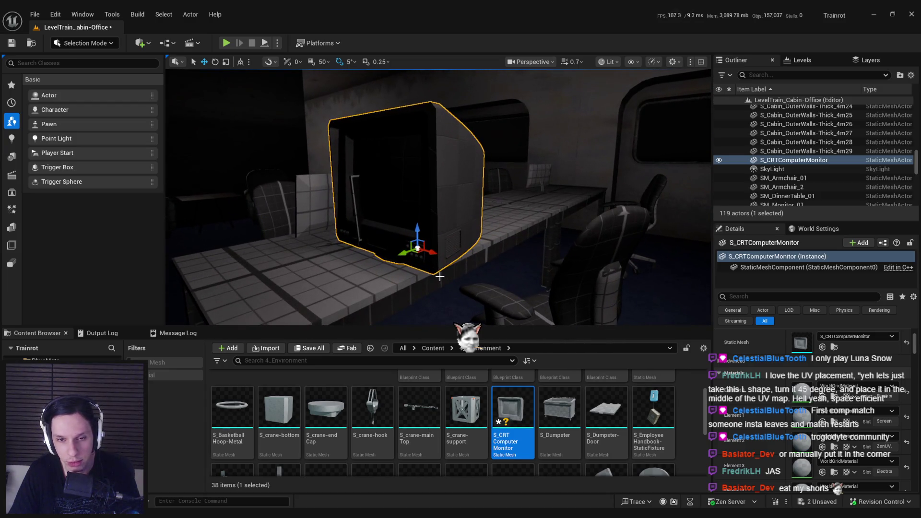
key("Delete")
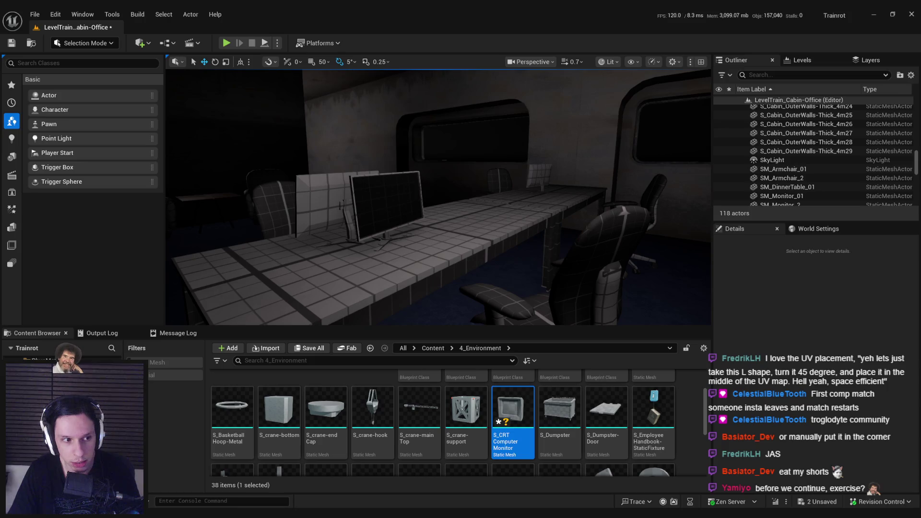
key("alt+Tab")
key("shift+z")
Scale the CRT monitor model down to about 0.757 of its size.
mouse_move(401, 329)
middle_mouse_down()
mouse_move(353, 312)
mouse_move(404, 322)
middle_mouse_up()
key("s")
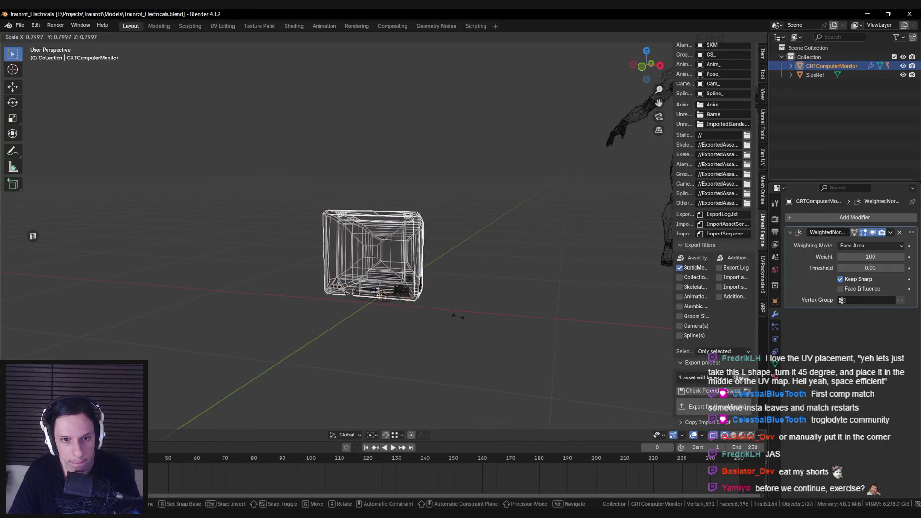
key("shift+z")
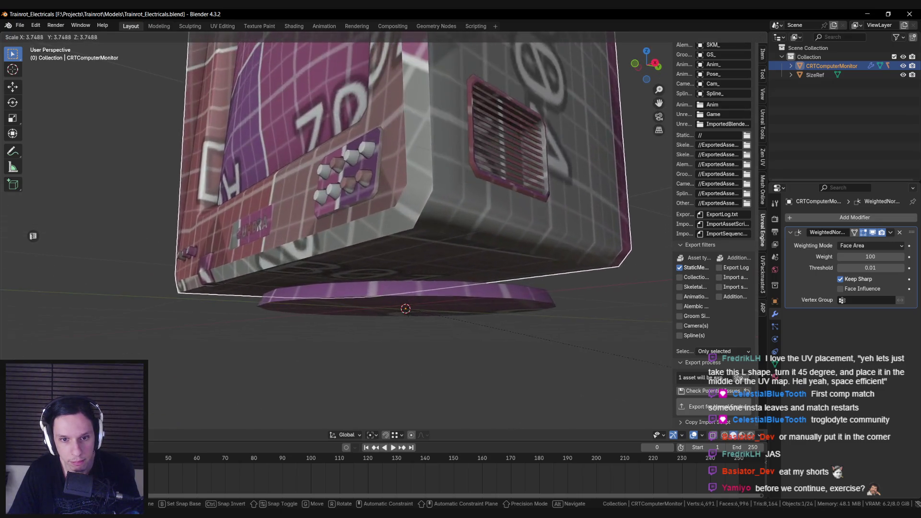
key("Escape")
mouse_move(503, 356)
middle_mouse_down()
mouse_move(547, 346)
mouse_move(499, 333)
mouse_move(537, 346)
middle_mouse_up()
key("s")
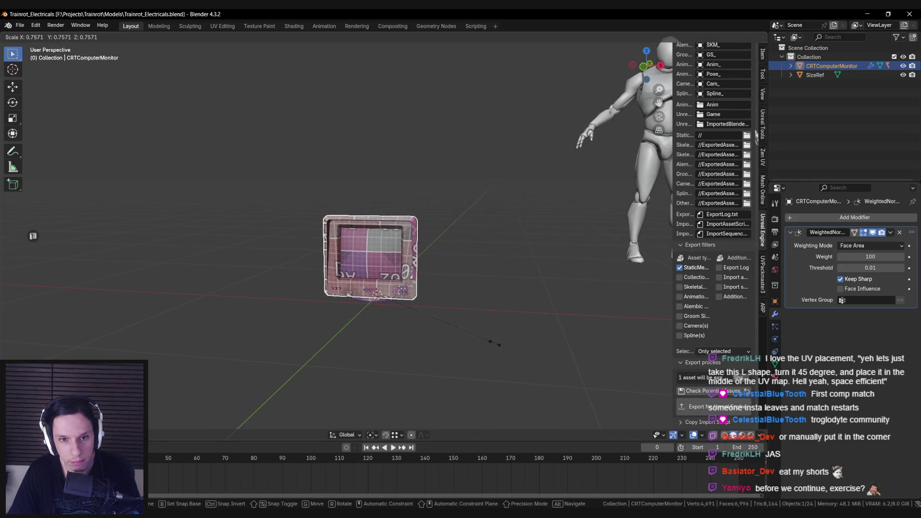
left_click(474, 341)
middle_click_drag(473, 341, 450, 332)
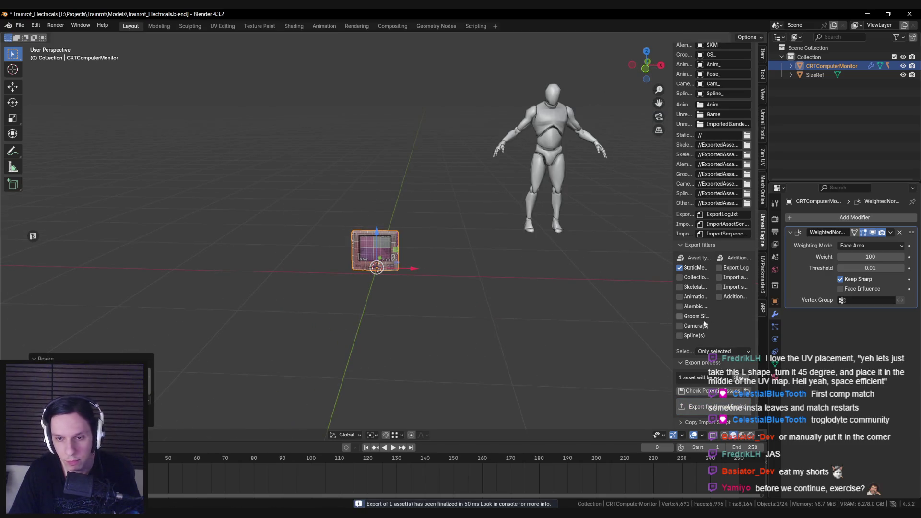
scroll(738, 192, "up", 5)
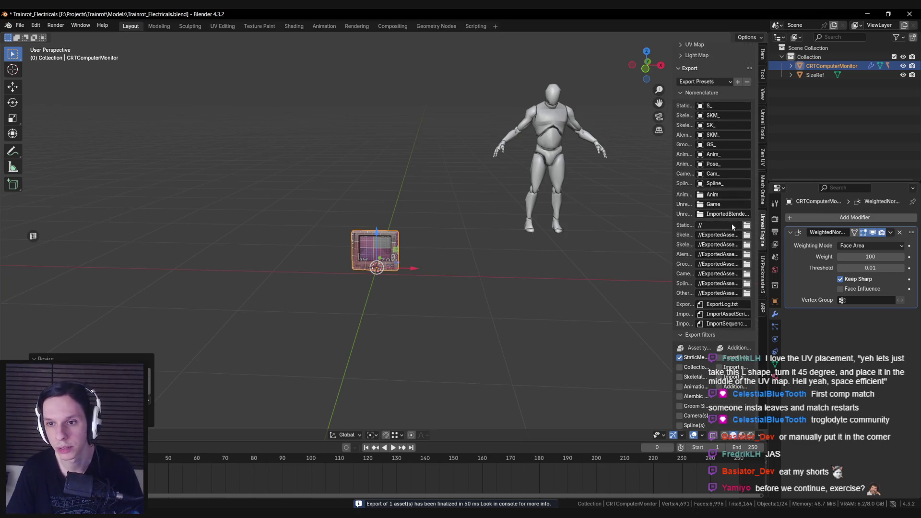
Set the static mesh export folder to CRTComputerMonitor and export to Unreal.
left_click(748, 227)
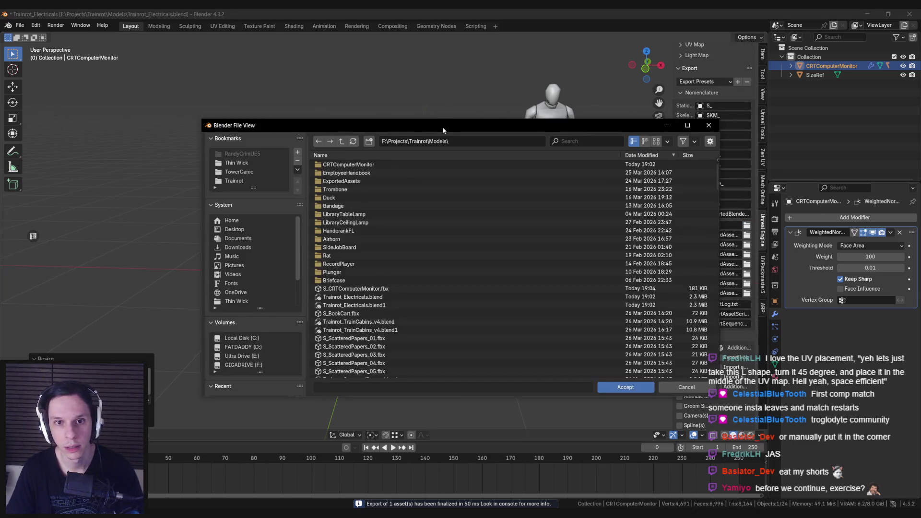
double_click(354, 165)
left_click(619, 387)
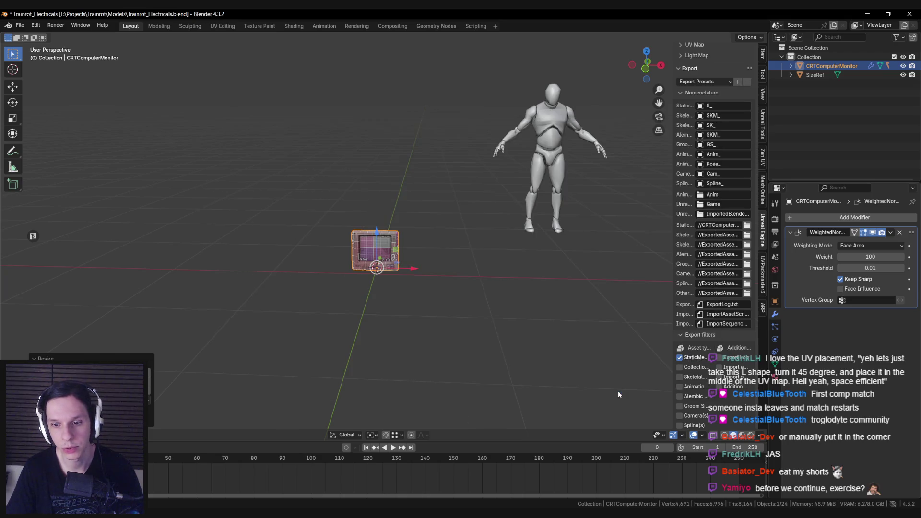
scroll(722, 399, "down", 5)
left_click(715, 410)
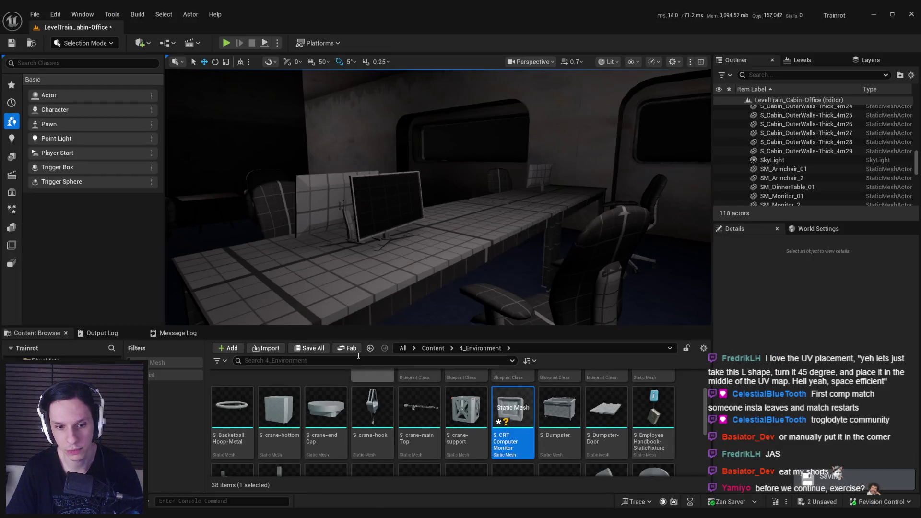
Reimport the CRT monitor asset and rotate the placed monitor to about 85°.
right_click(512, 412)
left_click(549, 125)
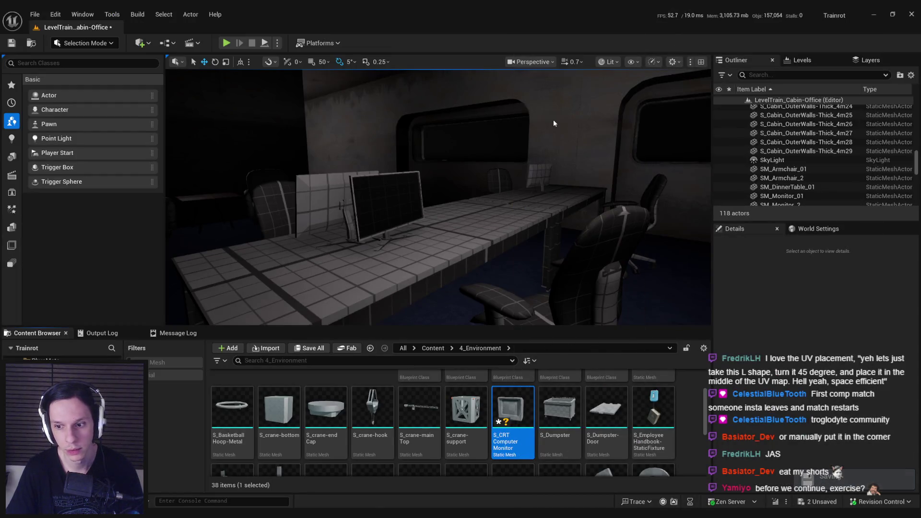
left_click(416, 253)
key("e")
mouse_move(413, 258)
left_mouse_down()
mouse_move(432, 258)
mouse_move(230, 266)
left_mouse_up()
key("w")
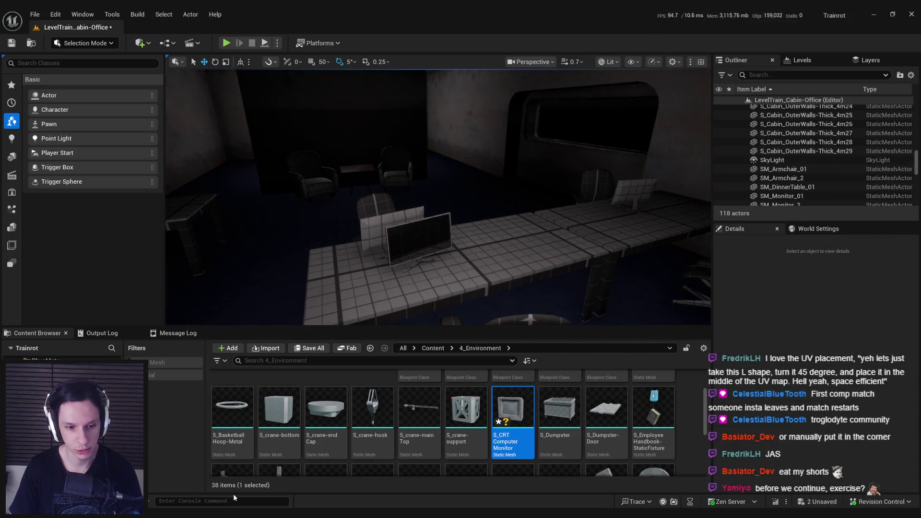
Shrink the Blender monitor slightly to 0.8842 scale, then return to the Unreal asset.
key("alt+Tab")
key("s")
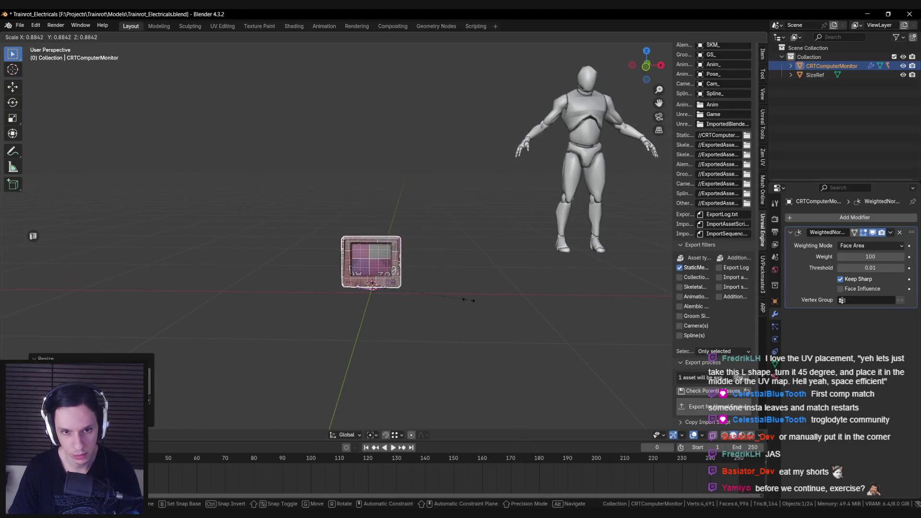
left_click(463, 303)
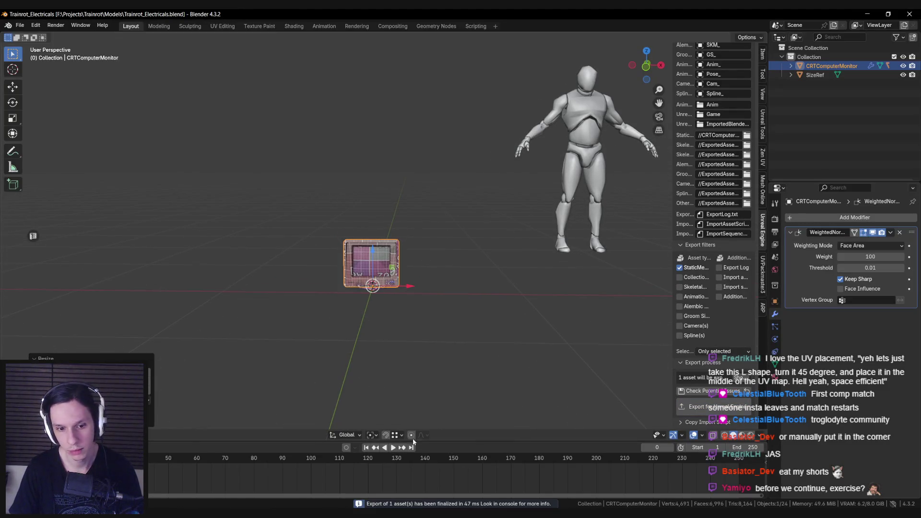
key("alt+Tab")
right_click(516, 417)
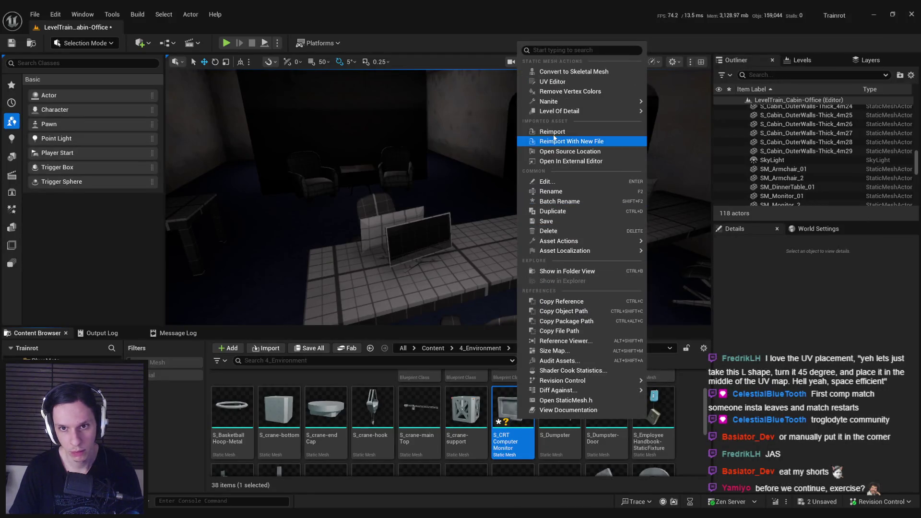
Reimport the CRT monitor asset, test-place it on the desk, then delete it.
left_click(553, 132)
mouse_move(512, 408)
left_mouse_down()
mouse_move(437, 269)
mouse_move(438, 292)
mouse_move(463, 273)
left_mouse_up()
right_click_drag(409, 262, 444, 205)
key("Delete")
Select all nine SM_Monitor actors and assign them the S_CRTComputerMonitor static mesh.
left_click(445, 205)
double_click(445, 205)
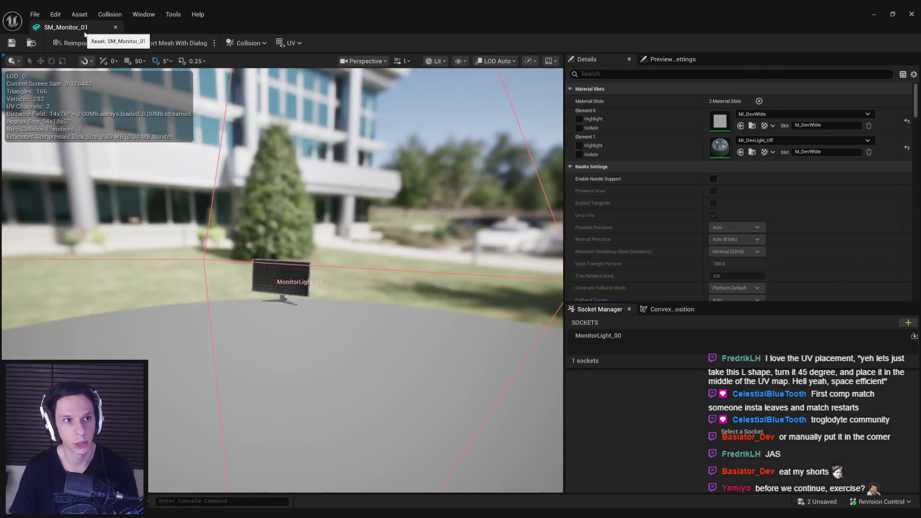
left_click(115, 27)
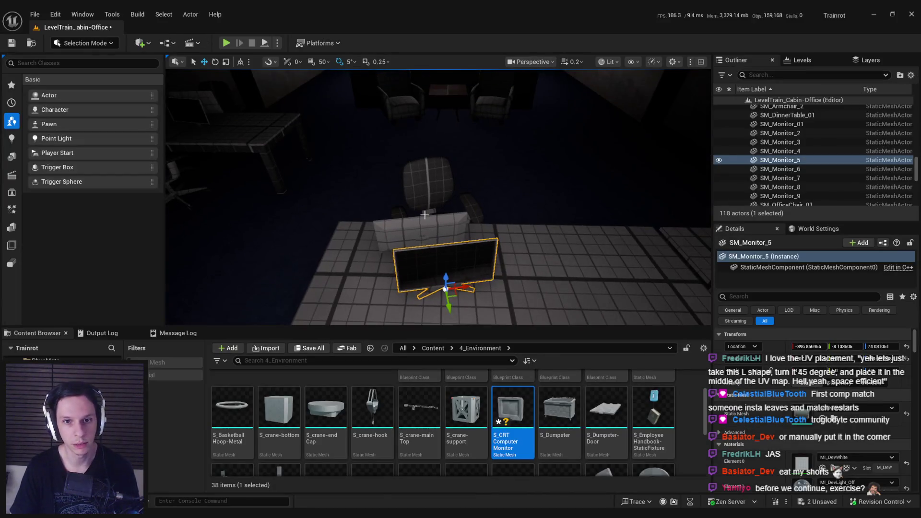
key("shift+e")
left_click_drag(516, 414, 803, 367)
mouse_move(432, 201)
right_mouse_down()
mouse_move(438, 209)
mouse_move(431, 206)
right_mouse_up()
scroll(810, 403, "down", 10)
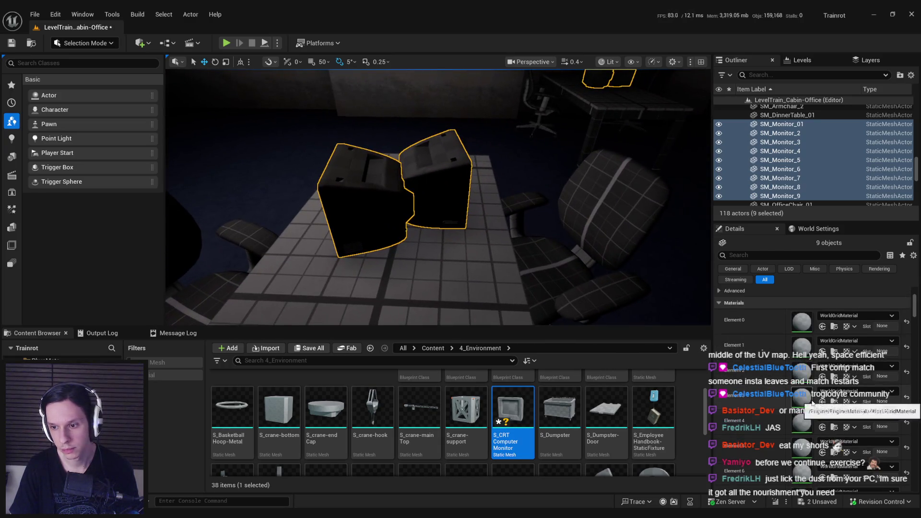
scroll(811, 402, "down", 6)
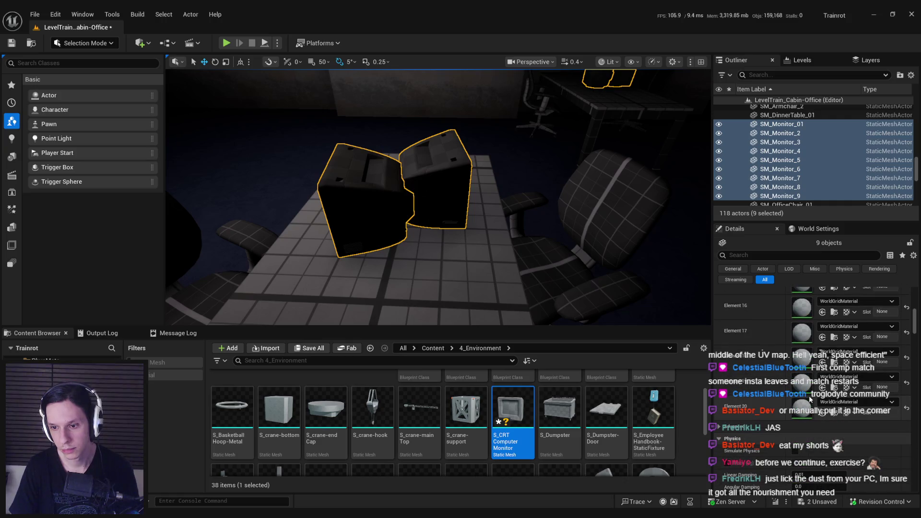
scroll(809, 398, "up", 7)
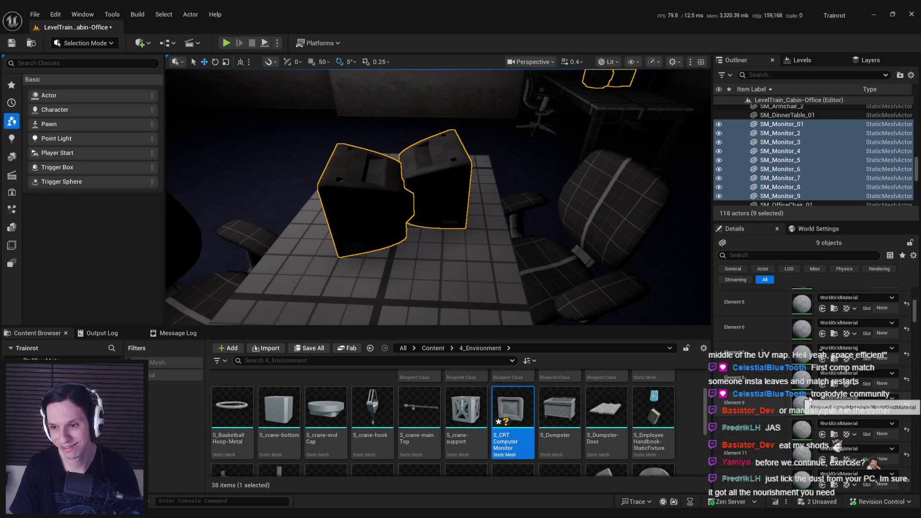
scroll(808, 396, "up", 5)
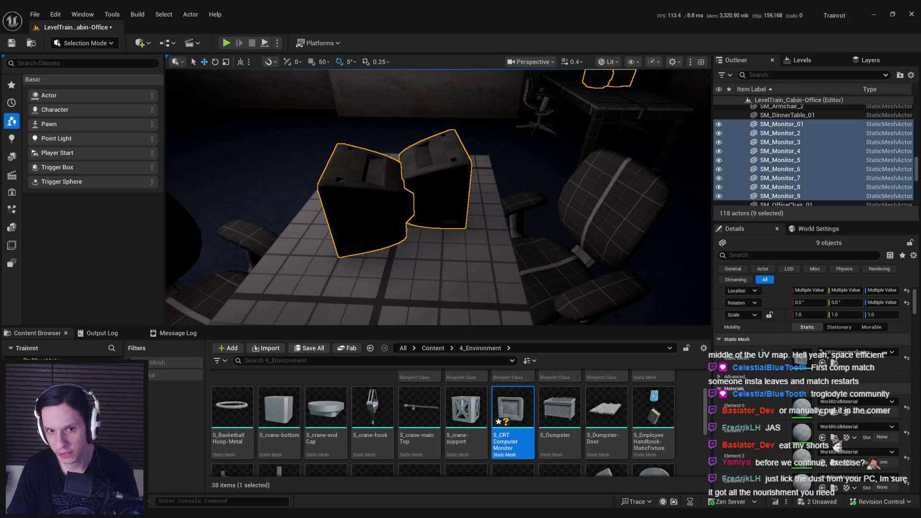
key("alt+Tab")
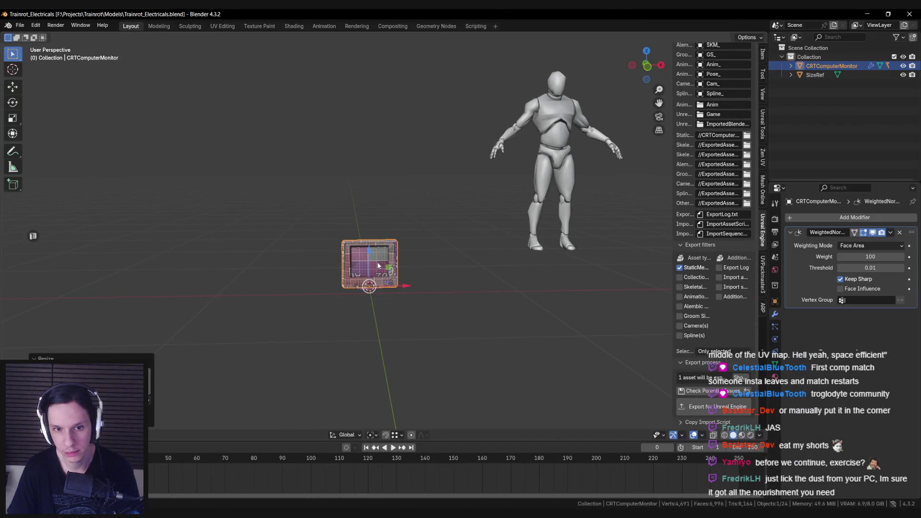
Remove the Screen material slot and rename the Electronics material to CRTComputerMonitor.
scroll(356, 285, "up", 4)
middle_click_drag(356, 285, 491, 295)
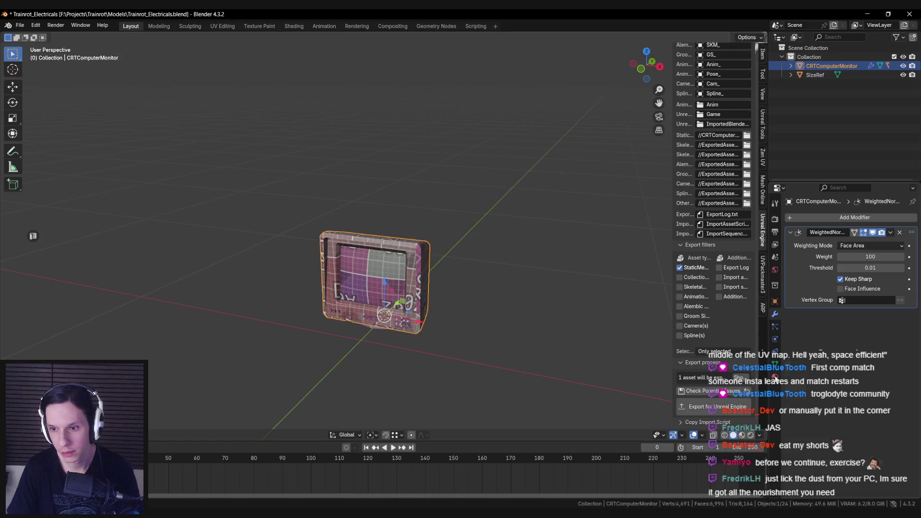
left_click(775, 377)
key("shift+z")
key("shift+z")
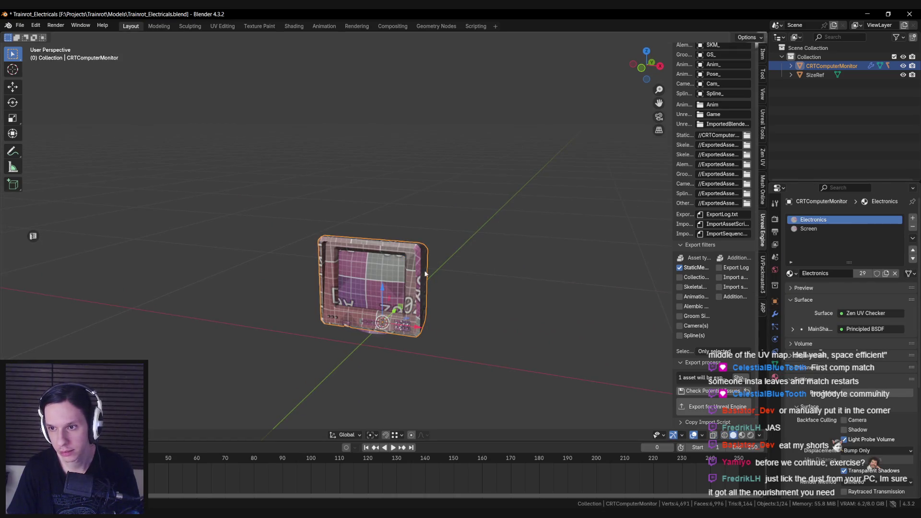
left_click(912, 226)
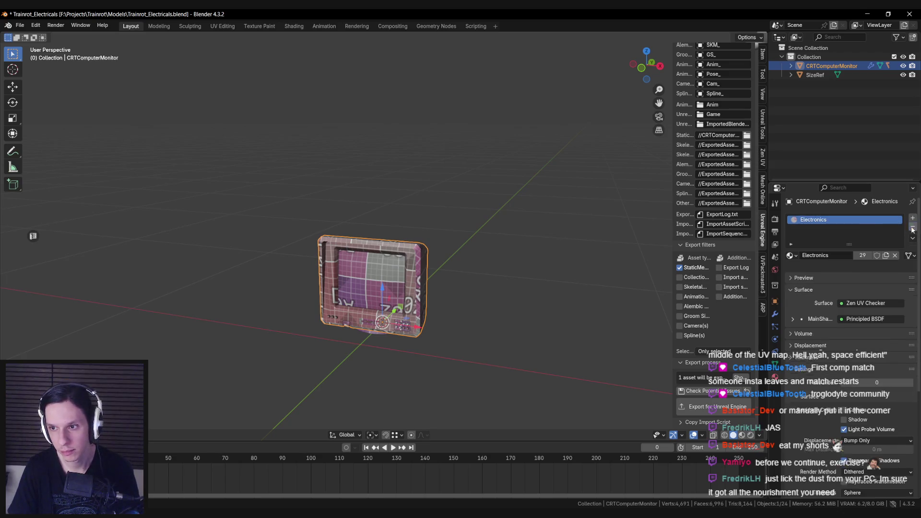
double_click(827, 256)
type("Monitor")
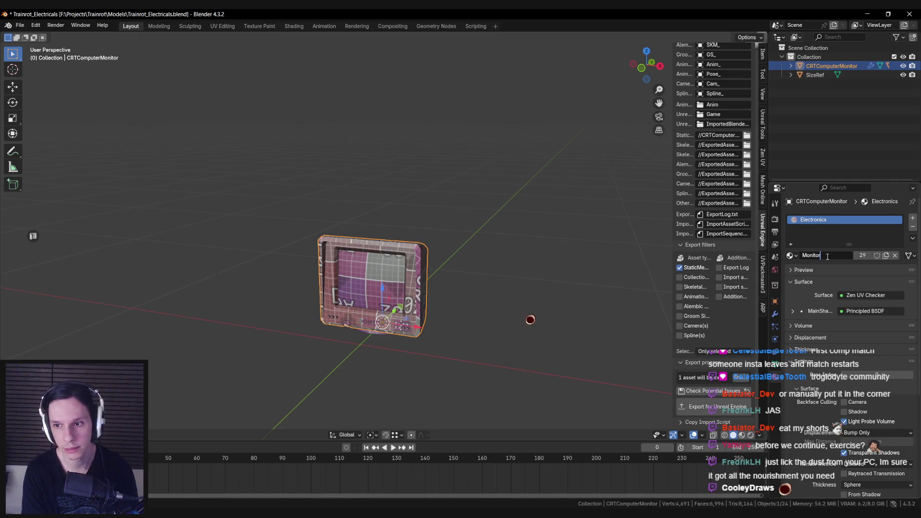
key("ctrl+a")
type("CR")
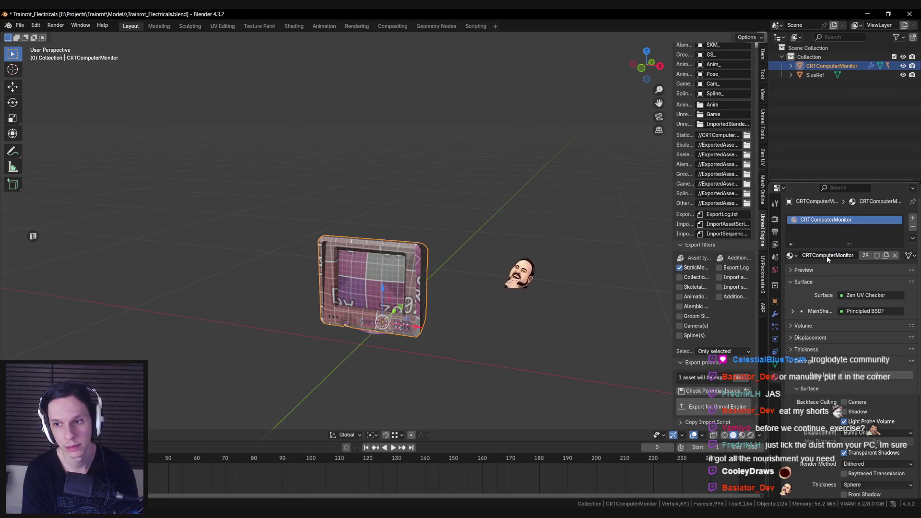
type("a")
key("ctrl+l")
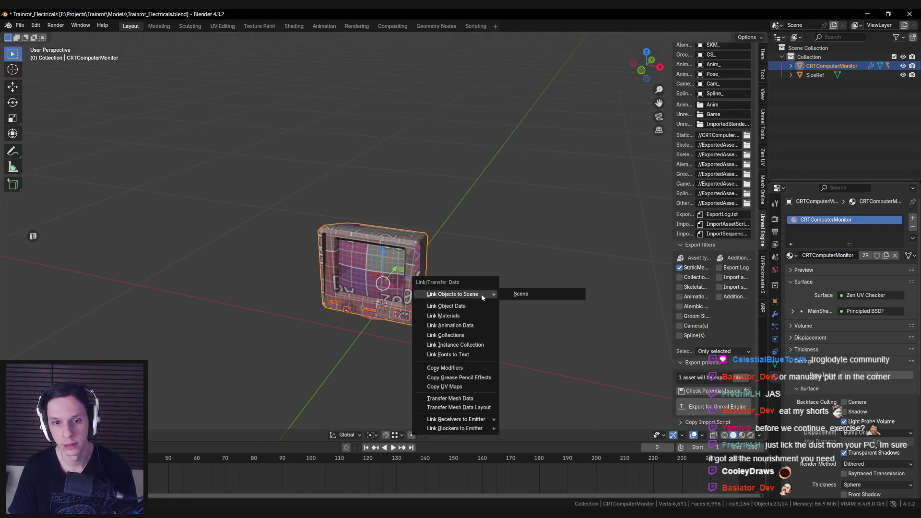
Link the shared material to the parts and remove the extra Screen slot from Cube.006.
left_click(461, 315)
left_click(402, 317)
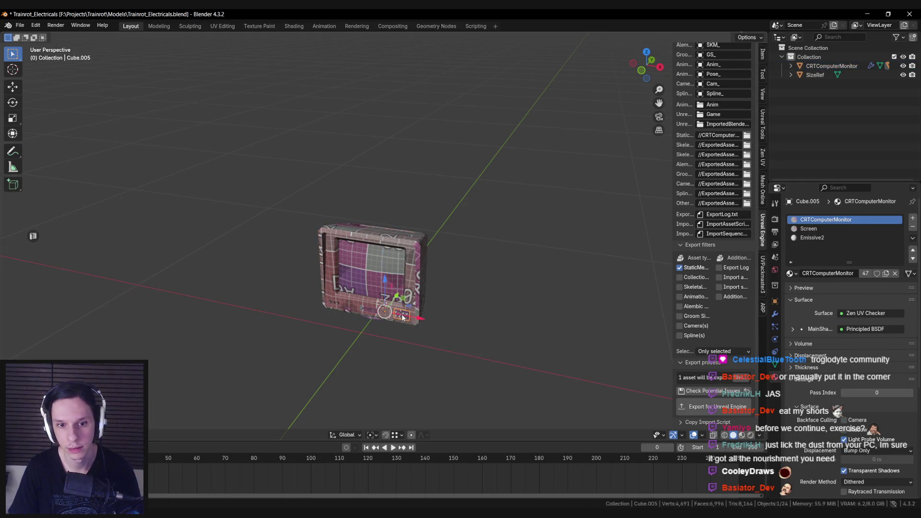
left_click(417, 249)
key("KP_Decimal")
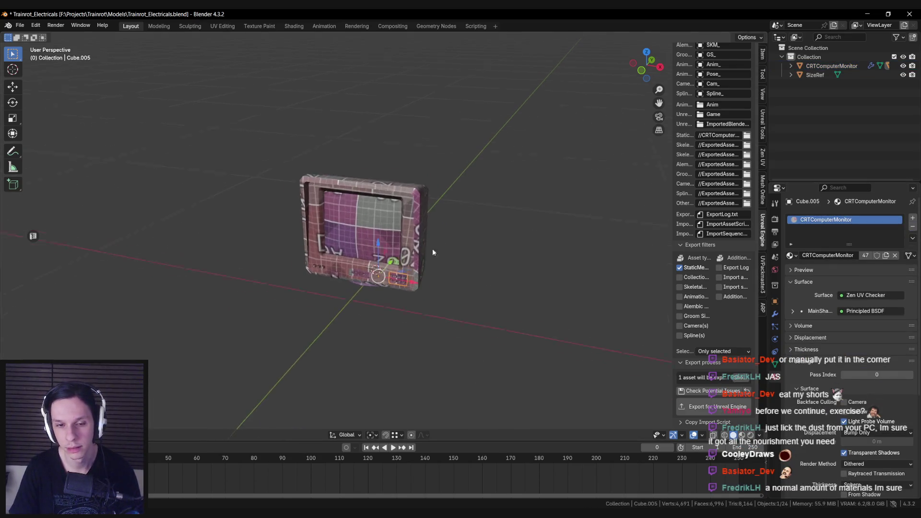
left_click(349, 290)
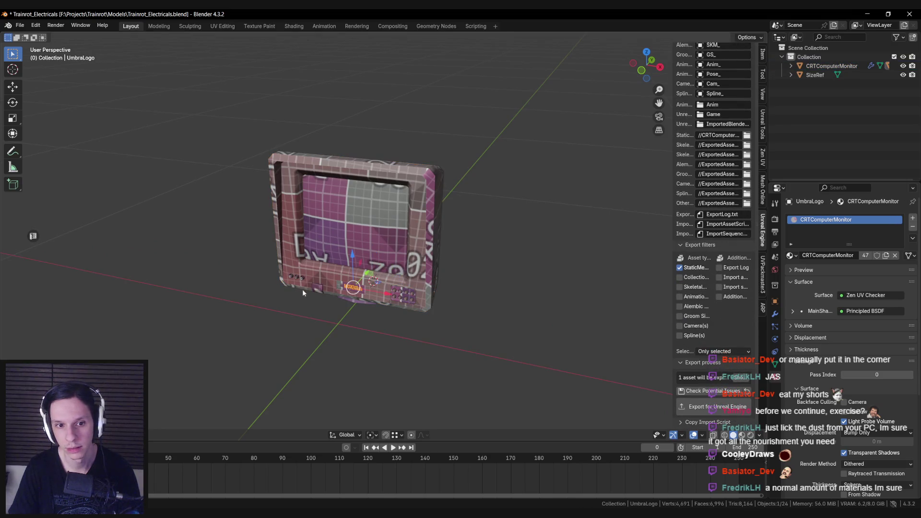
left_click(315, 289)
left_click(912, 227)
scroll(324, 276, "up", 1)
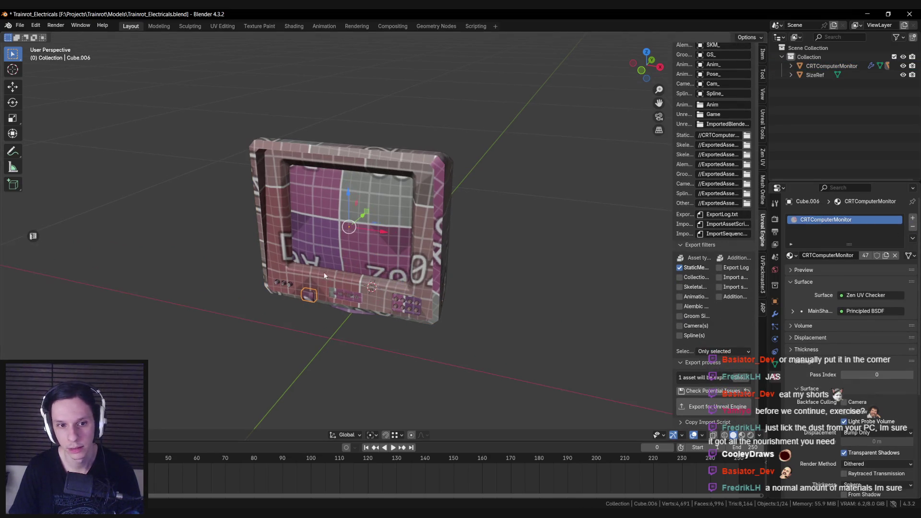
Check the side grilles and remove the extra Metal.001 slot from the front-panel knob.
left_click(422, 309)
middle_click_drag(410, 310, 384, 299)
left_click(525, 355)
key("KP_Decimal")
left_click(493, 335)
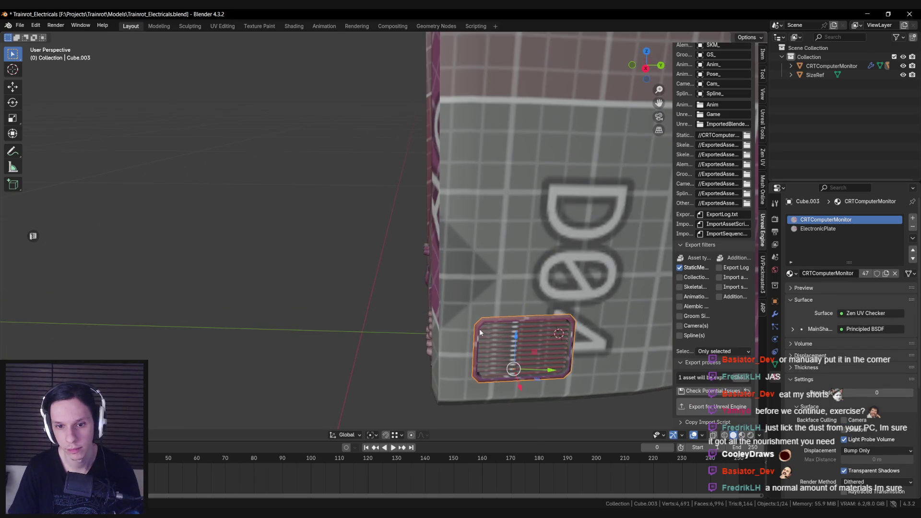
key("KP_Decimal")
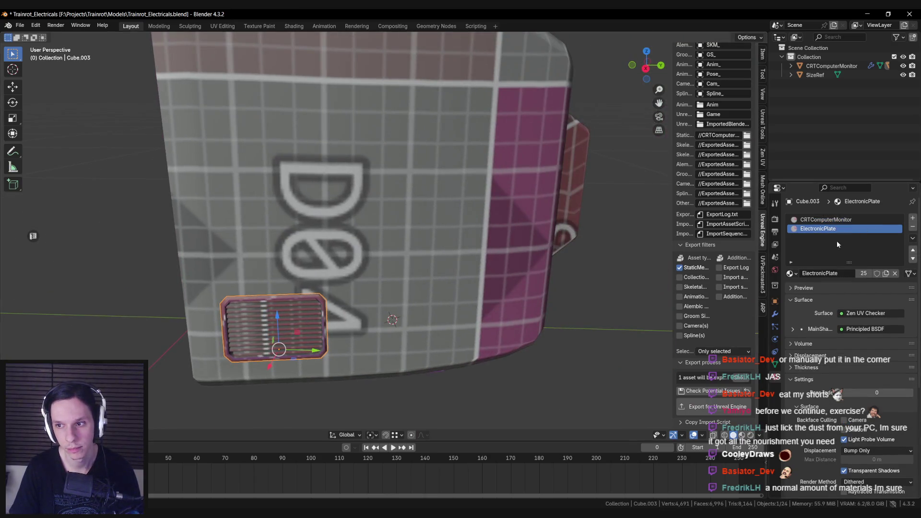
left_click(432, 216)
key("KP_Decimal")
mouse_move(431, 215)
middle_mouse_down()
mouse_move(450, 241)
mouse_move(418, 288)
middle_mouse_up()
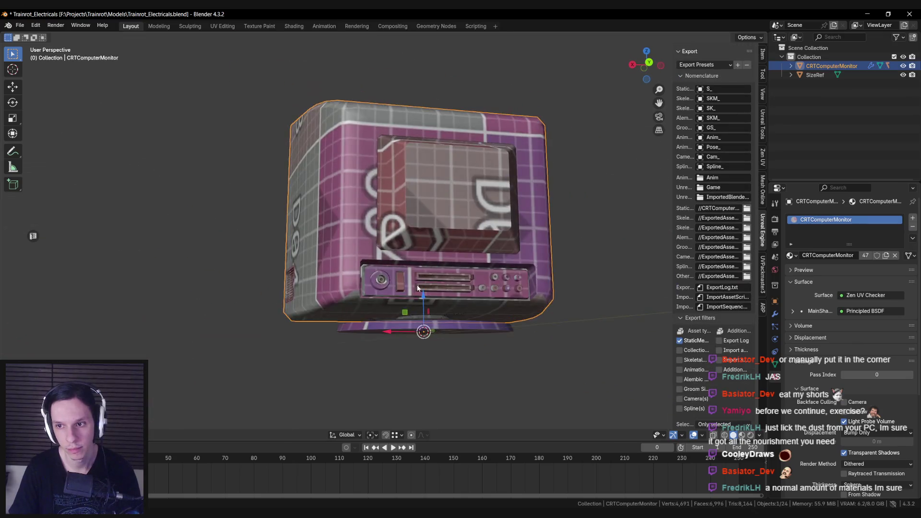
scroll(417, 288, "up", 2)
left_click(392, 302)
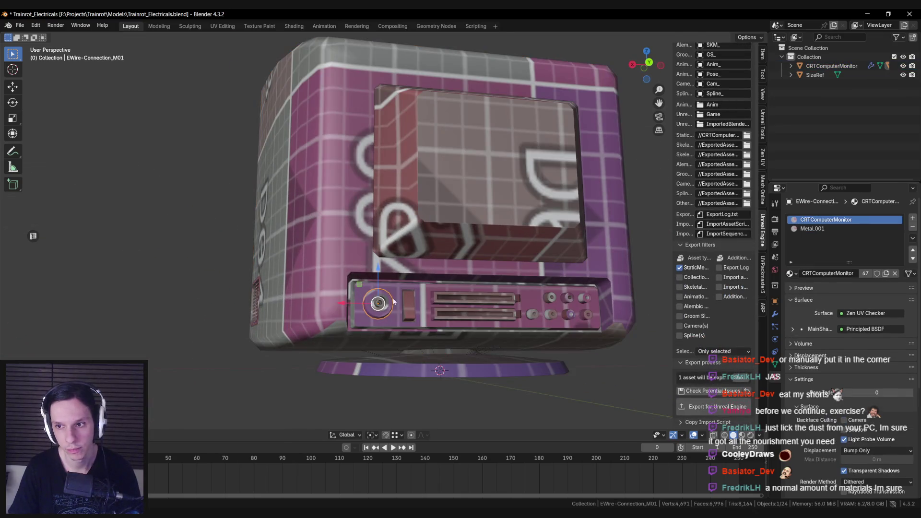
left_click(913, 228)
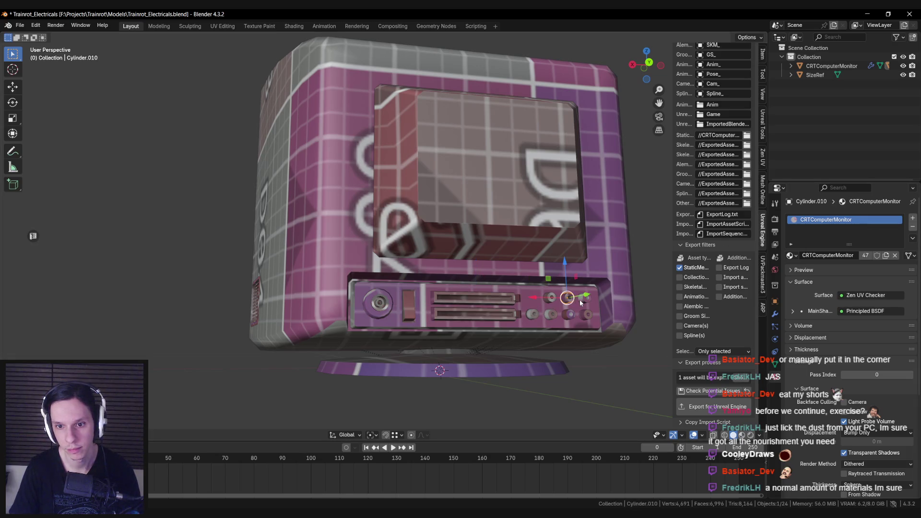
Remove the extra Screen slot from the front panel, then check the knob, UMBRA logo and ElectronicPlate.
left_click(592, 309)
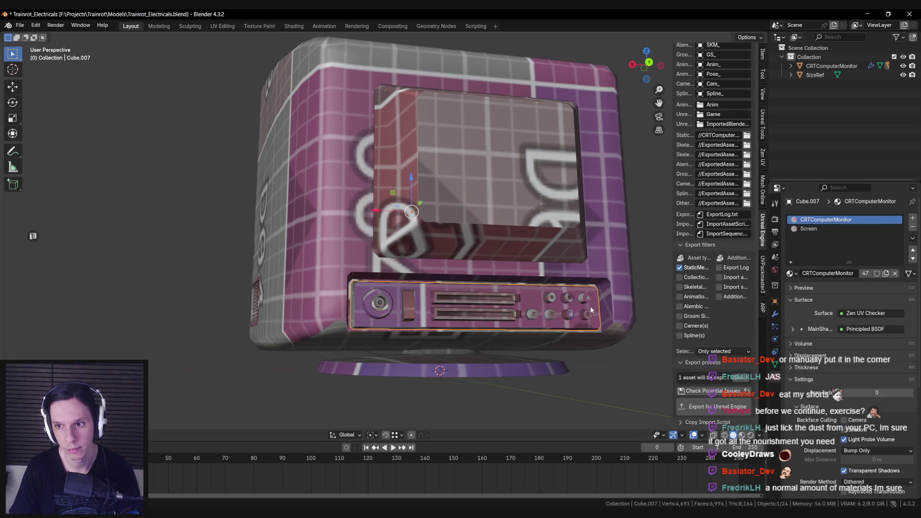
left_click(913, 229)
left_click(453, 350)
middle_click_drag(431, 348, 404, 329)
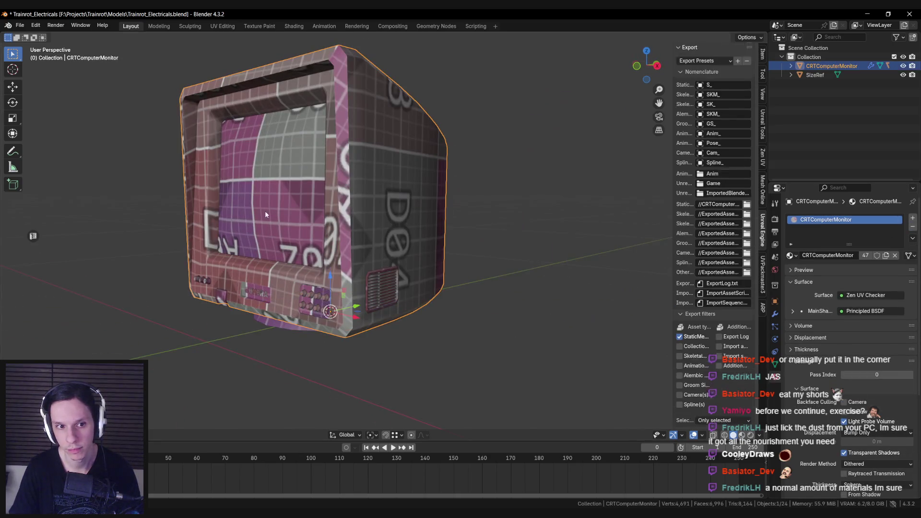
left_click(205, 279)
middle_click_drag(206, 280, 369, 257)
scroll(368, 257, "up", 4)
left_click(390, 284)
scroll(292, 315, "down", 5)
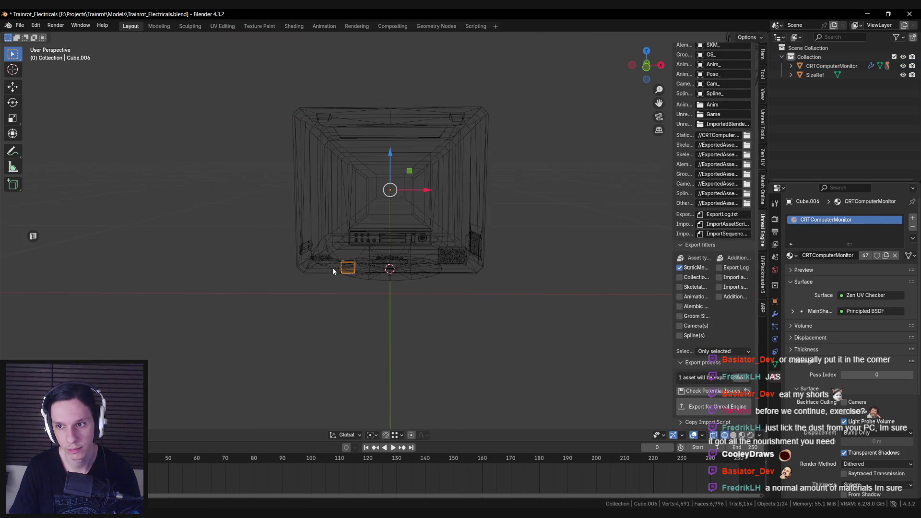
middle_click_drag(332, 268, 328, 267)
left_click(327, 267)
scroll(328, 267, "up", 3)
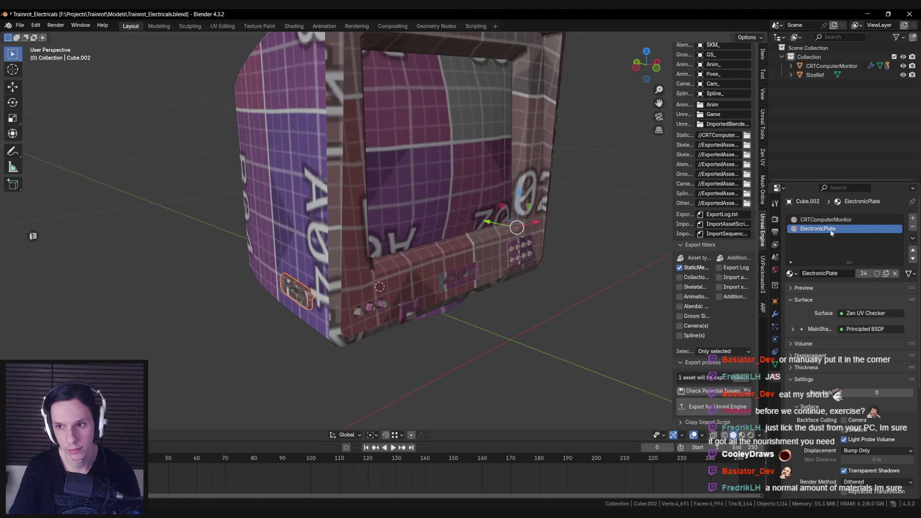
Export the single-material CRTComputerMonitor for Unreal Engine and return to its asset.
left_click(913, 228)
middle_click_drag(527, 240, 417, 259)
key("alt+z")
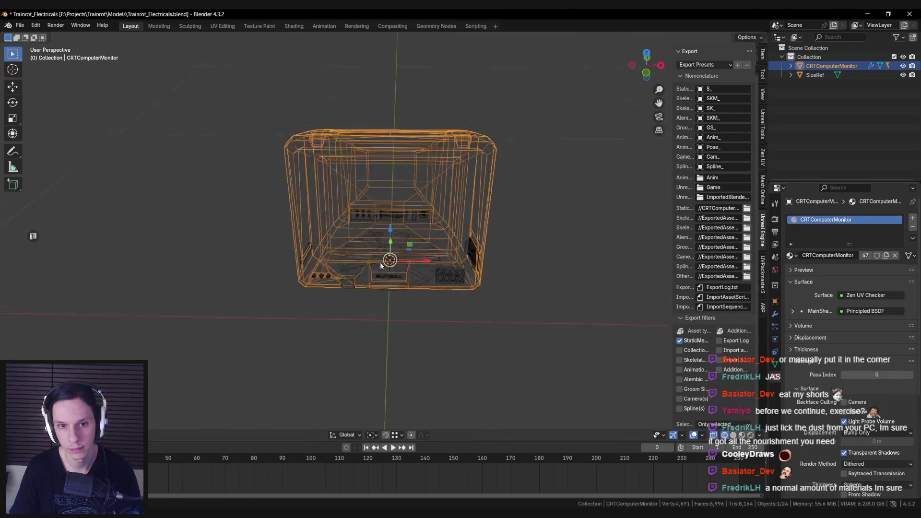
key("alt+z")
scroll(700, 312, "down", 5)
left_click(687, 413)
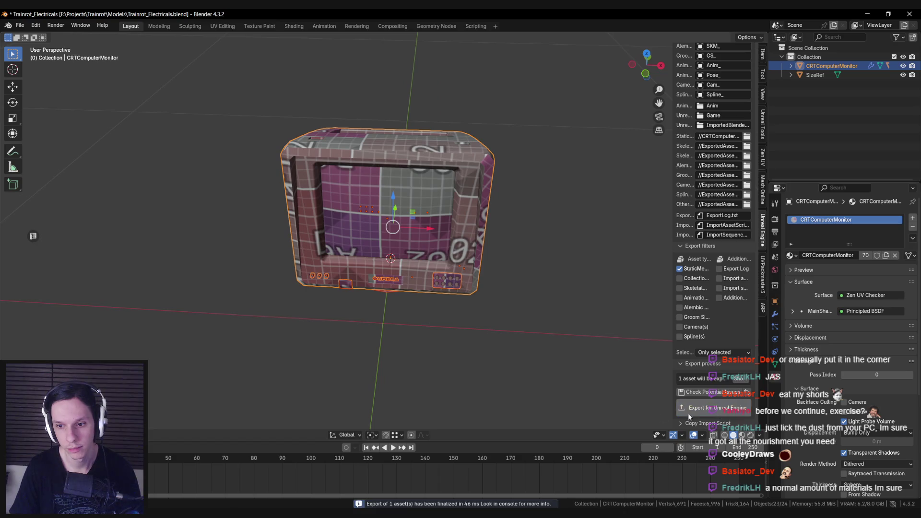
key("alt+Tab")
right_click(512, 408)
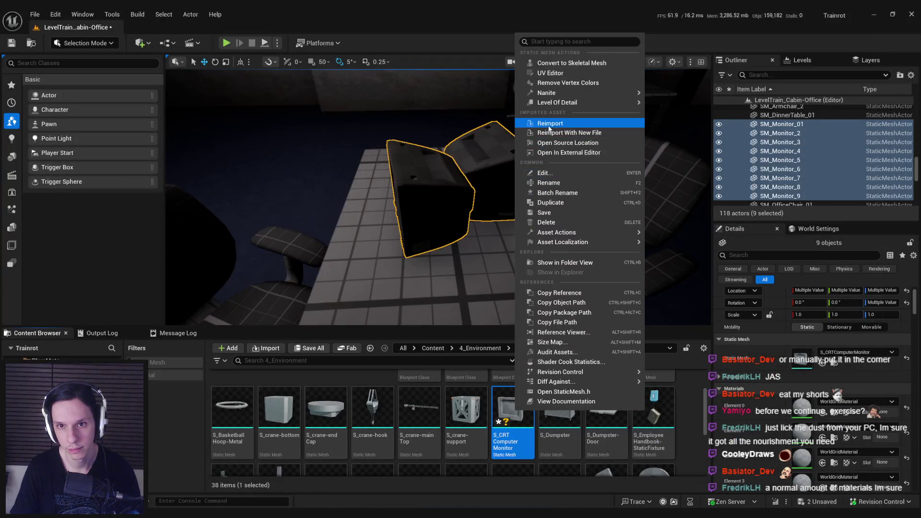
Reimport the monitor mesh and slide SM_Monitor_5 and SM_Monitor_3 along the desk.
left_click(552, 122)
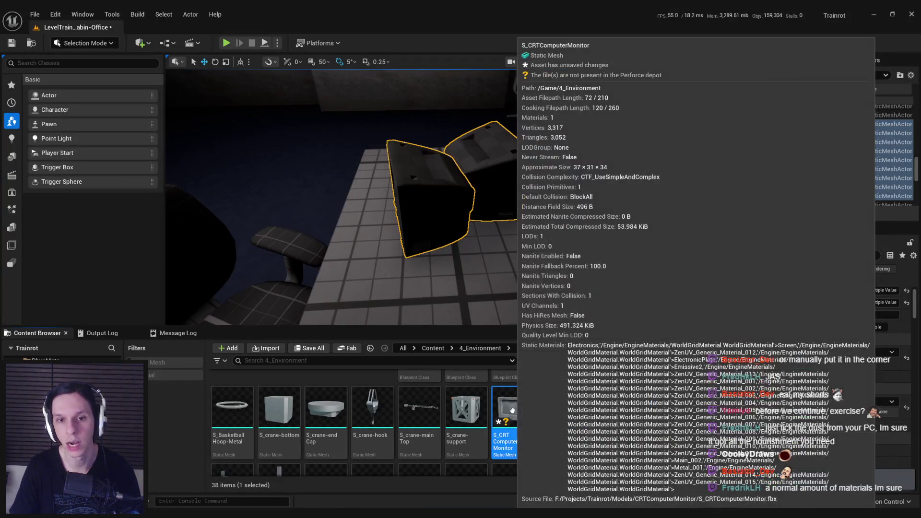
left_click(431, 201)
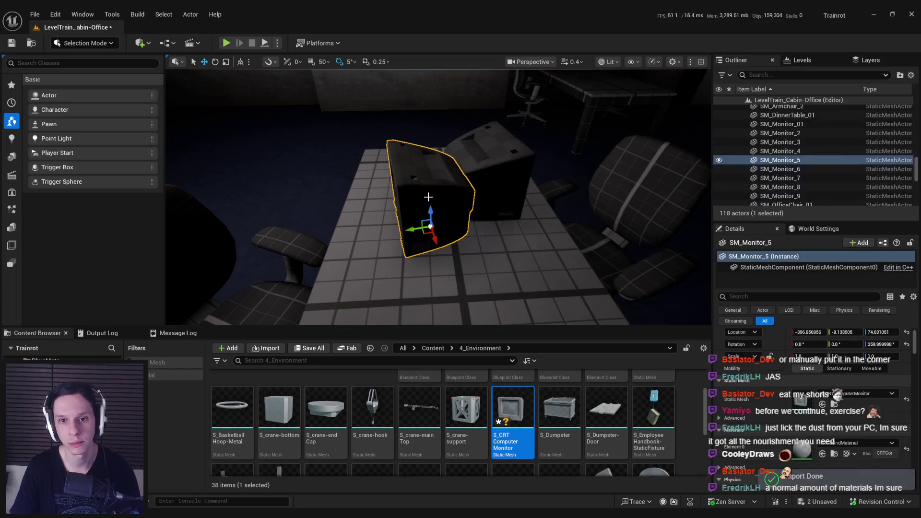
key("f")
left_click_drag(439, 211, 413, 231)
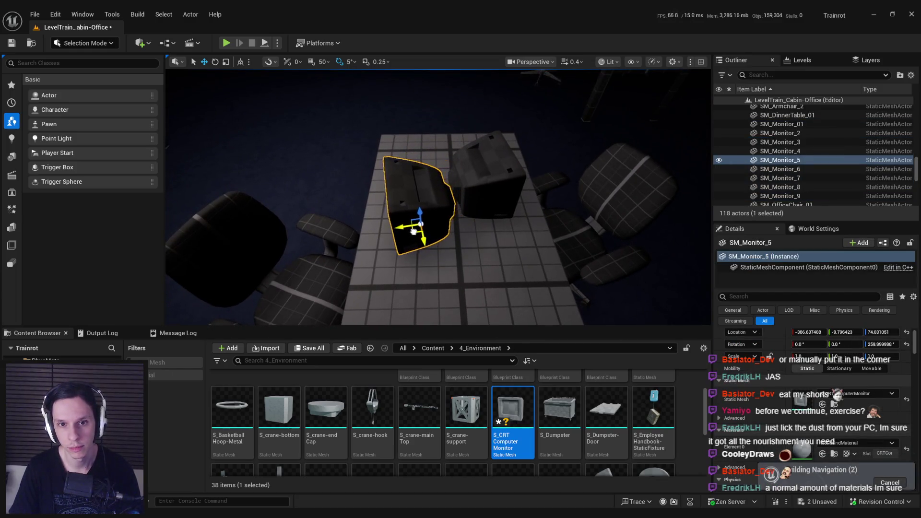
left_click(476, 216)
key("f")
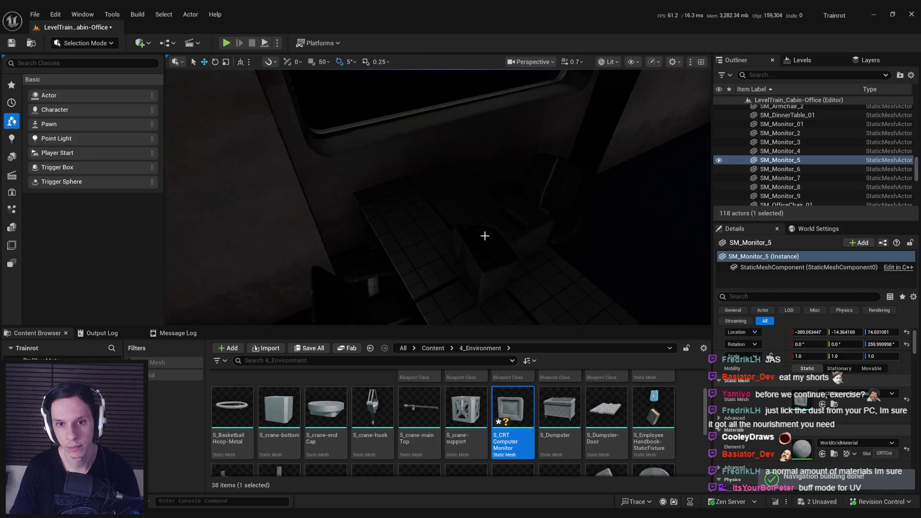
left_click_drag(440, 255, 439, 258)
mouse_move(438, 257)
right_mouse_down()
mouse_move(451, 240)
mouse_move(498, 259)
mouse_move(504, 249)
right_mouse_up()
Rotate SM_Monitor_8 to about 105° on the desk.
left_click(483, 213)
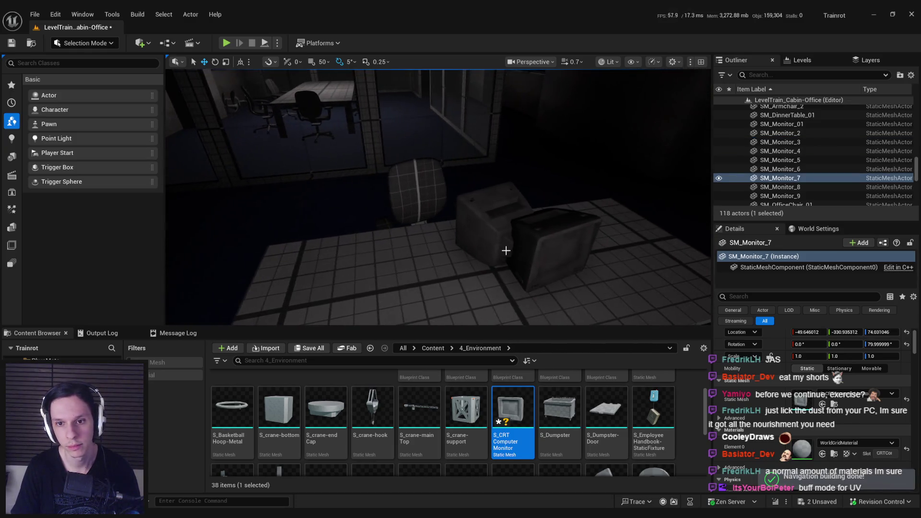
left_click(504, 249)
right_click_drag(509, 193, 454, 238)
key("e")
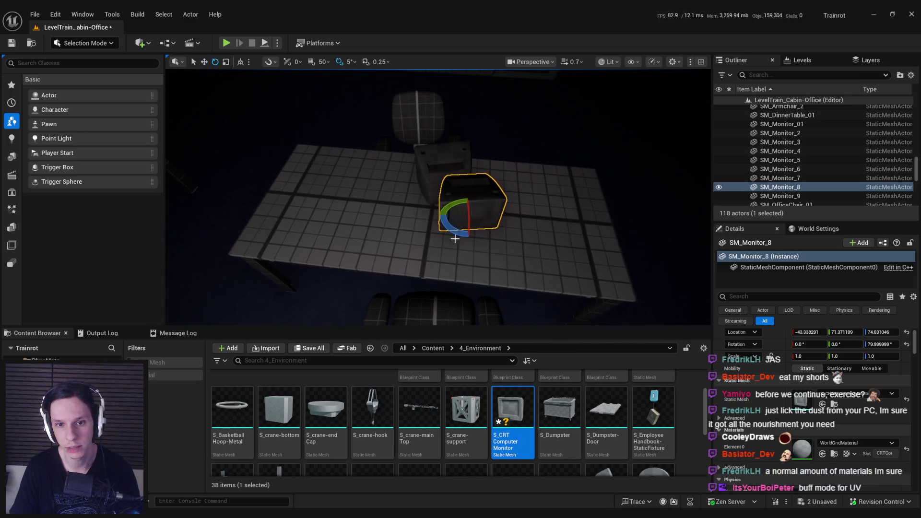
left_click_drag(479, 230, 484, 241)
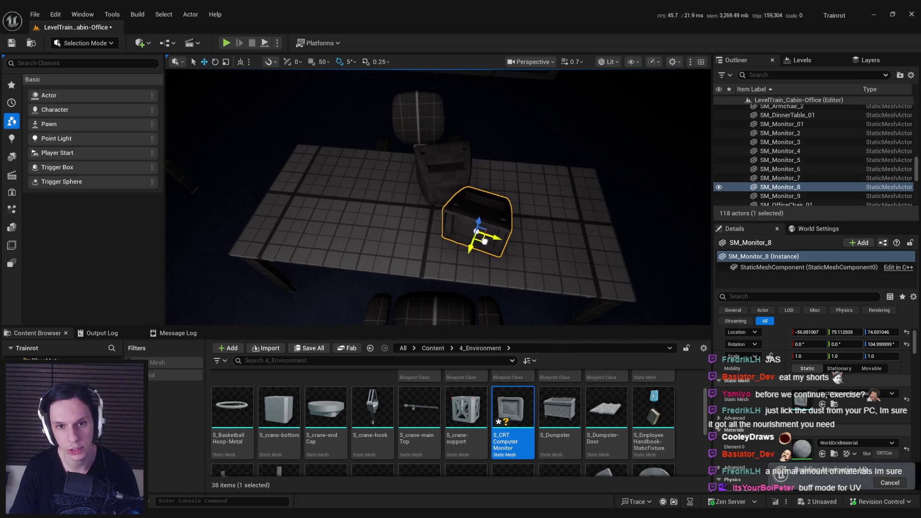
right_click_drag(482, 242, 483, 242)
Nudge SM_Monitor_9 along the desk and save the LevelTrain_Cabin-Office level.
left_click(412, 250)
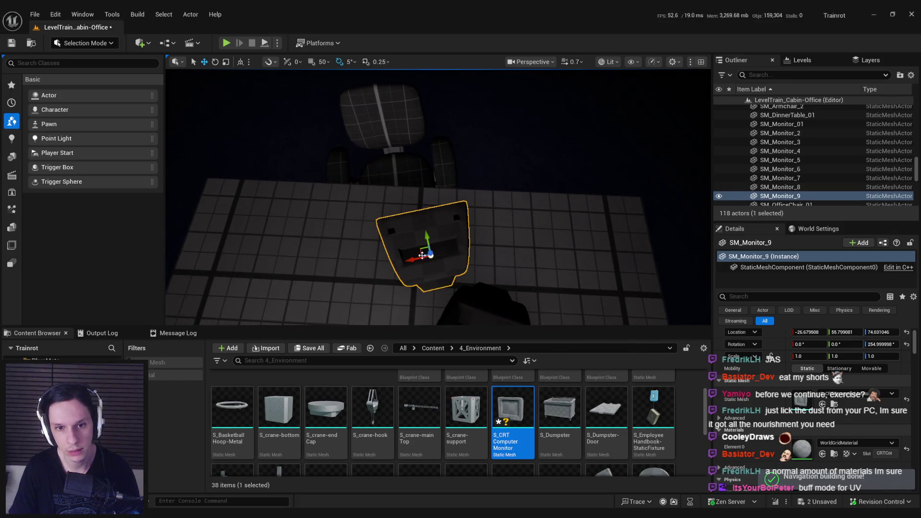
right_click_drag(518, 280, 528, 273)
right_click_drag(456, 318, 456, 318)
key("ctrl+s")
key("Escape")
right_click_drag(408, 264, 409, 264)
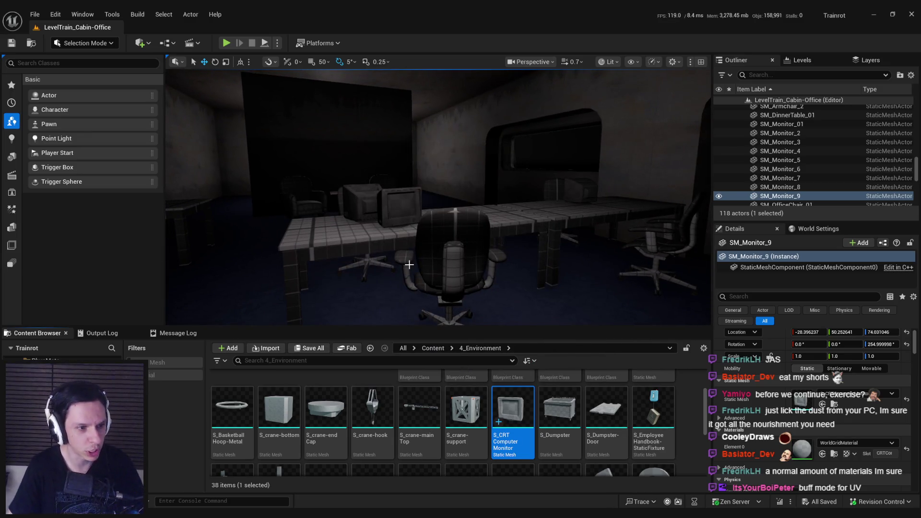
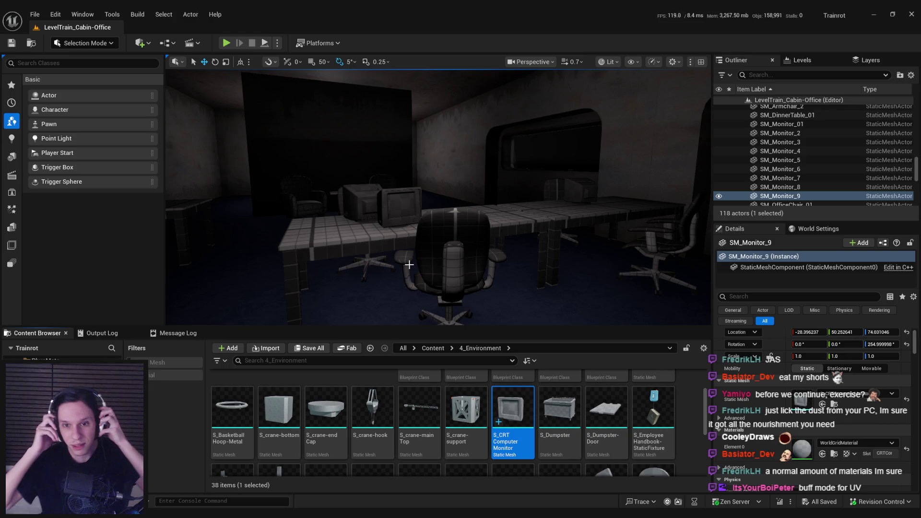
Fly the editor camera up to the CRT monitor, then back away to see the room.
key("w")
mouse_move(409, 265)
right_mouse_down()
mouse_move(403, 259)
mouse_move(427, 247)
mouse_move(417, 254)
right_mouse_up()
key("s")
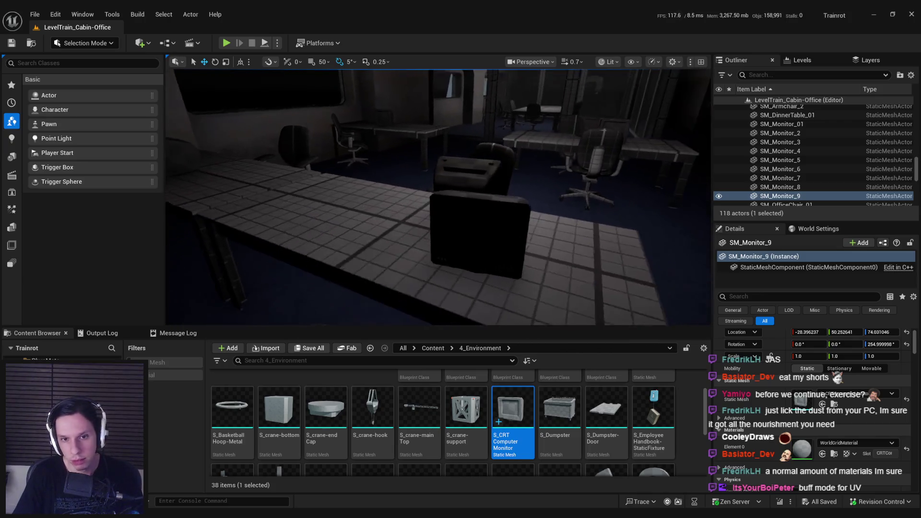
Play the level in the editor and walk past the desk of CRT monitors.
key("alt+p")
key("w")
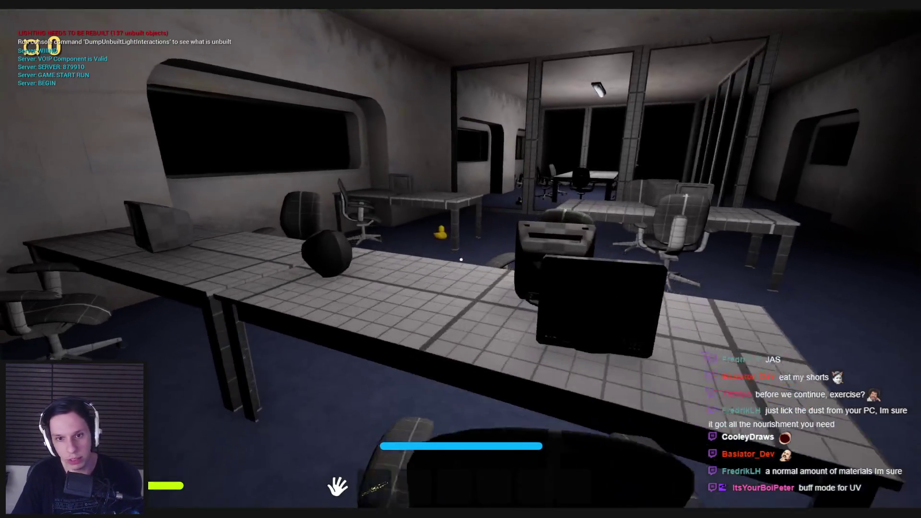
key("w")
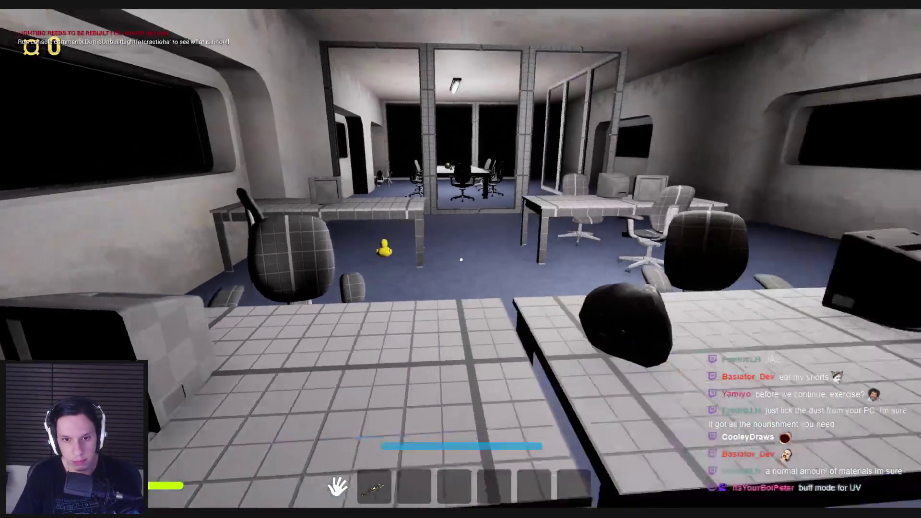
key("w")
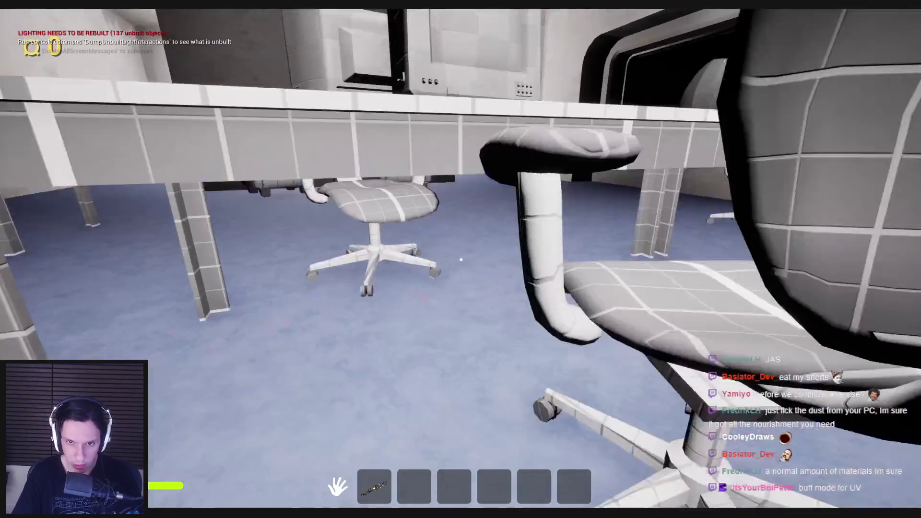
key("w")
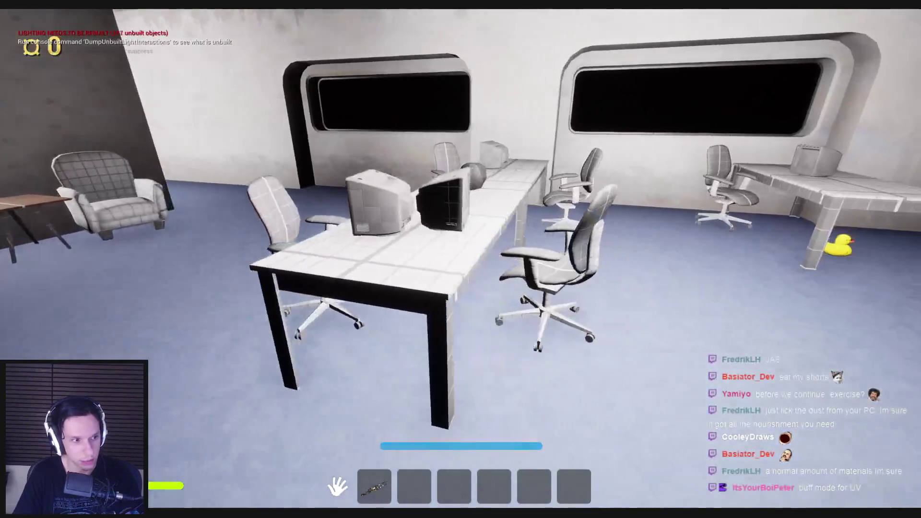
key("w")
key("w")
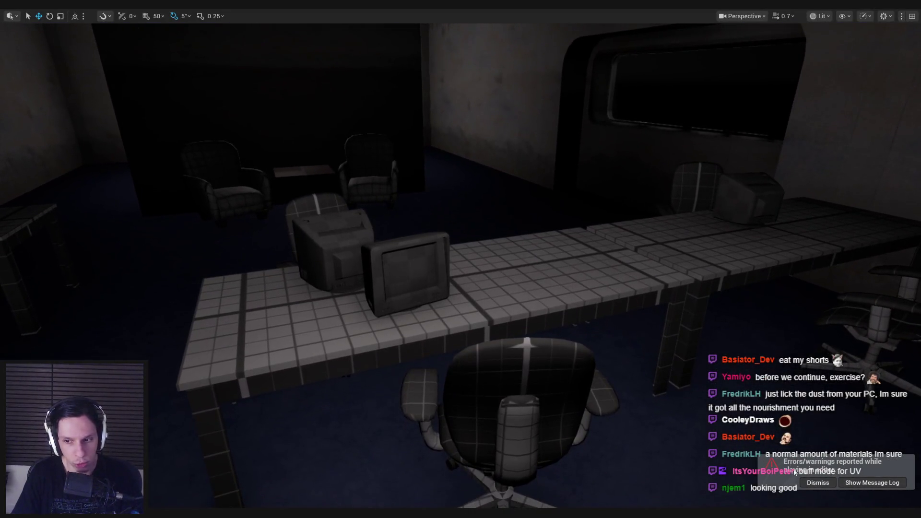
Fly the viewport around the office to inspect the CRT monitors up close.
right_click_drag(761, 443, 761, 443)
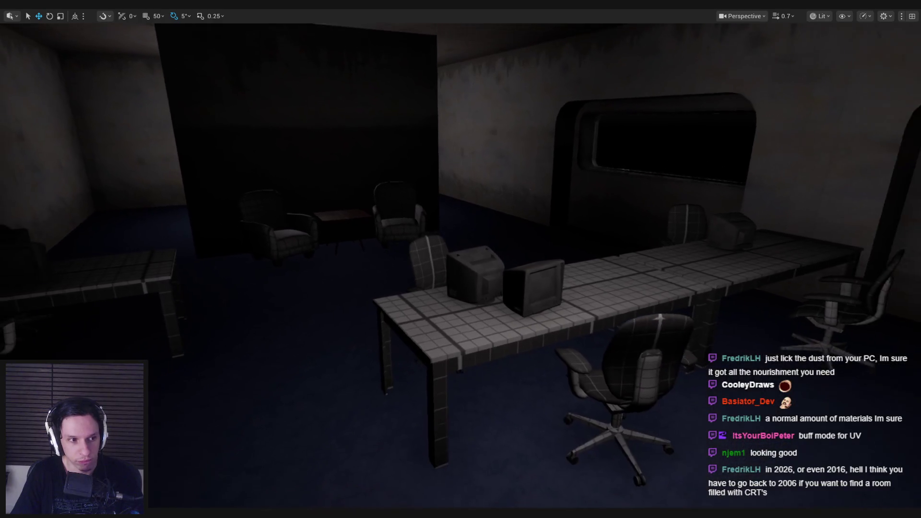
right_click_drag(761, 443, 762, 443)
right_click_drag(542, 315, 541, 314)
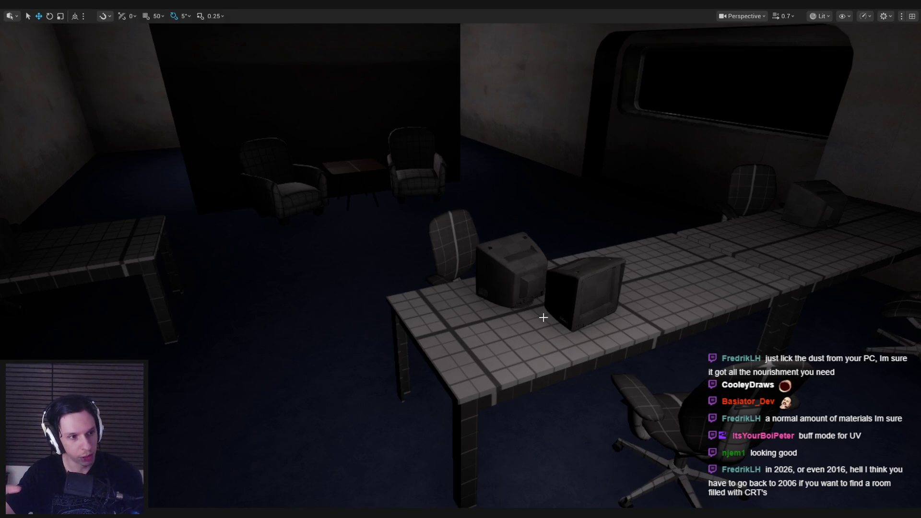
right_click_drag(542, 318, 518, 300)
right_click_drag(172, 481, 172, 482)
Switch to Blender and save Trainrot_Electricals.blend.
key("alt+Tab")
middle_click_drag(312, 398, 301, 389)
key("ctrl+s")
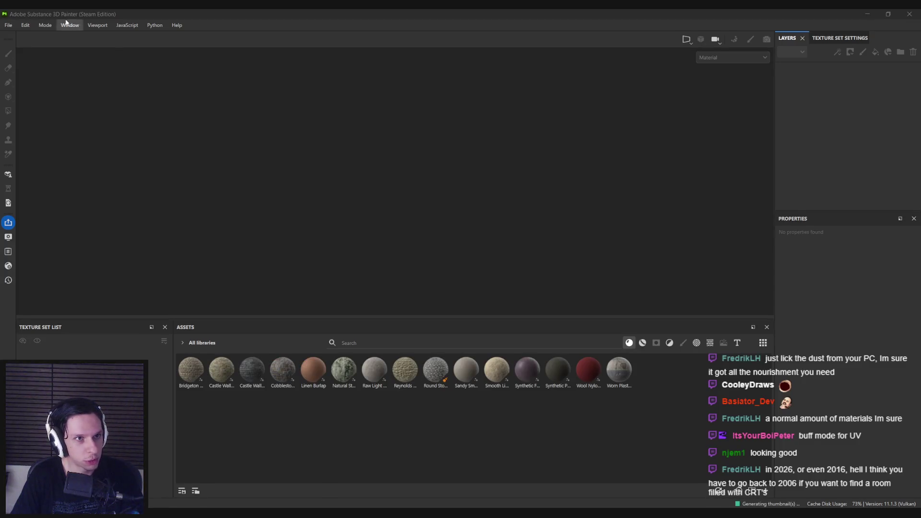
Create a new Unreal Engine template project at 512 resolution using S_CRTComputerMonitor.fbx.
left_click(8, 24)
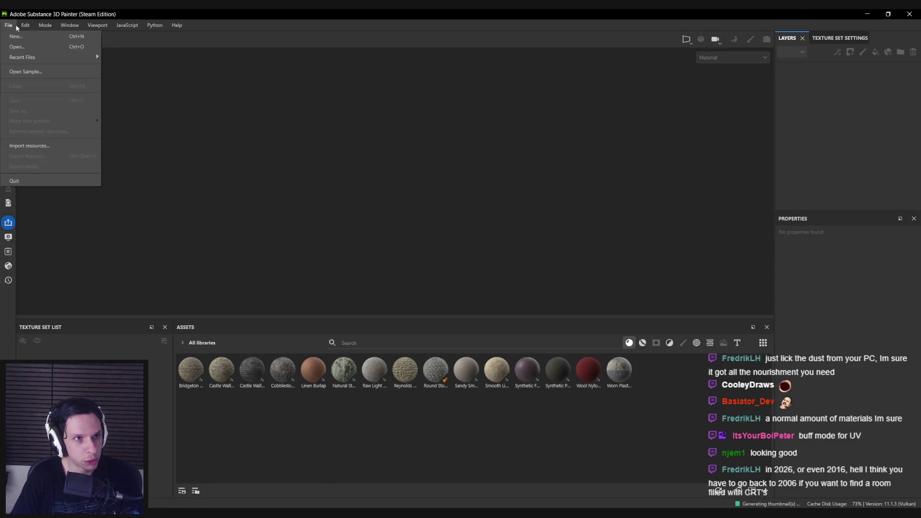
left_click(19, 40)
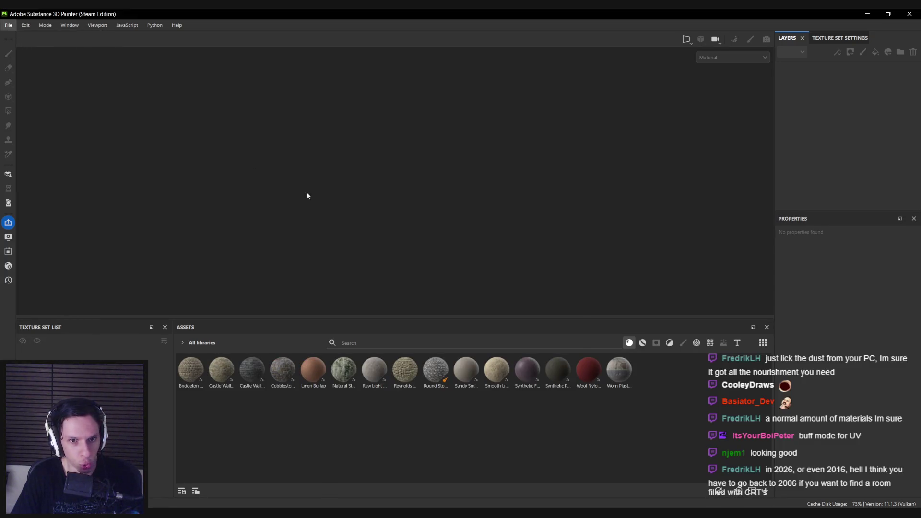
left_click(421, 185)
left_click(415, 224)
left_click(415, 185)
left_click(415, 215)
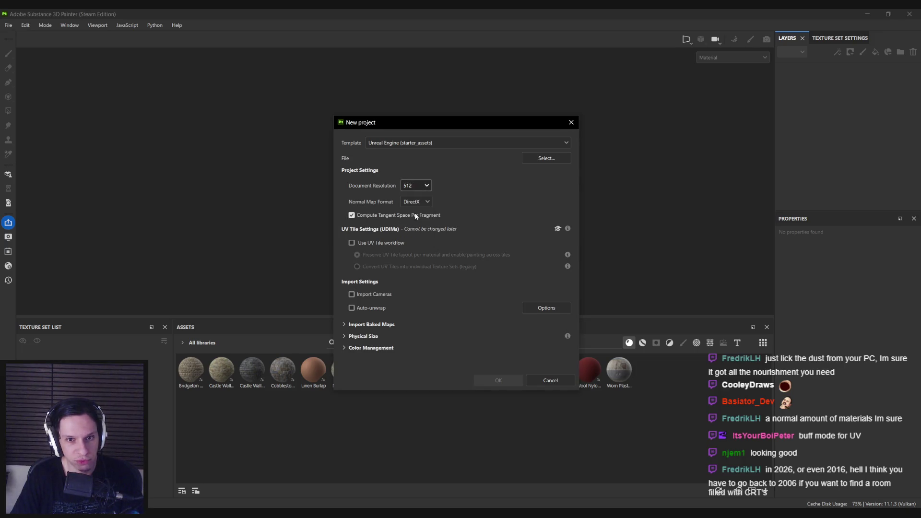
left_click(550, 157)
left_click_drag(481, 138, 0, 166)
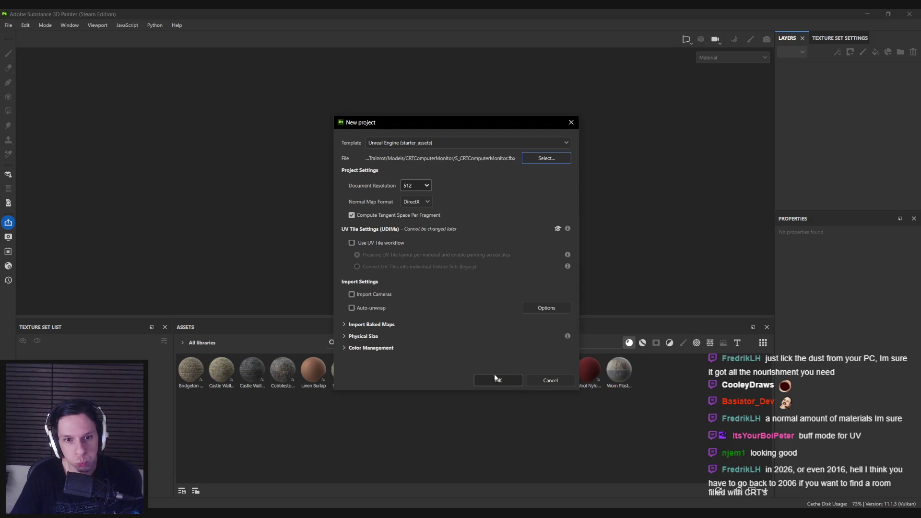
left_click(498, 380)
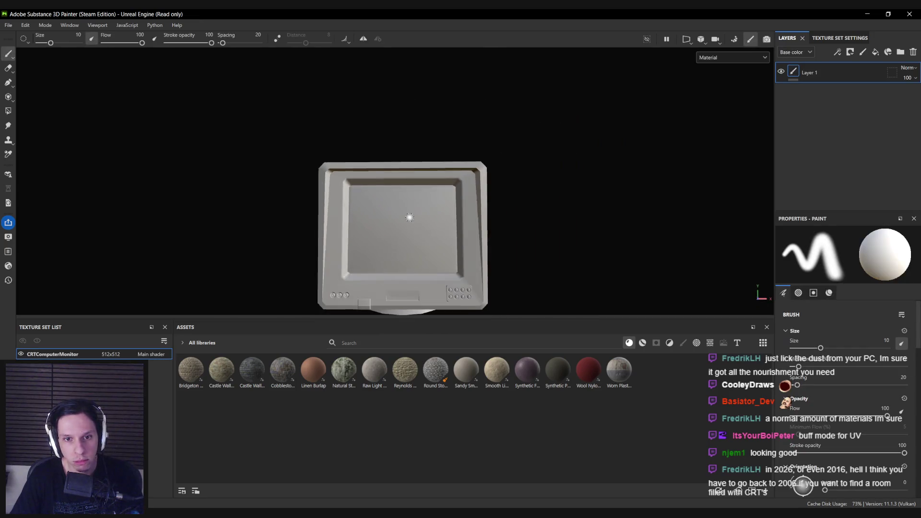
mouse_move(409, 217)
left_mouse_down("alt")
mouse_move(474, 259)
mouse_move(571, 180)
mouse_move(219, 203)
mouse_move(345, 187)
mouse_move(314, 196)
left_mouse_up("alt")
left_click(734, 39)
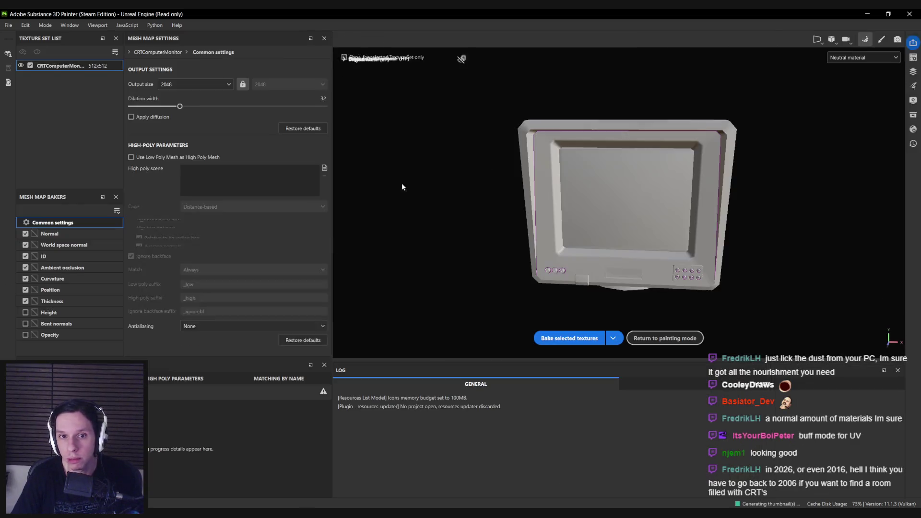
Use the low-poly mesh as high poly and enable Height and Bent normals bakers.
left_click(147, 159)
left_click(26, 312)
left_click(26, 324)
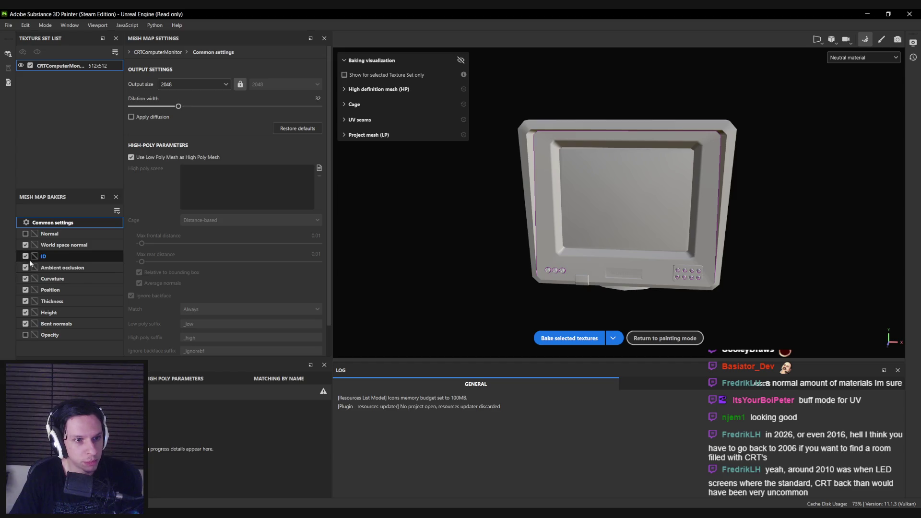
Set the ID baker to Mesh ID / Polygroup source with Random colours, then bake.
left_click(48, 258)
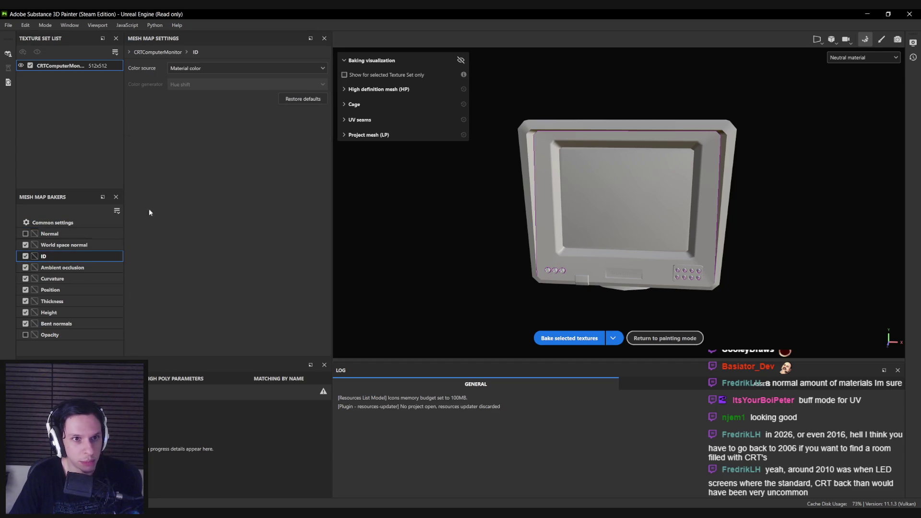
left_click(201, 68)
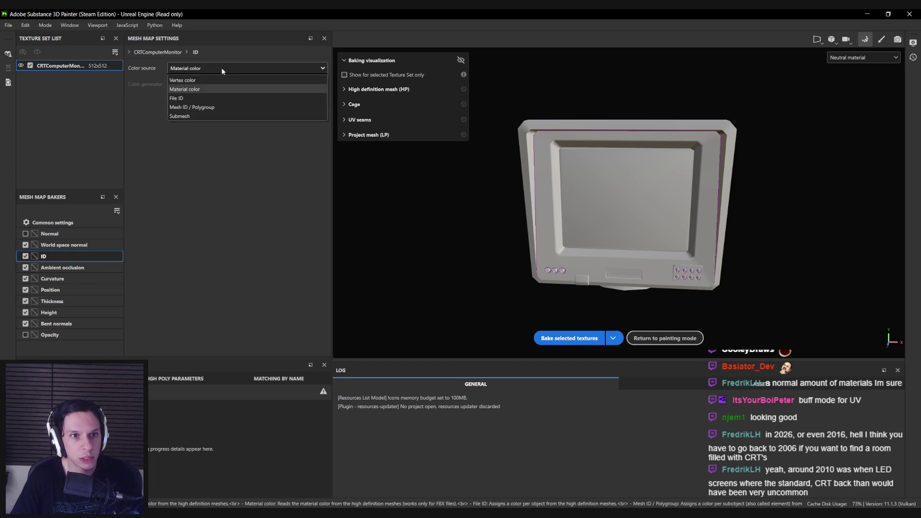
left_click(197, 108)
left_click(197, 70)
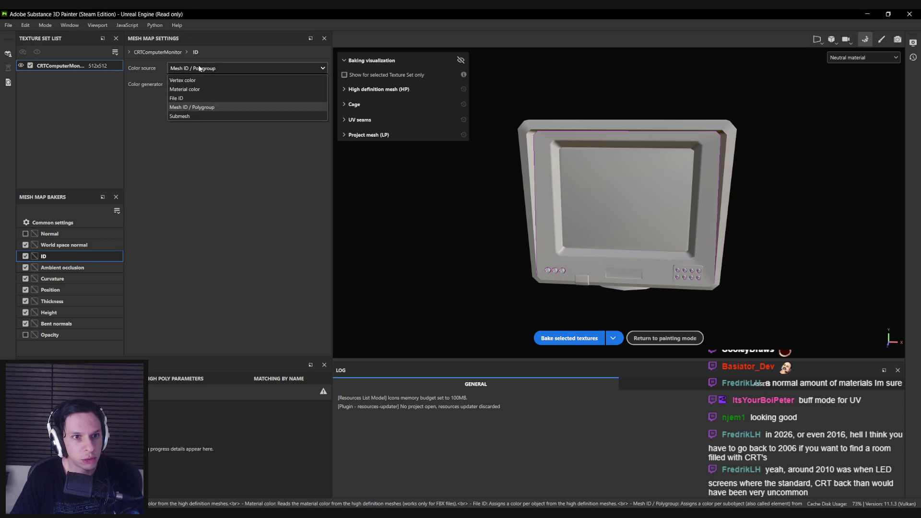
left_click(200, 69)
left_click(186, 85)
left_click(185, 86)
left_click(187, 87)
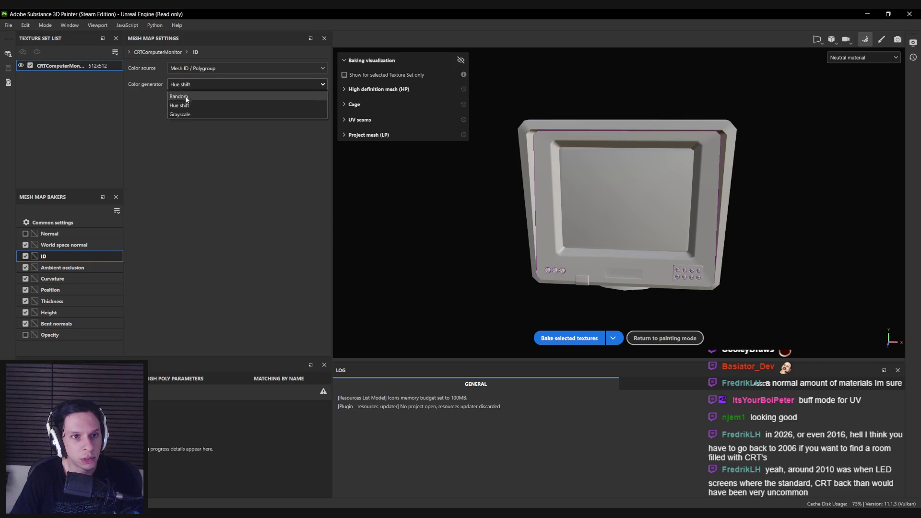
left_click(186, 97)
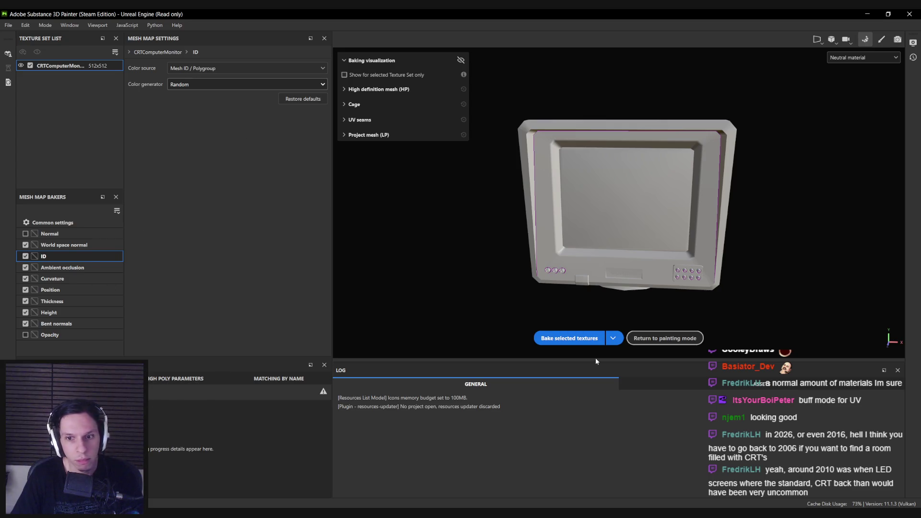
left_click(575, 338)
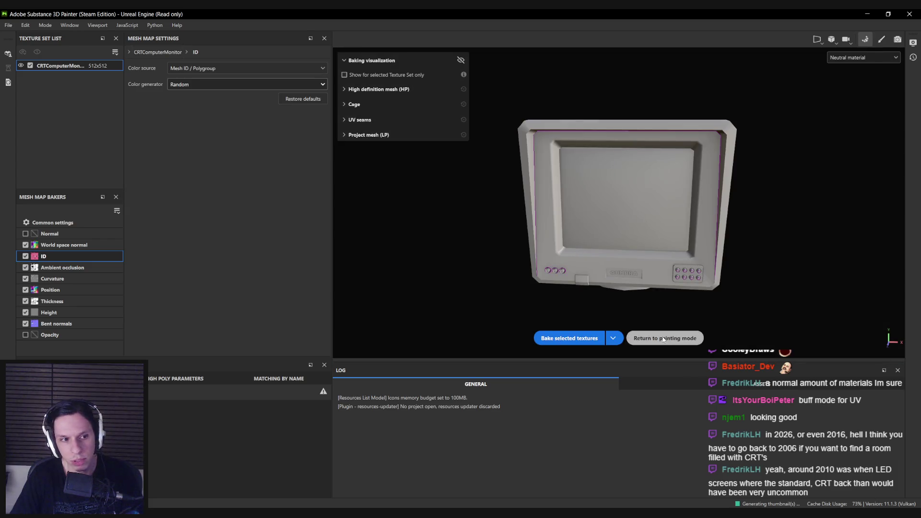
left_click(665, 338)
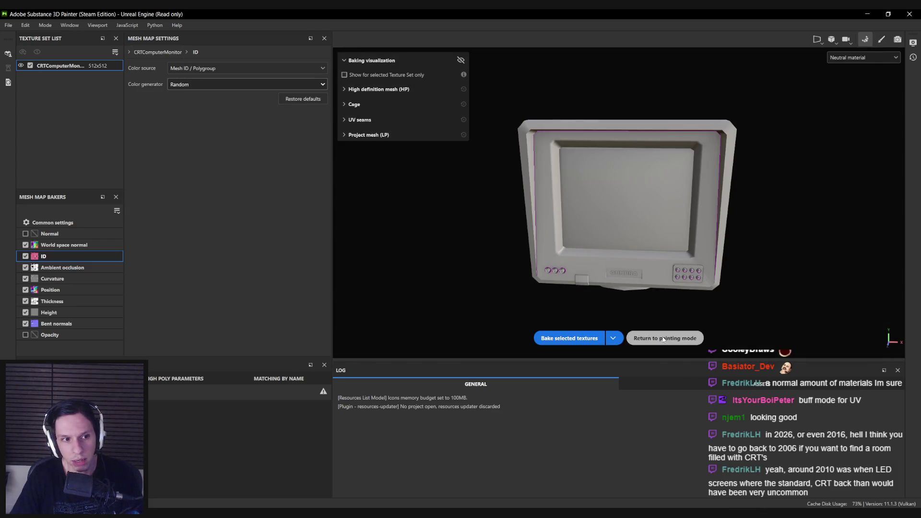
Step through the baked mesh maps on the monitor, then return to Material view.
key("c")
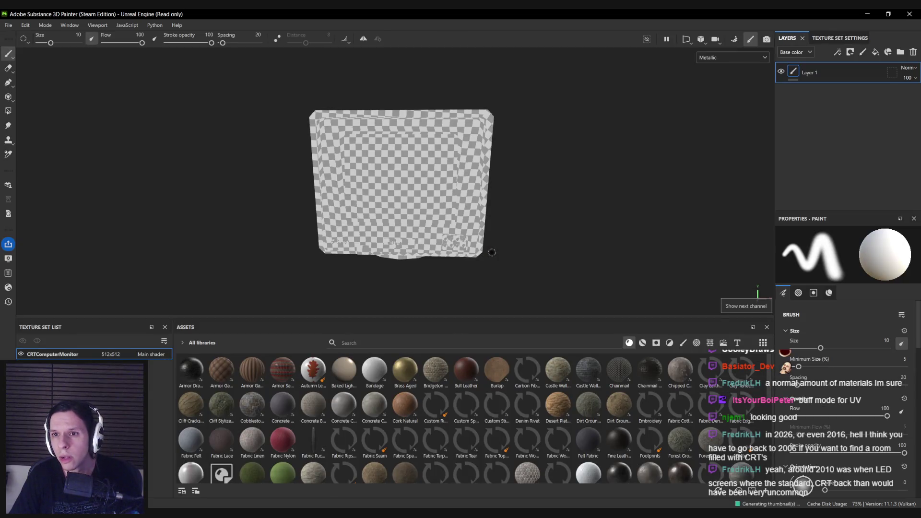
key("b")
key("b")
key("b")
key("b")
key("b")
scroll(399, 241, "up", 3)
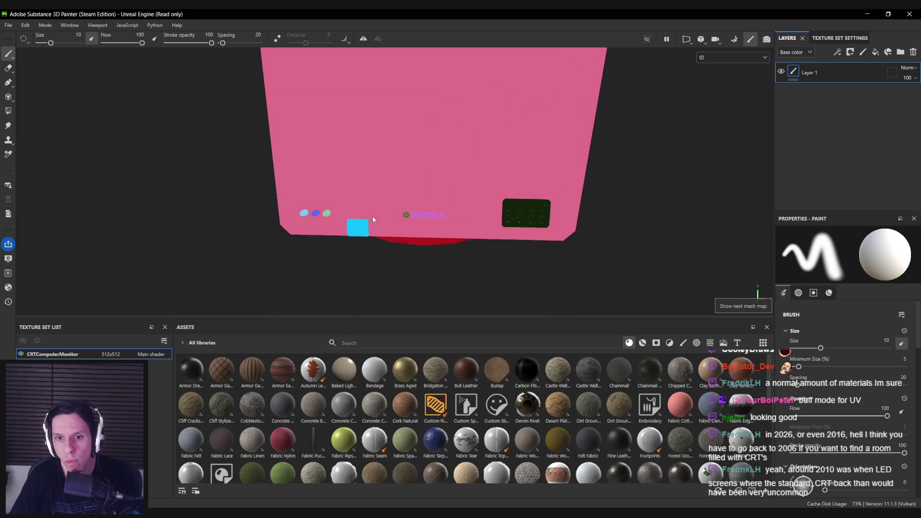
scroll(513, 207, "up", 5)
mouse_move(501, 224)
left_mouse_down("alt")
mouse_move(465, 199)
mouse_move(251, 192)
mouse_move(394, 128)
mouse_move(387, 220)
mouse_move(472, 241)
mouse_move(419, 261)
mouse_move(522, 201)
mouse_move(418, 214)
mouse_move(439, 211)
mouse_move(419, 197)
left_mouse_up("alt")
scroll(413, 257, "up", 3)
scroll(392, 214, "down", 6)
scroll(393, 214, "down", 3)
key("m")
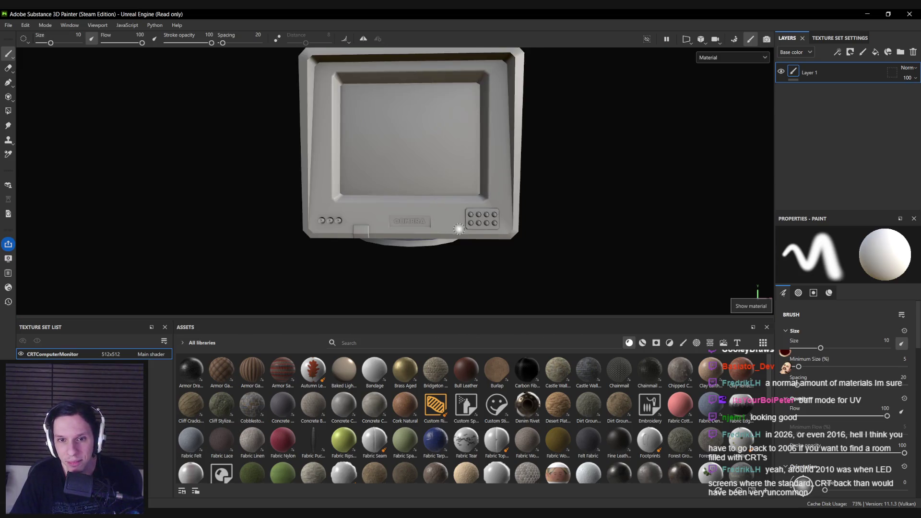
scroll(459, 229, "up", 10)
mouse_move(460, 191)
left_mouse_down("alt")
mouse_move(693, 150)
mouse_move(752, 164)
mouse_move(581, 199)
mouse_move(445, 203)
left_mouse_up("alt")
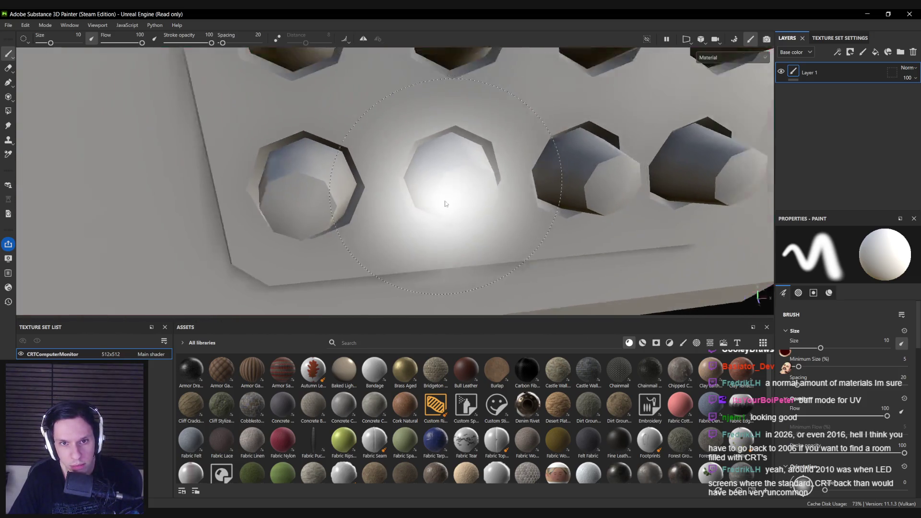
Preview the baked ID map in the UV layout and on the 3D monitor.
key("b")
scroll(436, 191, "down", 5)
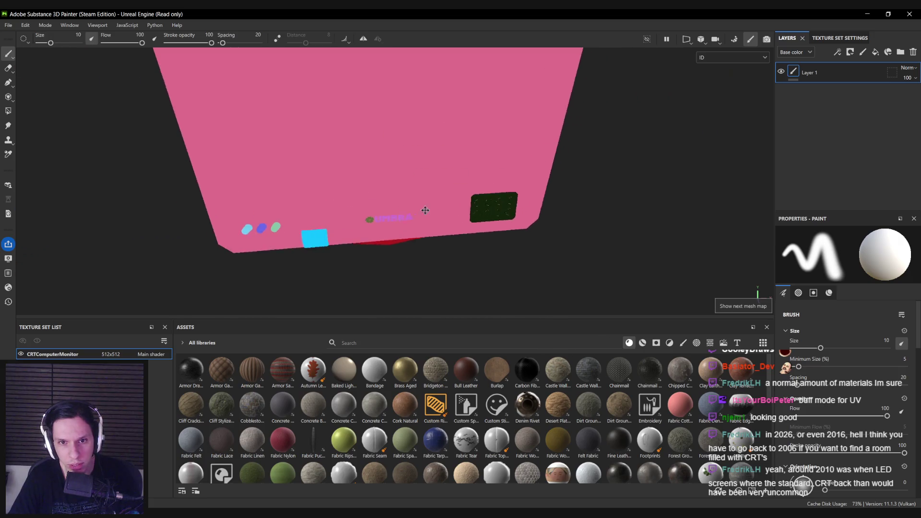
key("F1")
scroll(448, 177, "up", 5)
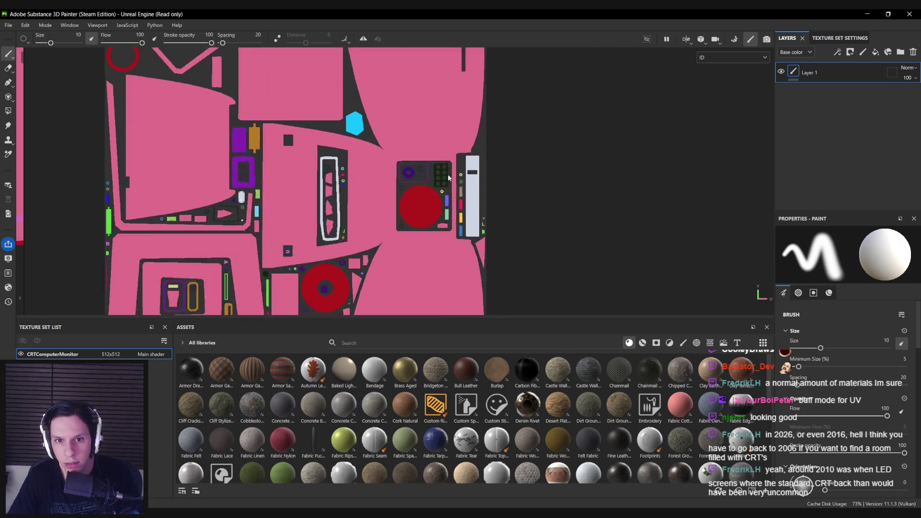
scroll(448, 177, "up", 5)
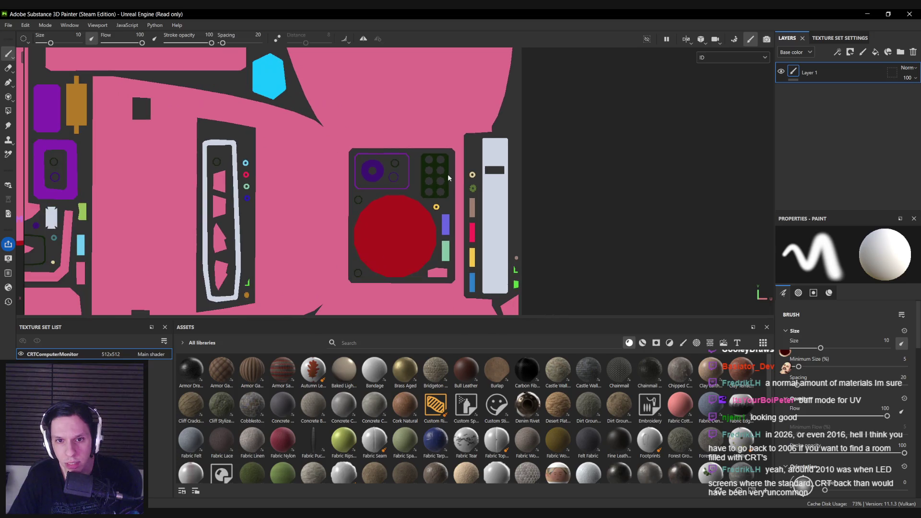
scroll(447, 177, "down", 3)
middle_click_drag(350, 189, 516, 198)
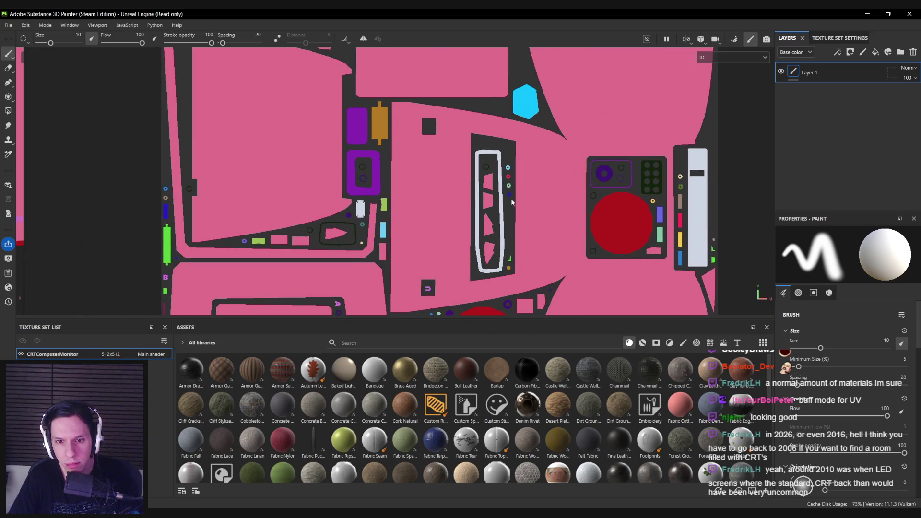
scroll(511, 202, "down", 4)
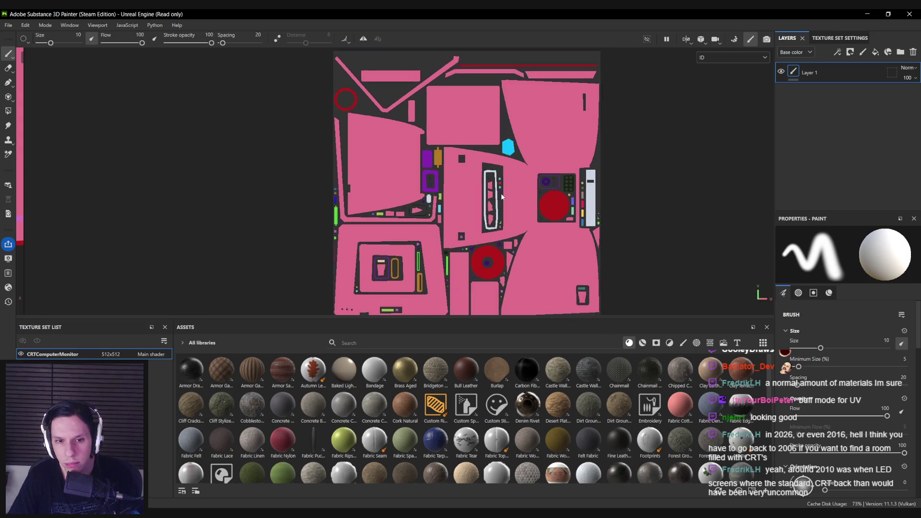
key("F2")
mouse_move(441, 205)
left_mouse_down("alt")
mouse_move(372, 168)
mouse_move(449, 194)
mouse_move(742, 177)
mouse_move(465, 173)
mouse_move(430, 113)
left_mouse_up("alt")
scroll(410, 183, "up", 3)
mouse_move(410, 187)
left_mouse_down("alt")
mouse_move(327, 165)
mouse_move(301, 214)
left_mouse_up("alt")
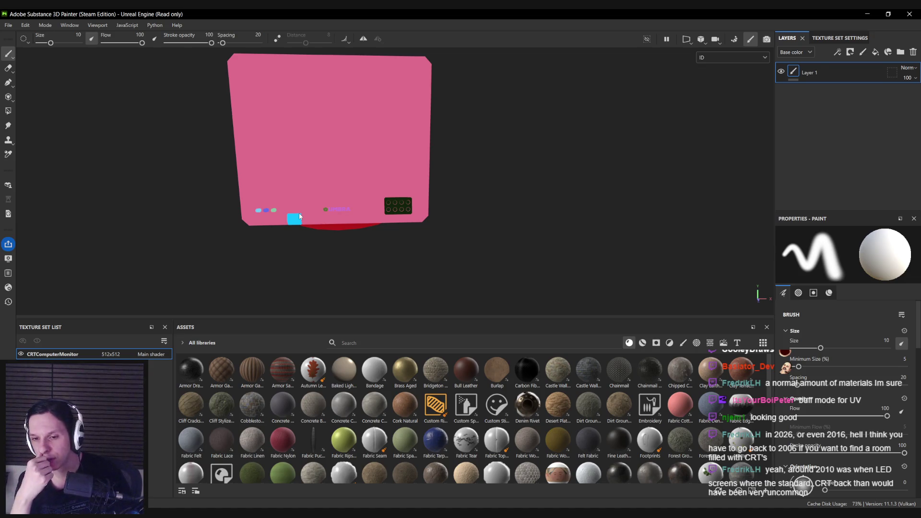
middle_click_drag(339, 203, 372, 218)
scroll(405, 209, "up", 3)
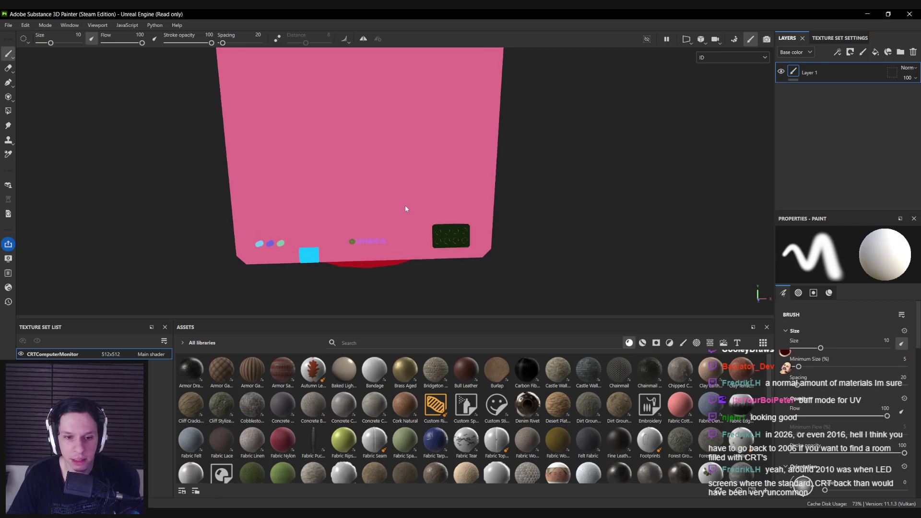
mouse_move(385, 167)
left_mouse_down("alt")
mouse_move(249, 200)
mouse_move(459, 180)
mouse_move(228, 164)
mouse_move(406, 195)
mouse_move(339, 162)
mouse_move(318, 137)
mouse_move(428, 132)
mouse_move(335, 180)
mouse_move(440, 161)
left_mouse_up("alt")
Delete Layer 1, switch to Material view, and bring up Save project.
left_click(914, 57)
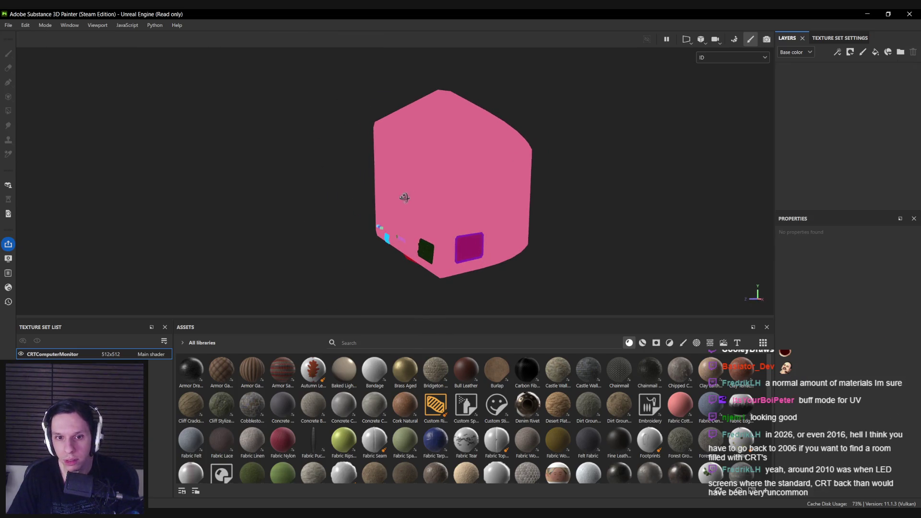
key("m")
left_click_drag(361, 196, 443, 198, "alt")
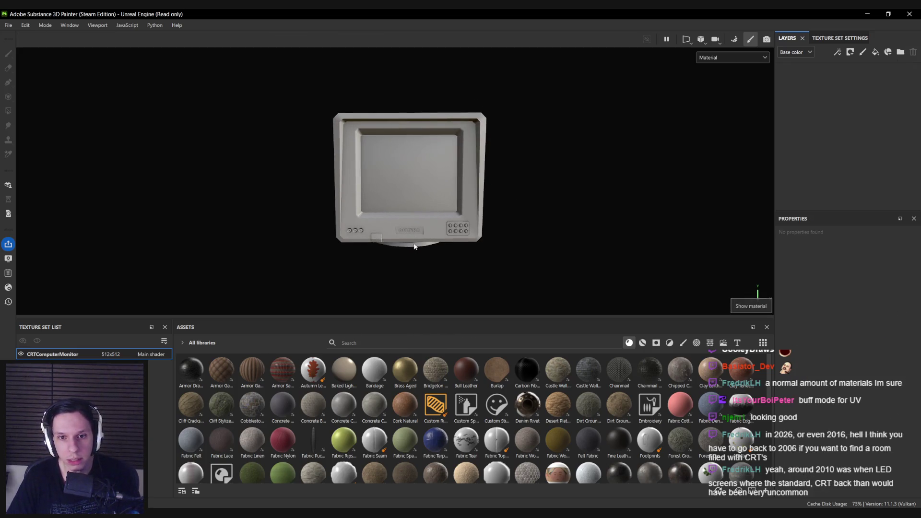
key("ctrl+s")
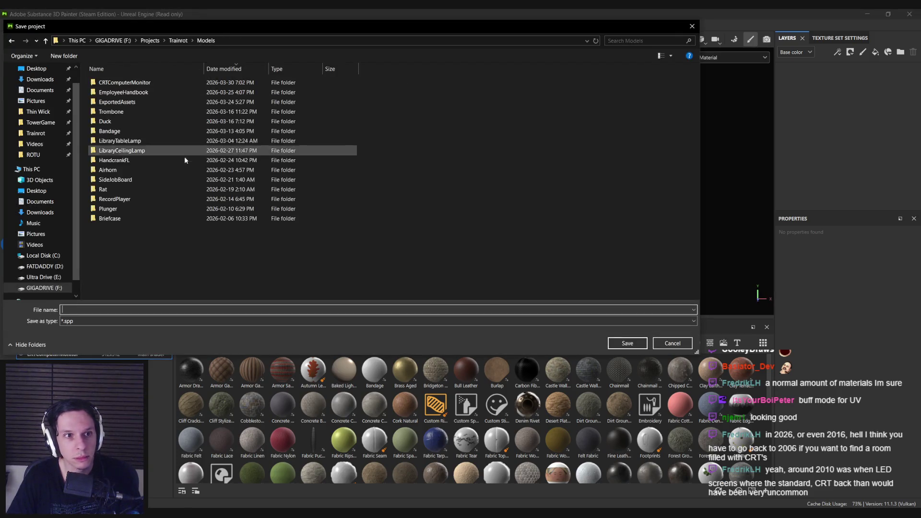
Save the project as Trainrot_CRTComputerMonitor in the CRTComputerMonitor folder.
double_click(124, 82)
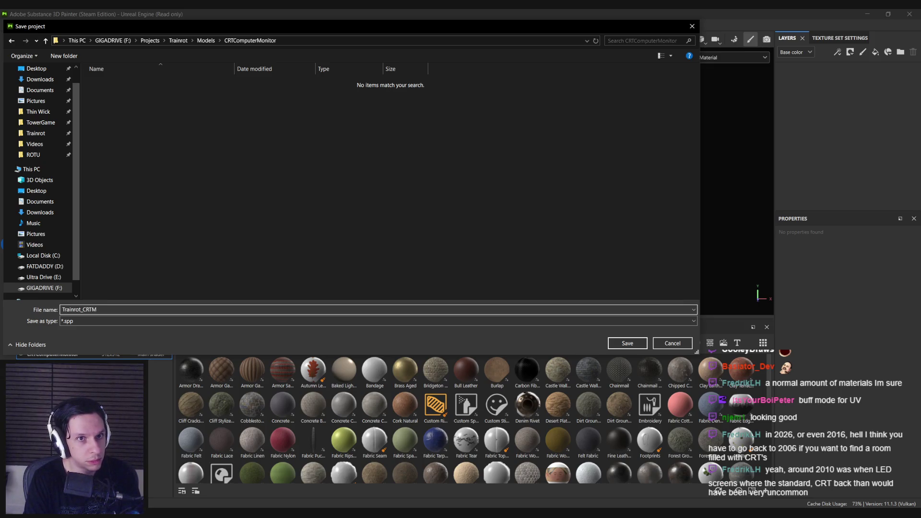
type("nitor")
key("Return")
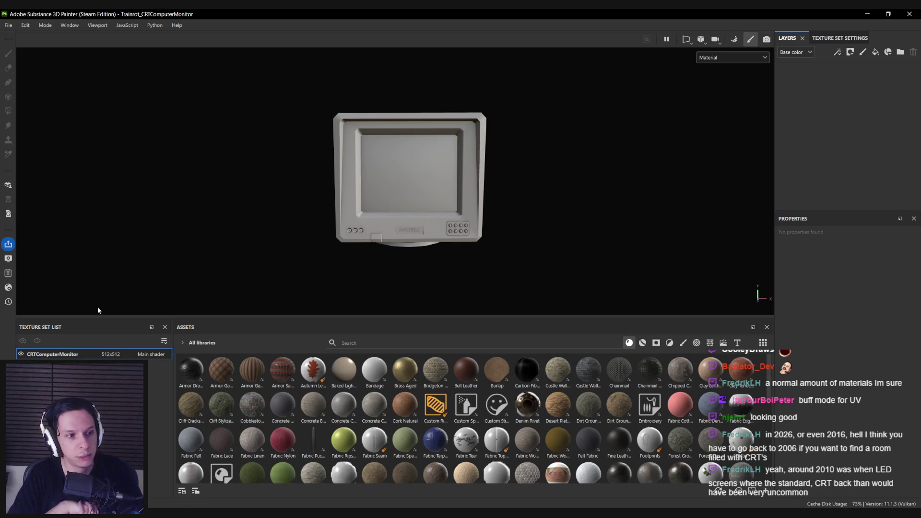
Inspect the monitor's left side and vent, then switch over to Blender.
left_click_drag(389, 207, 367, 99, "alt")
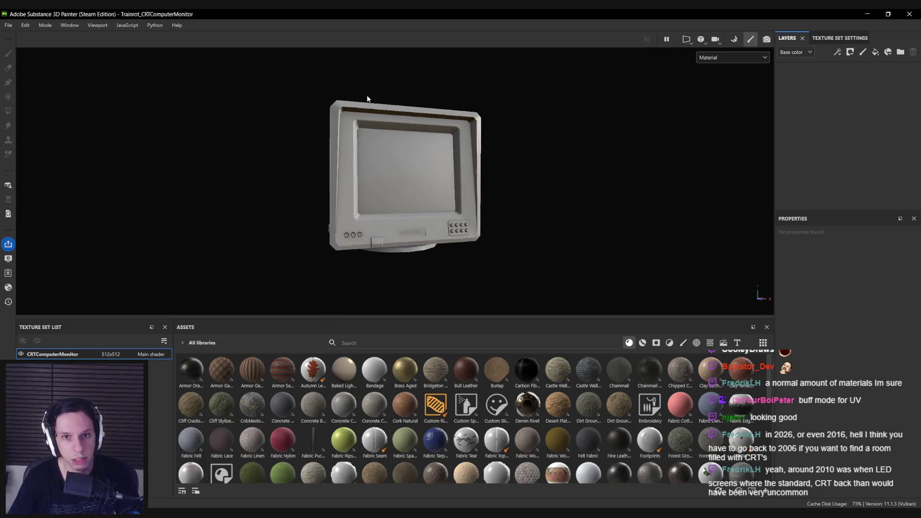
scroll(369, 96, "up", 4)
scroll(353, 144, "down", 1)
scroll(406, 211, "down", 3)
mouse_move(406, 211)
left_mouse_down("alt")
mouse_move(160, 230)
mouse_move(418, 195)
mouse_move(240, 204)
mouse_move(173, 257)
mouse_move(392, 233)
mouse_move(294, 261)
mouse_move(312, 222)
mouse_move(382, 236)
left_mouse_up("alt")
scroll(309, 201, "up", 3)
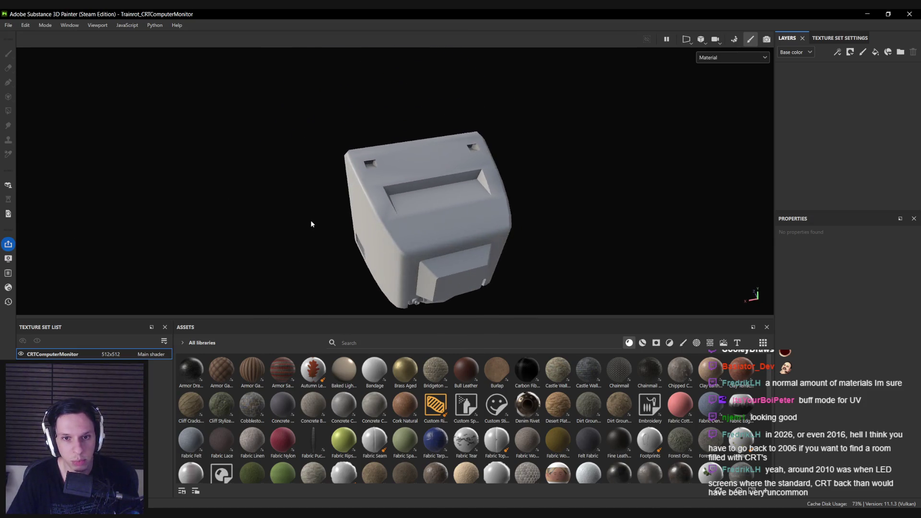
scroll(382, 236, "up", 3)
key("alt+Tab")
middle_click_drag(341, 364, 304, 256)
scroll(324, 254, "up", 5)
key("Tab")
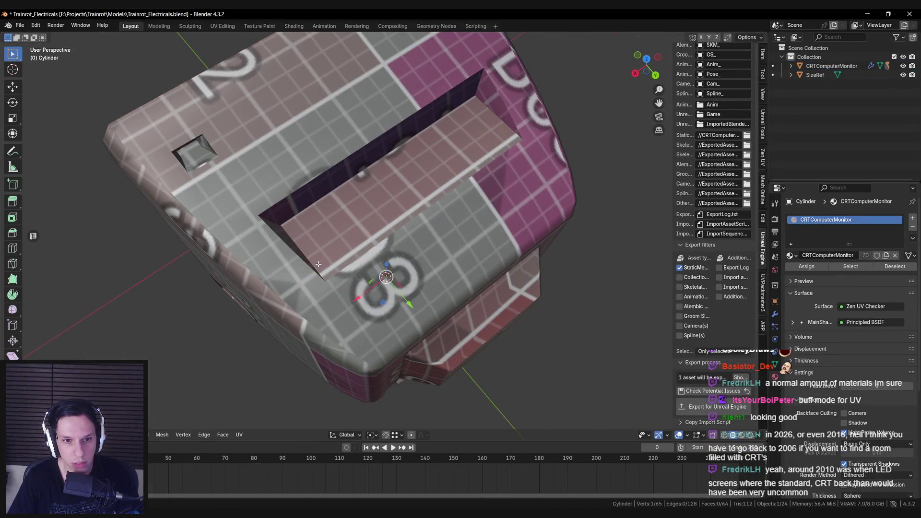
key("alt+q")
key("a")
middle_click_drag(305, 255, 282, 261)
key("Tab")
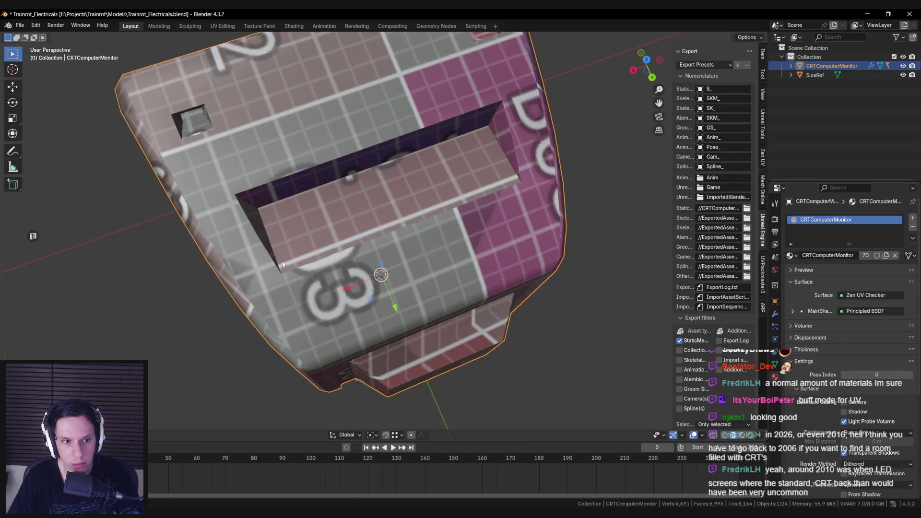
key("alt+Tab")
scroll(369, 227, "down", 3)
left_click_drag(402, 214, 364, 218, "alt")
key("alt+Tab")
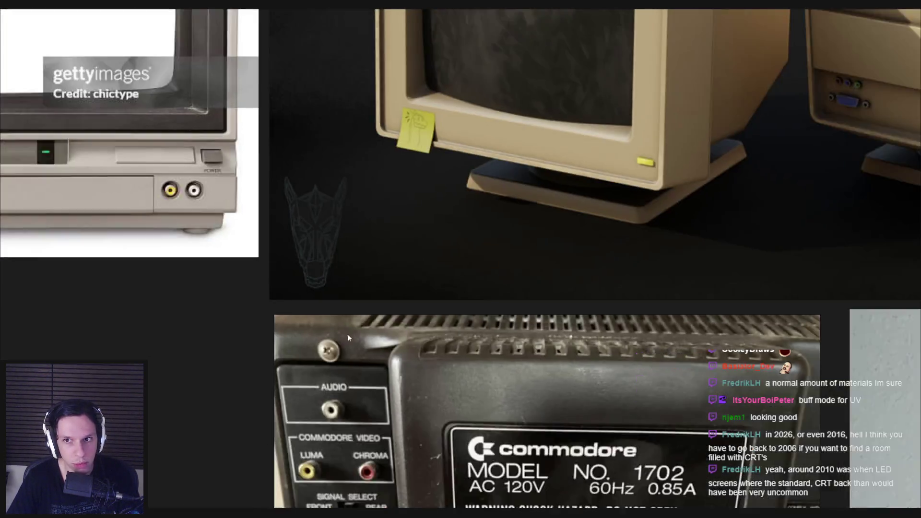
scroll(348, 338, "down", 5)
scroll(270, 329, "up", 2)
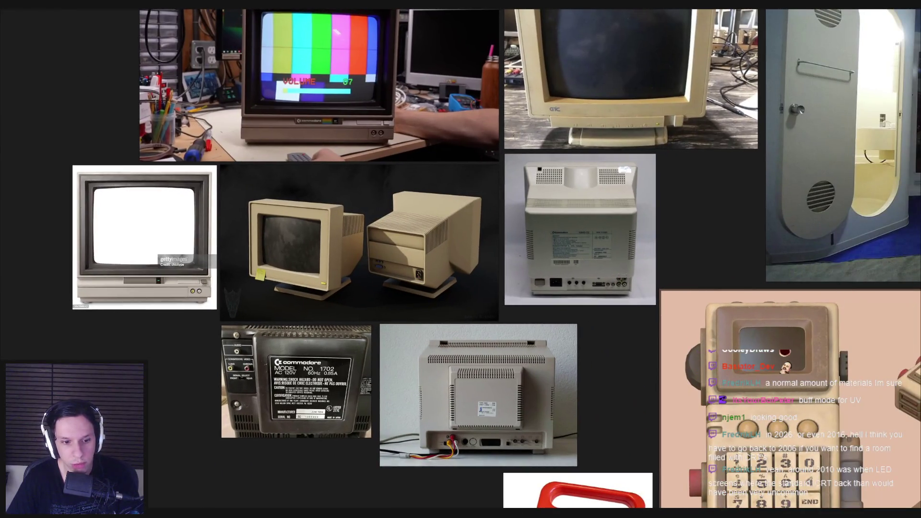
key("alt+Tab")
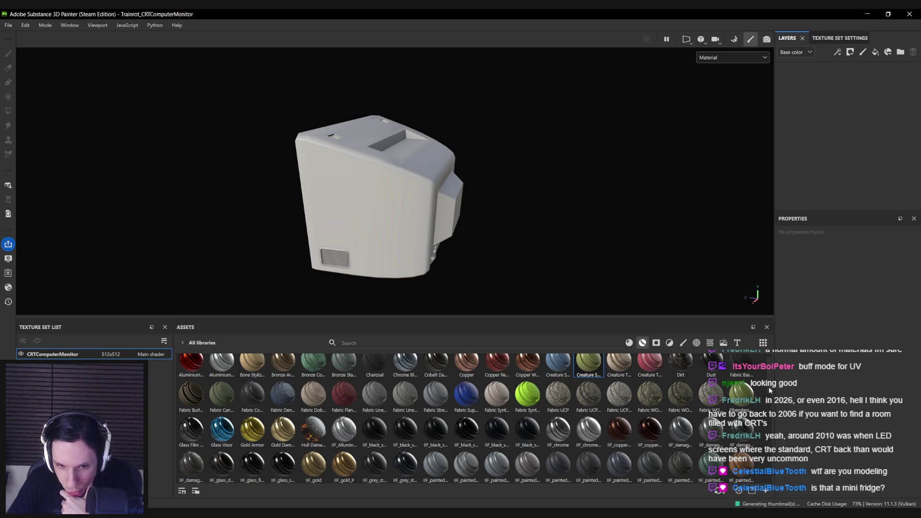
scroll(769, 387, "down", 2)
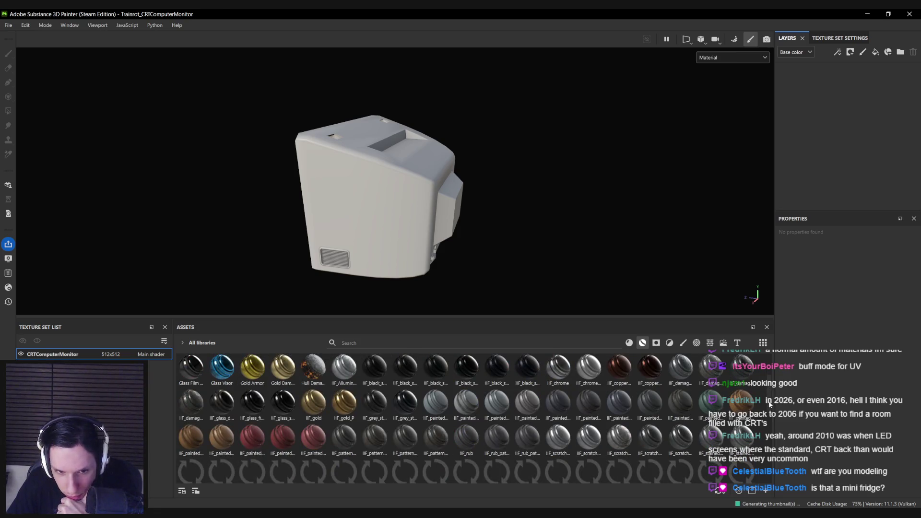
scroll(769, 407, "down", 1)
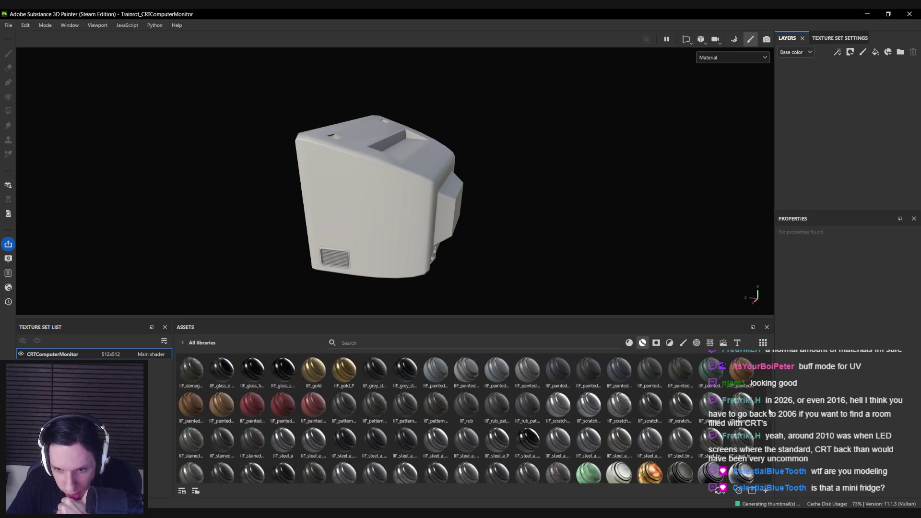
scroll(769, 411, "down", 2)
left_click_drag(619, 424, 836, 163)
mouse_move(343, 234)
left_mouse_down("alt")
mouse_move(432, 211)
mouse_move(677, 216)
mouse_move(384, 240)
left_mouse_up("alt")
key("ctrl+z")
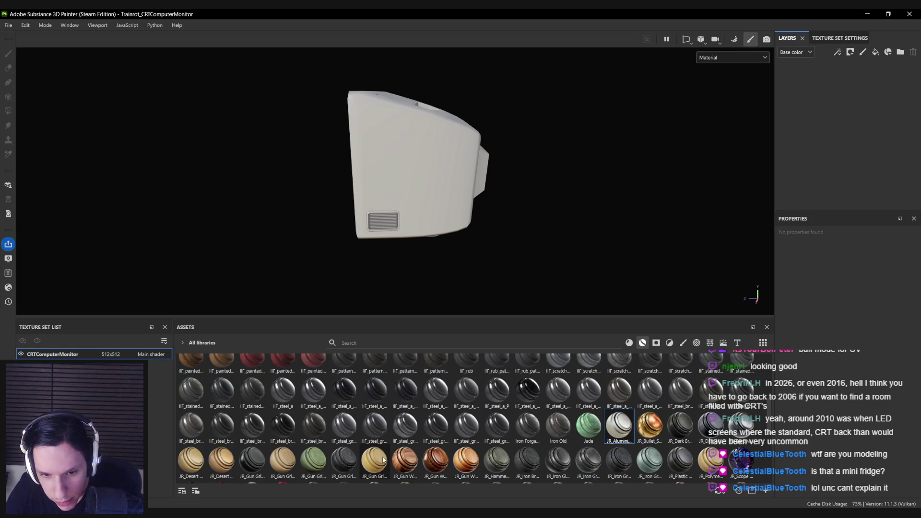
mouse_move(383, 460)
left_mouse_down()
mouse_move(559, 366)
mouse_move(825, 187)
mouse_move(815, 184)
left_mouse_up()
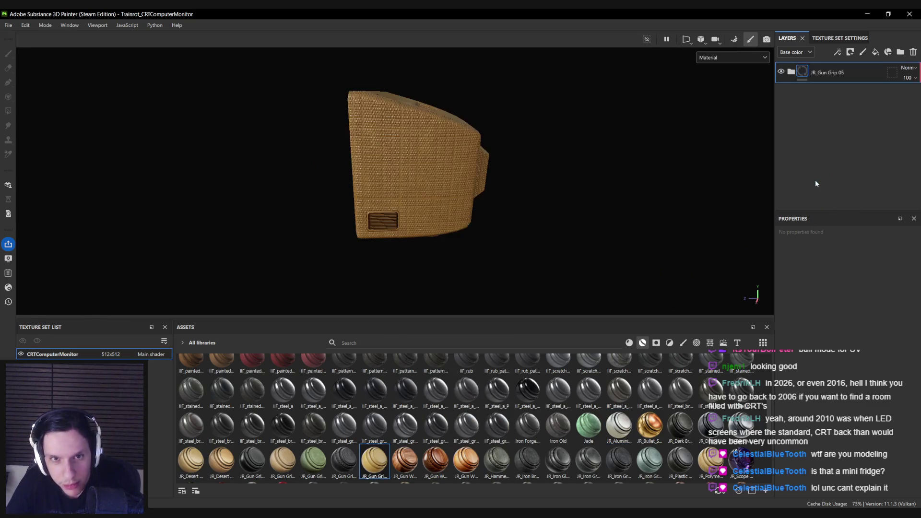
mouse_move(439, 207)
left_mouse_down("alt")
mouse_move(195, 212)
mouse_move(433, 203)
left_mouse_up("alt")
key("ctrl+z")
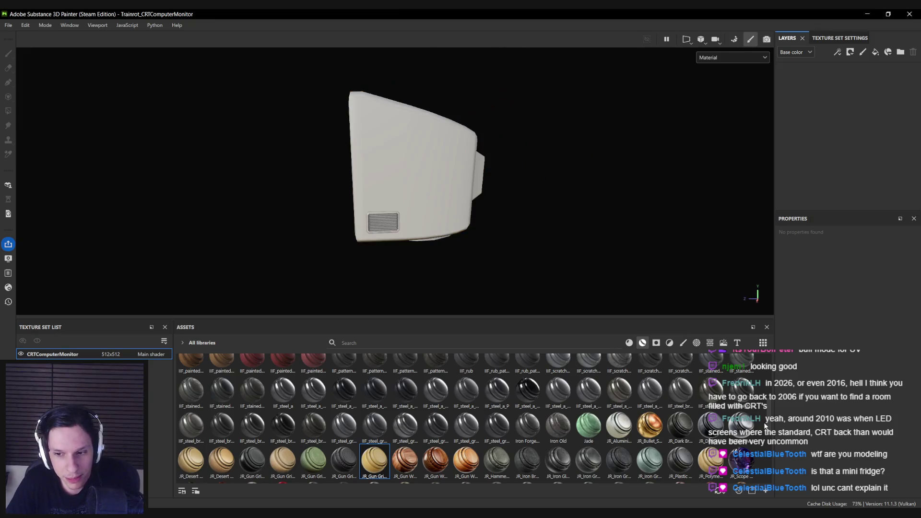
scroll(769, 423, "down", 1)
scroll(769, 422, "down", 3)
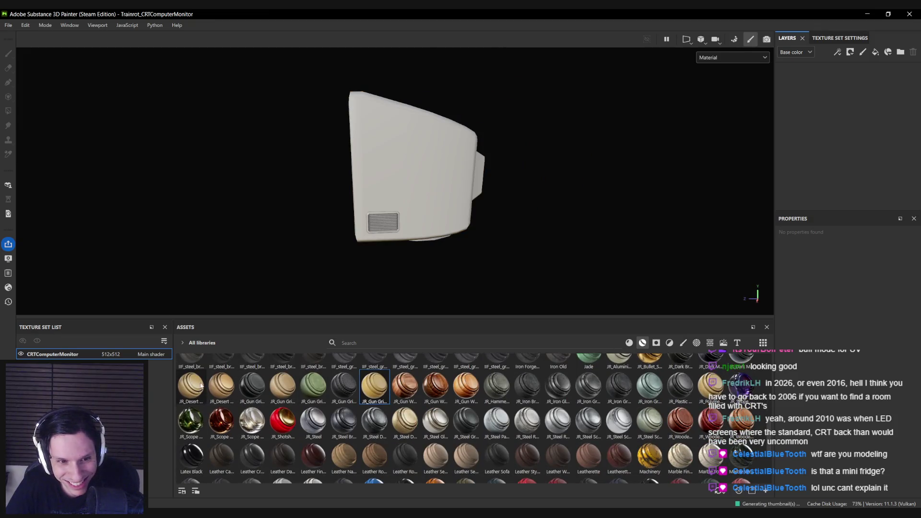
mouse_move(218, 388)
left_click_drag(218, 388, 859, 122)
mouse_move(409, 179)
left_mouse_down("alt")
mouse_move(212, 208)
mouse_move(717, 169)
mouse_move(406, 181)
left_mouse_up("alt")
key("ctrl+z")
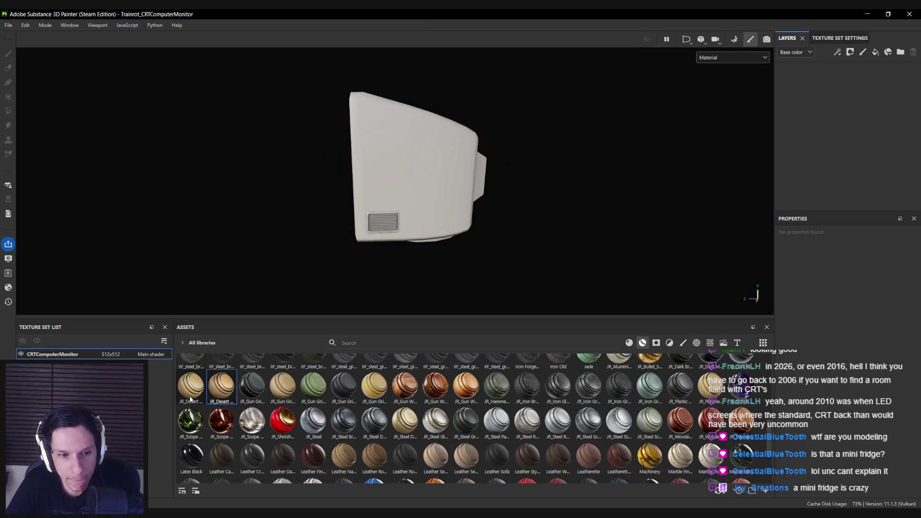
mouse_move(190, 391)
left_mouse_down()
mouse_move(660, 232)
mouse_move(797, 148)
left_mouse_up()
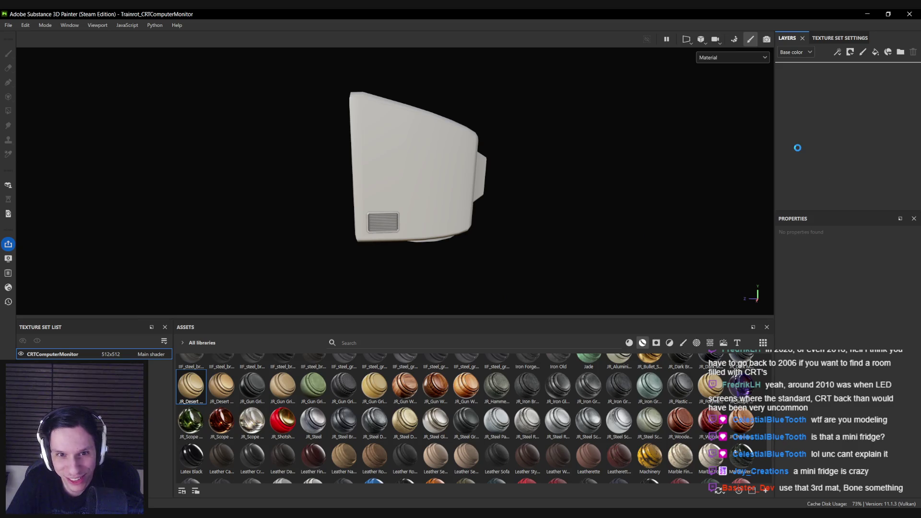
mouse_move(391, 152)
left_mouse_down("alt")
mouse_move(336, 194)
mouse_move(121, 199)
mouse_move(676, 178)
mouse_move(435, 165)
left_mouse_up("alt")
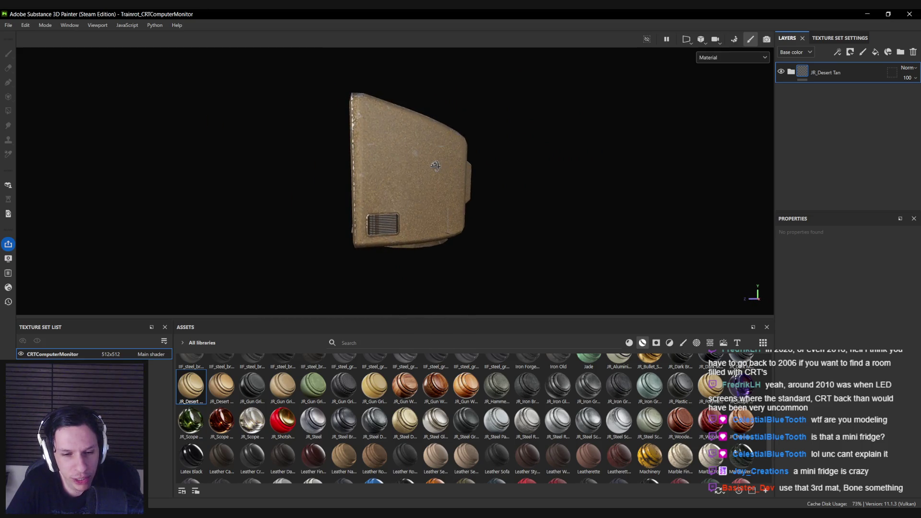
key("Delete")
scroll(768, 447, "down", 1)
scroll(766, 452, "down", 2)
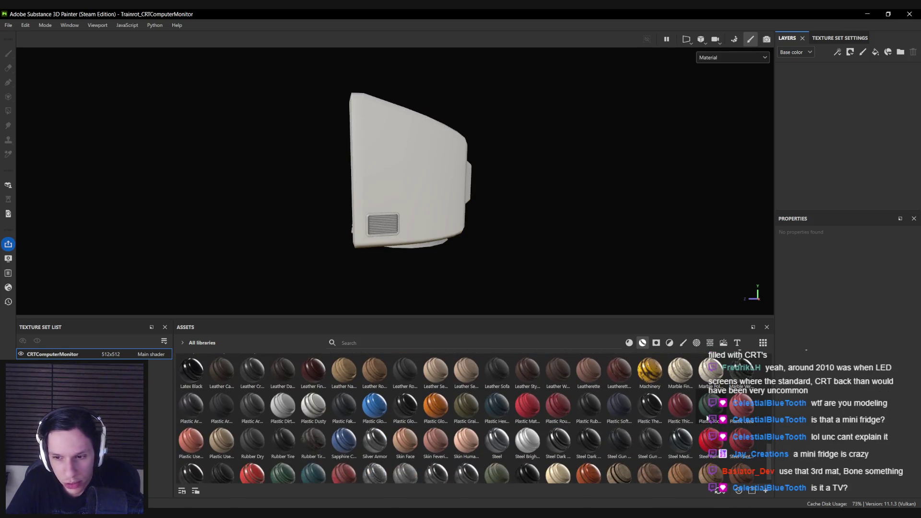
Try Plastic Tool Worn, Thick Cracked, Used, Soft Dirty, Rubber and Machinery materials, undoing each.
mouse_move(709, 407)
left_mouse_down()
mouse_move(743, 386)
mouse_move(623, 240)
mouse_move(420, 183)
mouse_move(349, 219)
left_mouse_up()
mouse_move(680, 407)
left_mouse_down()
mouse_move(458, 158)
mouse_move(304, 127)
left_mouse_up()
mouse_move(741, 407)
left_mouse_down()
mouse_move(458, 187)
mouse_move(320, 199)
mouse_move(478, 208)
left_mouse_up()
key("ctrl+z")
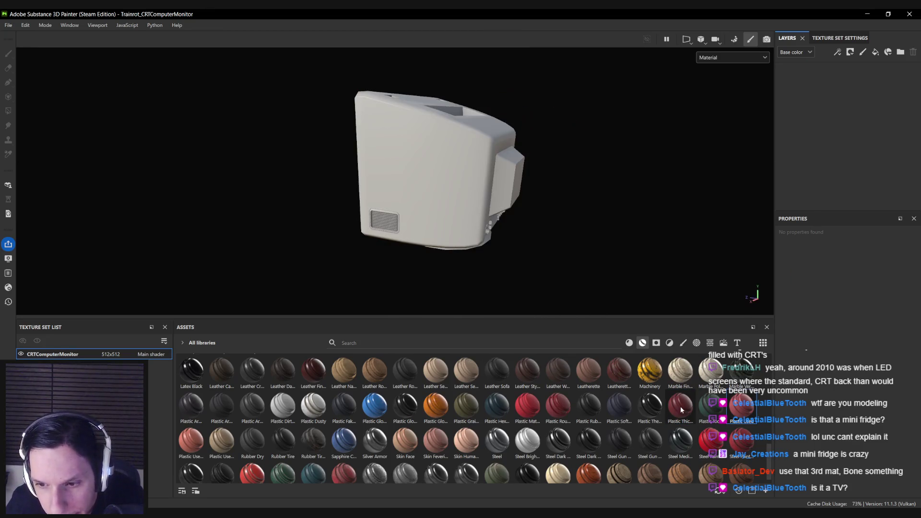
mouse_move(618, 407)
left_mouse_down()
mouse_move(437, 172)
mouse_move(667, 197)
mouse_move(607, 329)
left_mouse_up()
key("ctrl+z")
mouse_move(588, 406)
left_mouse_down()
mouse_move(432, 192)
mouse_move(436, 209)
left_mouse_up()
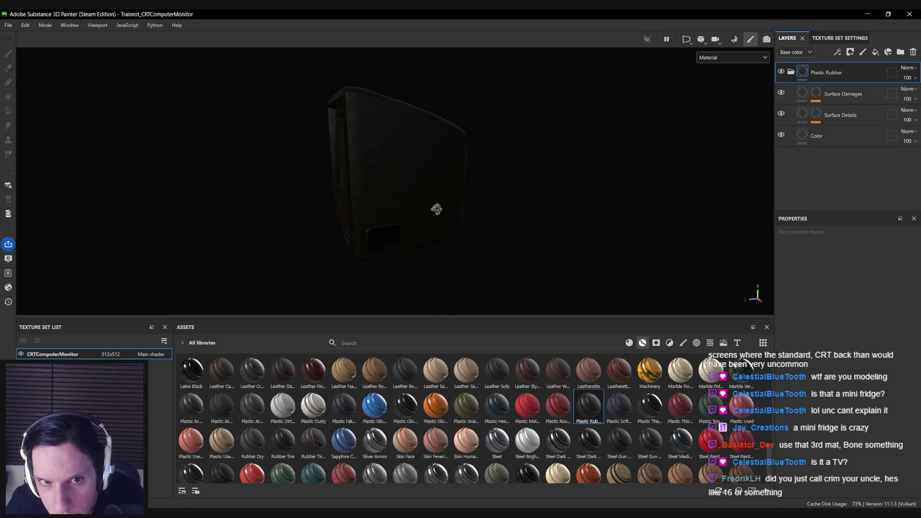
key("ctrl+z")
left_click_drag(650, 370, 854, 200)
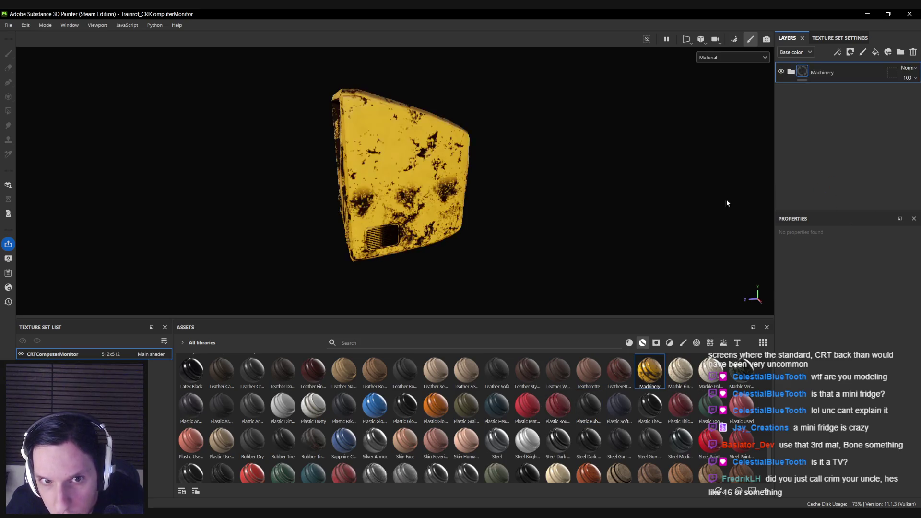
left_click_drag(726, 203, 549, 221, "alt")
key("ctrl+z")
Try Plastic Rough, Matte, Glossy Stained, Dirty Scratched and Dusty materials, undoing each.
mouse_move(558, 405)
left_mouse_down()
mouse_move(777, 226)
mouse_move(267, 238)
mouse_move(412, 226)
mouse_move(434, 251)
mouse_move(181, 203)
mouse_move(53, 193)
mouse_move(156, 208)
mouse_move(439, 196)
mouse_move(378, 244)
mouse_move(389, 214)
left_mouse_up()
key("ctrl+z")
mouse_move(529, 408)
left_mouse_down()
mouse_move(830, 174)
mouse_move(858, 182)
left_mouse_up()
key("ctrl+z")
key("ctrl+z")
left_click_drag(436, 405, 825, 206)
mouse_move(472, 225)
left_mouse_down("alt")
mouse_move(740, 228)
mouse_move(366, 273)
mouse_move(384, 232)
left_mouse_up("alt")
key("ctrl+z")
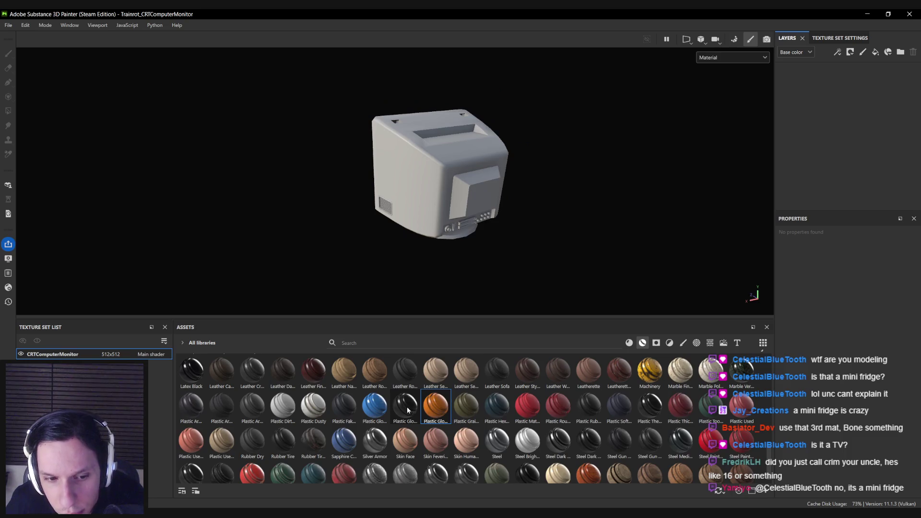
mouse_move(288, 407)
left_mouse_down()
mouse_move(805, 211)
mouse_move(816, 188)
left_mouse_up()
key("ctrl+z")
mouse_move(313, 408)
left_mouse_down()
mouse_move(828, 199)
mouse_move(815, 192)
left_mouse_up()
mouse_move(749, 191)
left_mouse_down("alt")
mouse_move(369, 200)
mouse_move(631, 205)
mouse_move(705, 187)
mouse_move(341, 185)
mouse_move(518, 197)
left_mouse_up("alt")
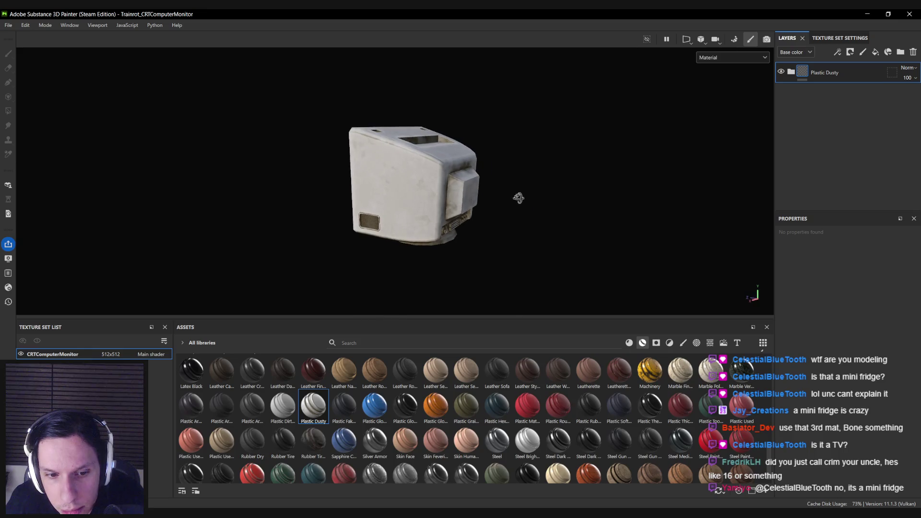
key("ctrl+z")
Apply Plastic Used Soft to the monitor and compare it against the reference board.
mouse_move(217, 449)
left_mouse_down()
mouse_move(278, 378)
mouse_move(791, 189)
mouse_move(799, 159)
left_mouse_up()
mouse_move(432, 219)
left_mouse_down("alt")
mouse_move(649, 233)
mouse_move(302, 206)
left_mouse_up("alt")
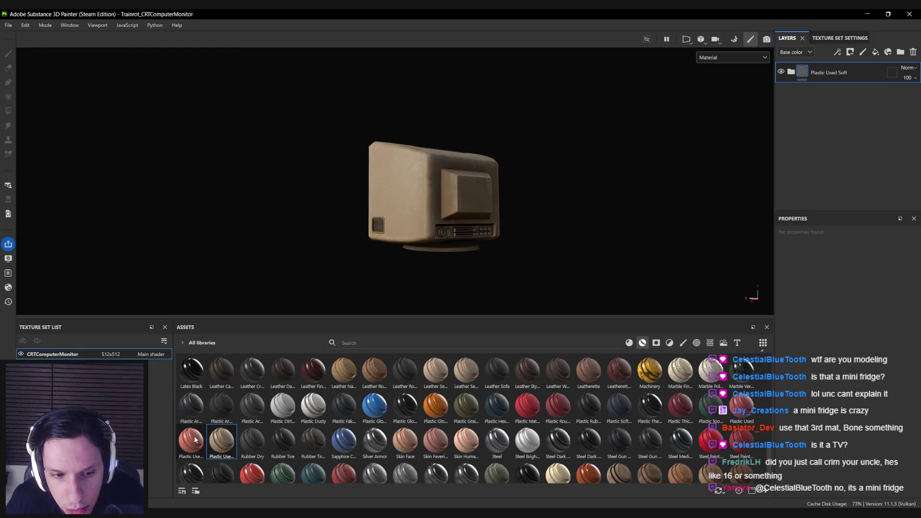
mouse_move(225, 445)
mouse_move(480, 193)
left_mouse_down("alt")
mouse_move(335, 242)
mouse_move(588, 210)
left_mouse_up("alt")
mouse_move(470, 260)
left_mouse_down("alt")
mouse_move(446, 213)
mouse_move(264, 195)
mouse_move(469, 197)
mouse_move(545, 243)
left_mouse_up("alt")
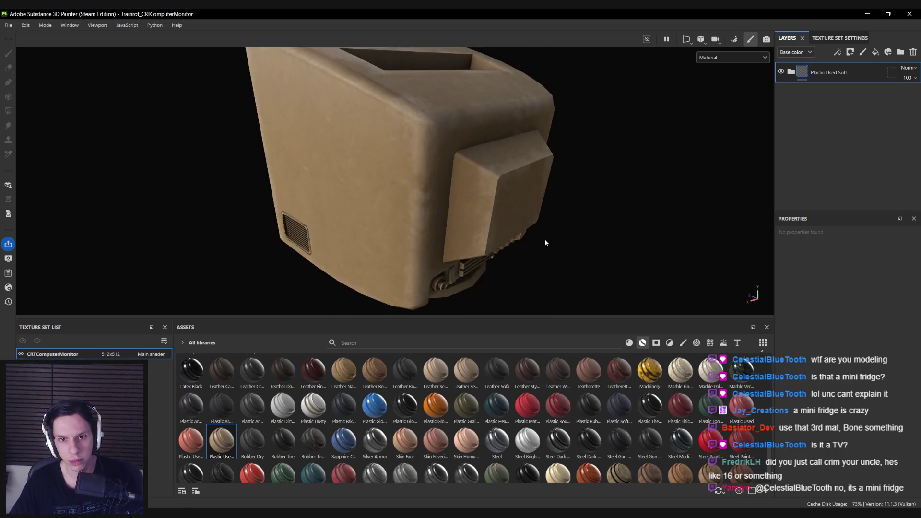
key("alt+Tab")
scroll(445, 202, "down", 2)
key("alt+Tab")
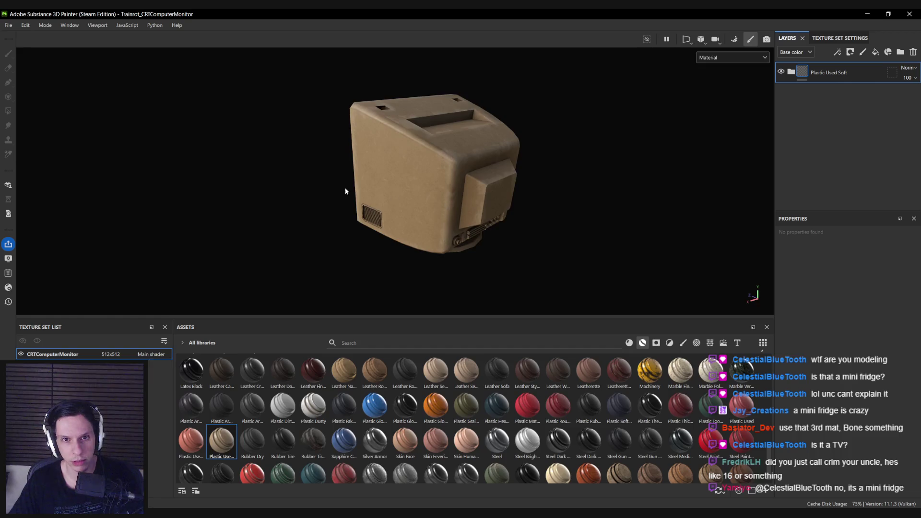
left_click_drag(344, 188, 432, 192, "alt")
Pick a lighter beige for the Base layer's base colour, checking the reference.
scroll(799, 194, "down", 2)
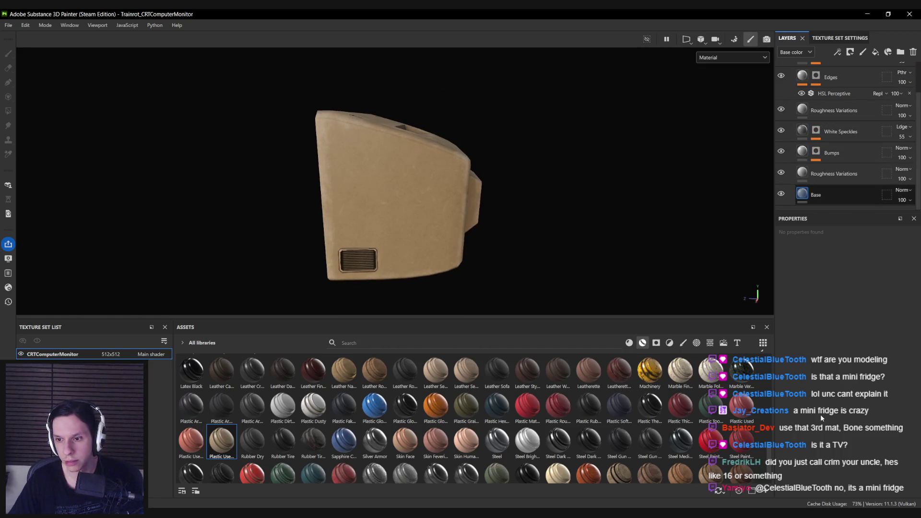
left_click(825, 381)
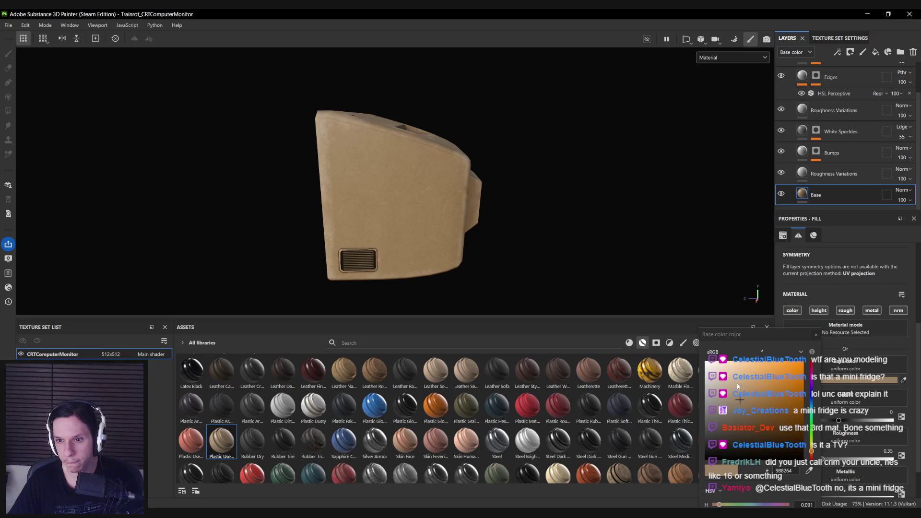
left_click(731, 396)
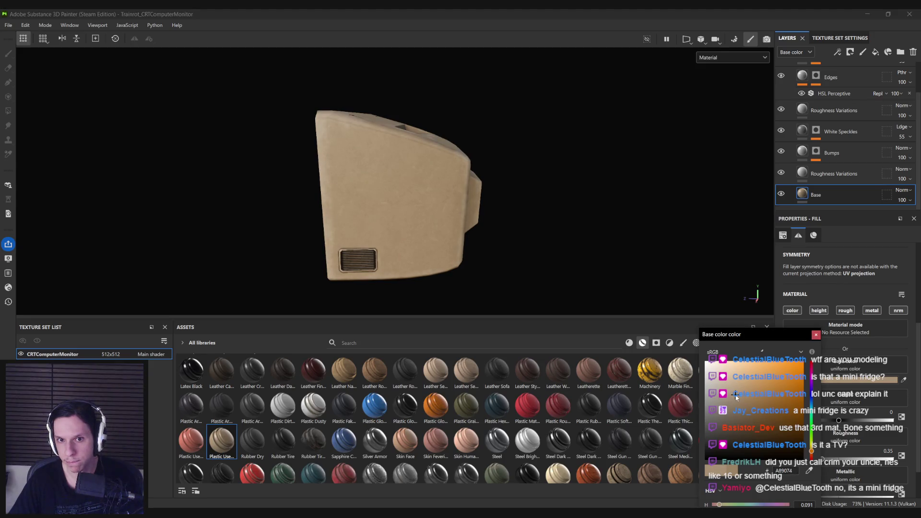
left_click_drag(575, 207, 565, 218, "alt")
key("alt+Tab")
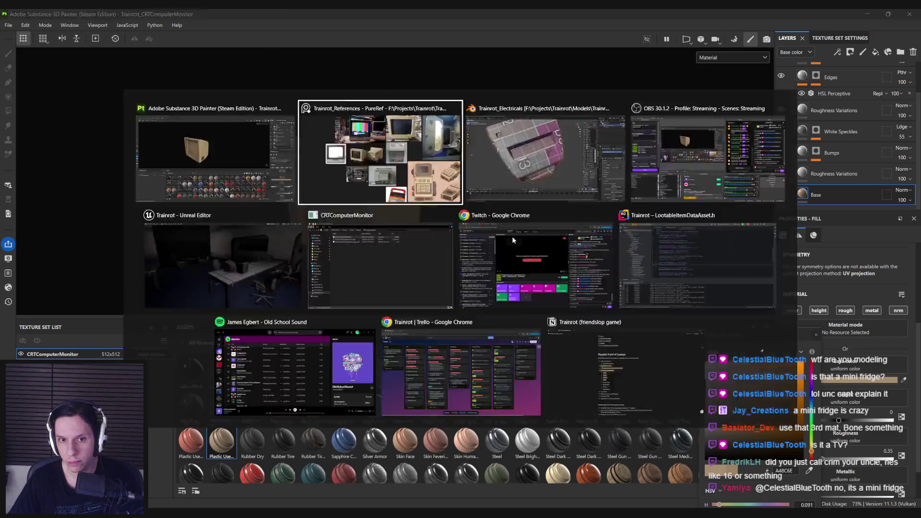
key("alt+Tab")
left_click(735, 388)
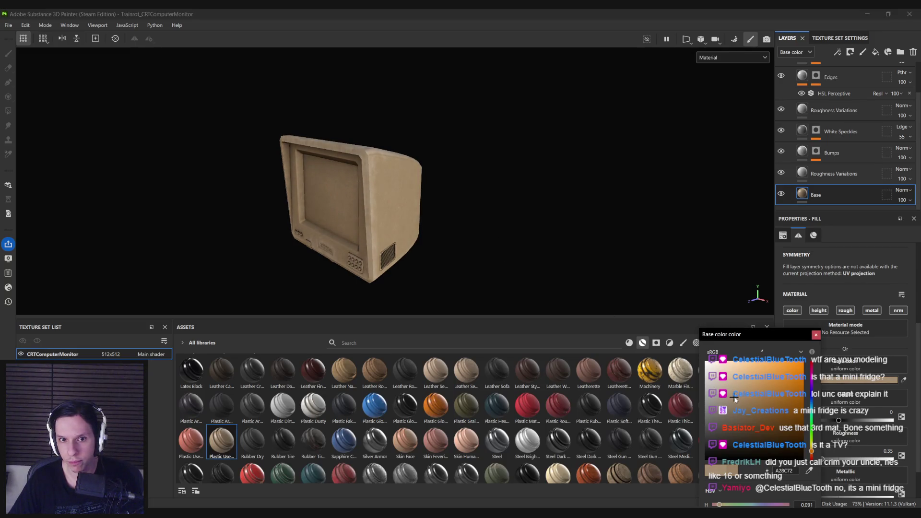
left_click(732, 393)
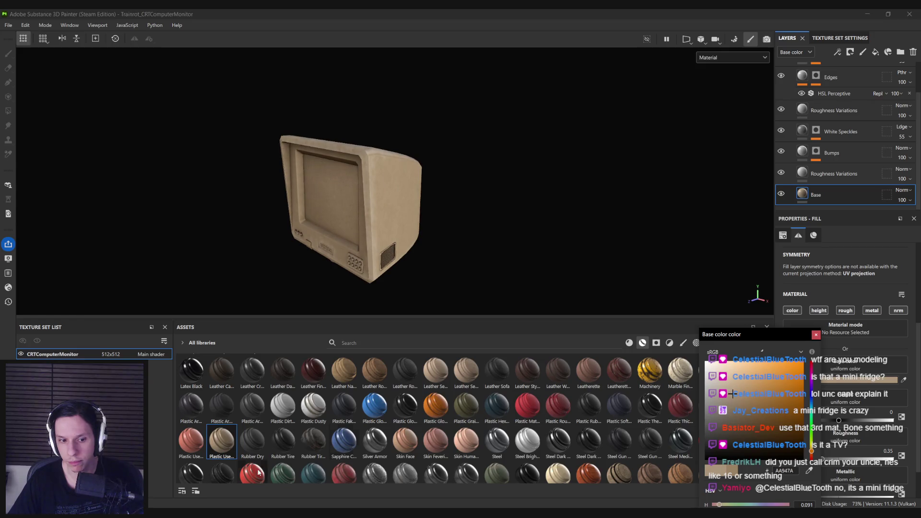
Compare with the reference again and nudge the beige to a paler shade.
key("alt+Tab")
scroll(369, 247, "up", 5)
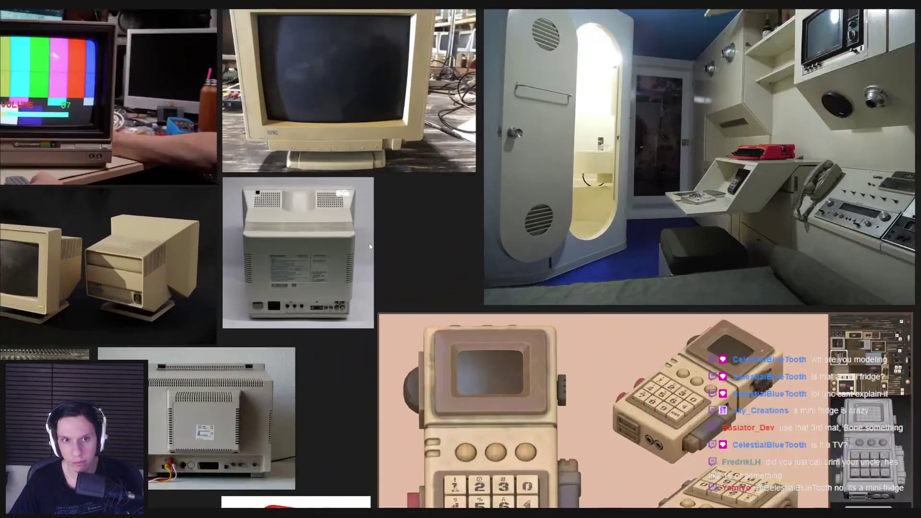
scroll(369, 247, "down", 5)
key("alt+Tab")
left_click(730, 396)
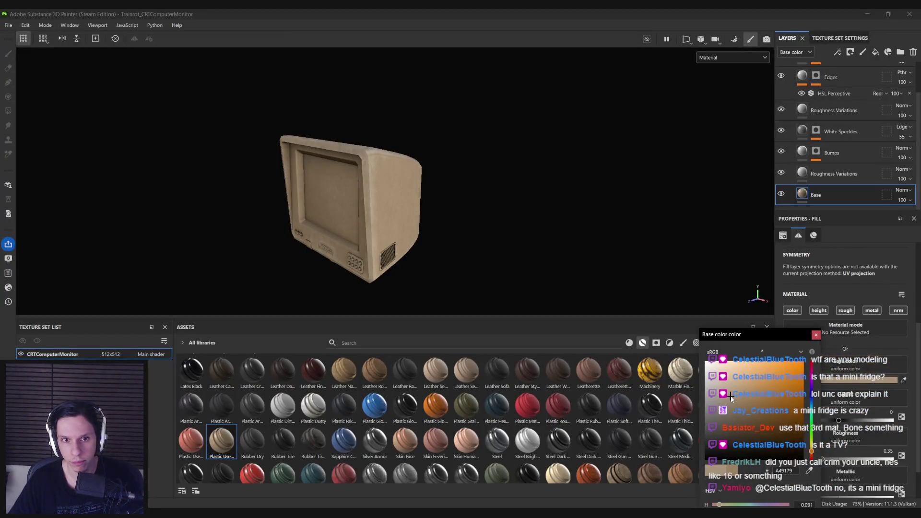
left_click(732, 394)
left_click(816, 335)
mouse_move(384, 230)
left_mouse_down("alt")
mouse_move(139, 195)
mouse_move(372, 248)
mouse_move(258, 212)
left_mouse_up("alt")
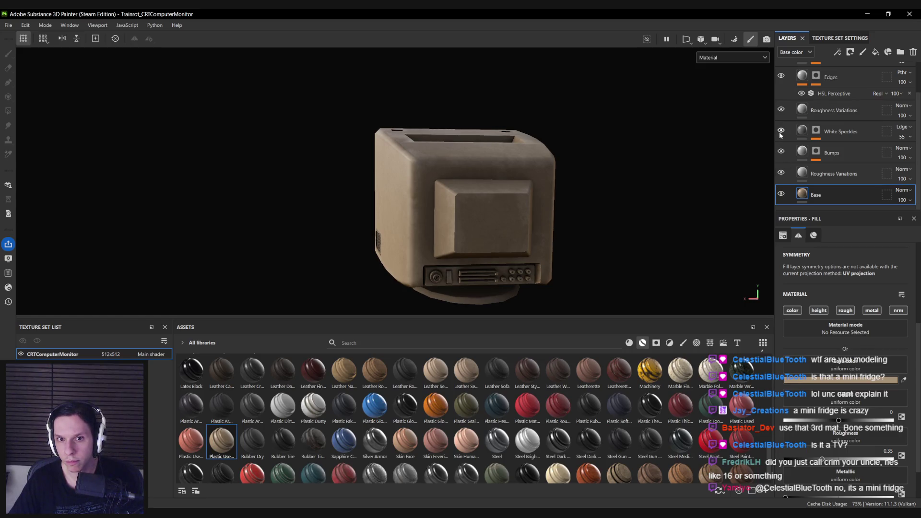
scroll(781, 109, "up", 1)
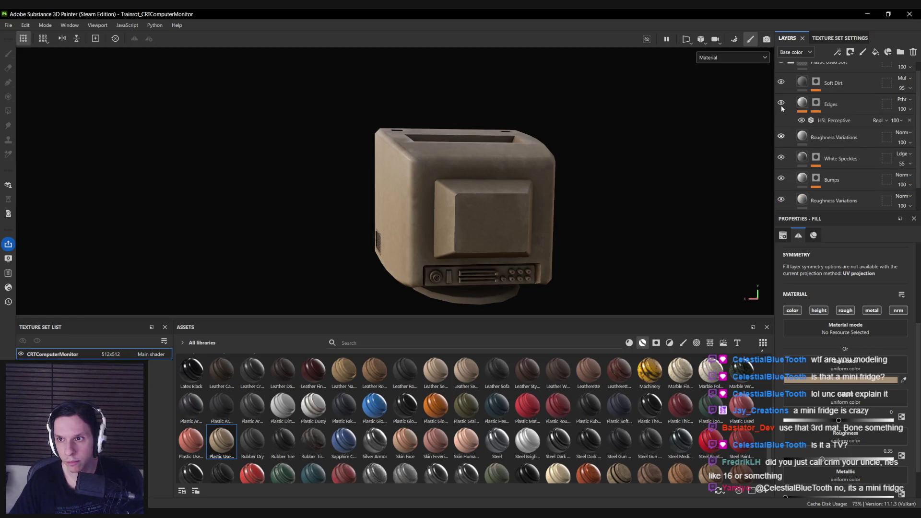
Lower the Edges layer opacity to 60 and check the softer edges.
left_click(902, 109)
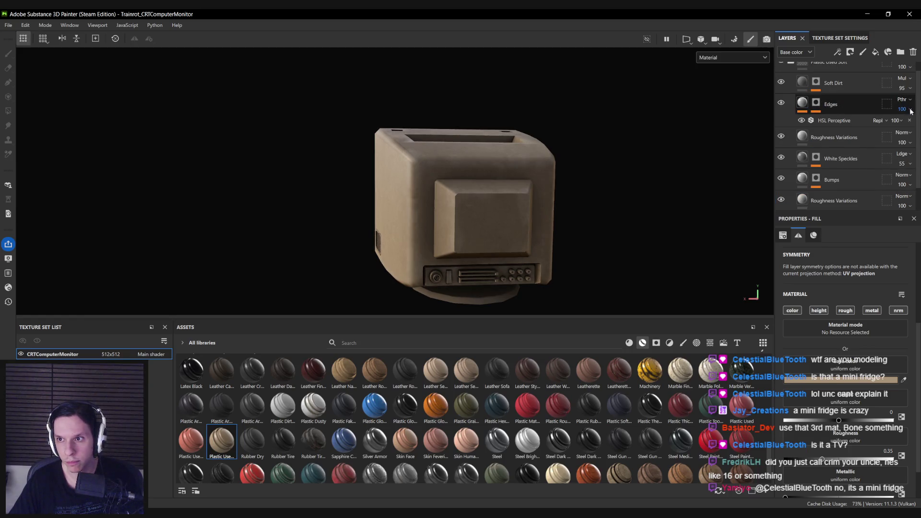
left_click_drag(904, 126, 893, 126)
left_click_drag(499, 202, 517, 206, "alt")
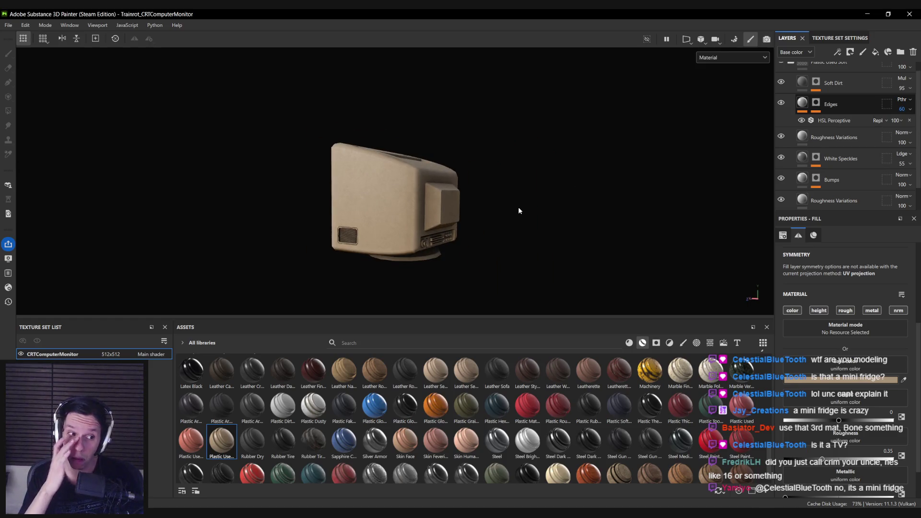
Try an orange base colour on the plastic, then revert it to beige.
left_click(818, 380)
left_click(774, 283)
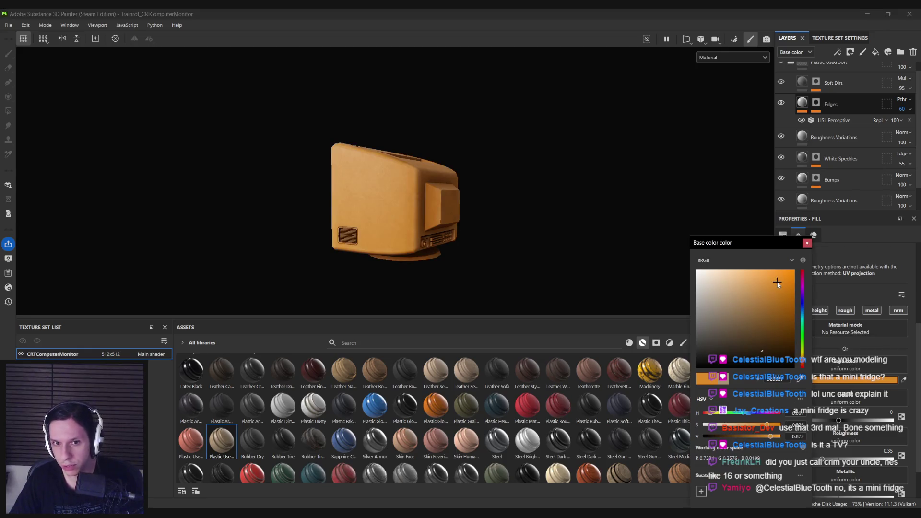
left_click_drag(700, 249, 377, 239, "alt")
key("ctrl+z")
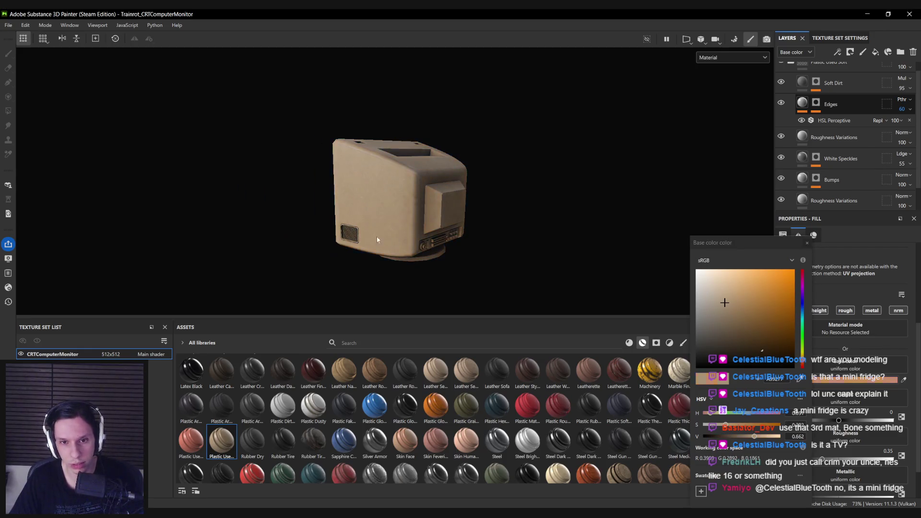
Look over the colour references on the reference board, then return to the project.
key("alt+Tab")
scroll(434, 256, "down", 3)
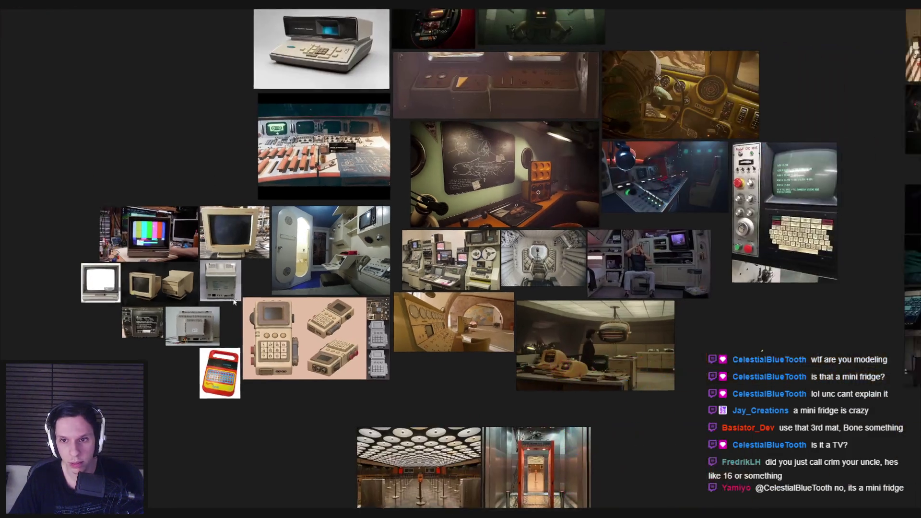
scroll(370, 325, "up", 5)
scroll(376, 336, "up", 10)
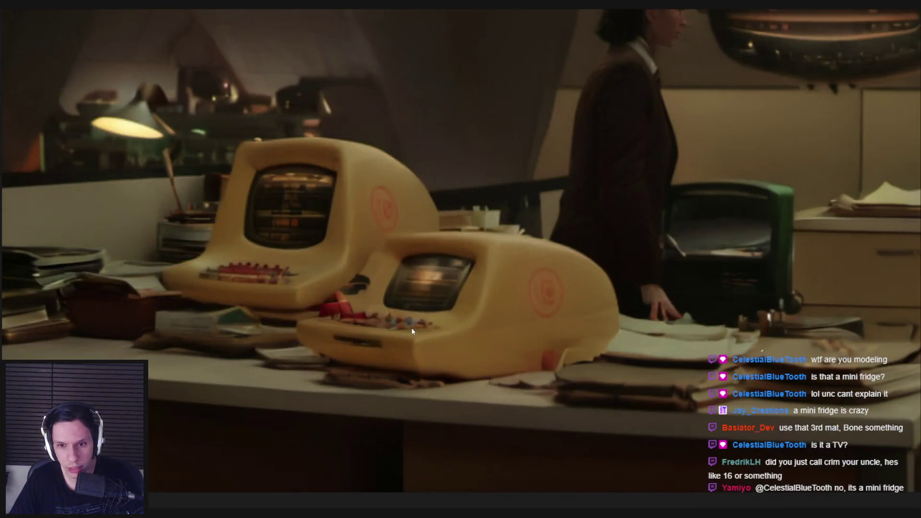
scroll(412, 331, "down", 5)
middle_click_drag(431, 322, 594, 322)
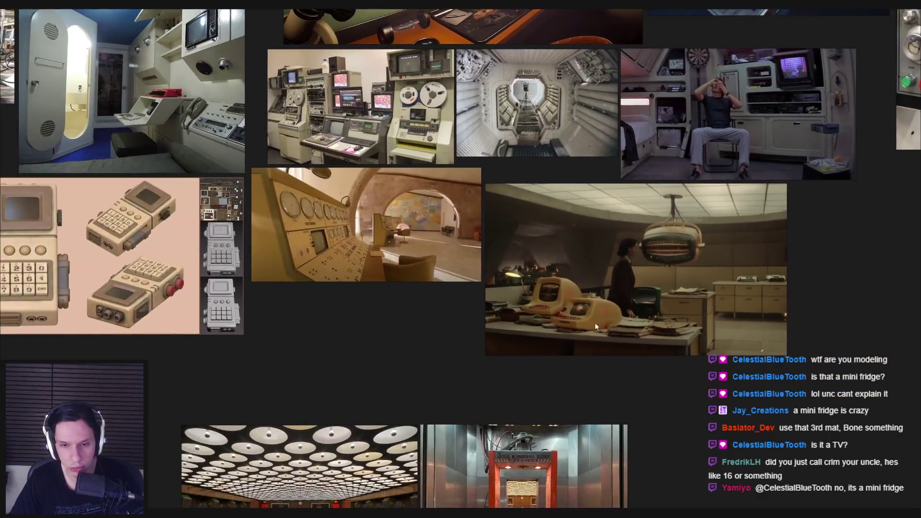
key("alt+Tab")
Set the plastic base colour to a warmer, more saturated orange-beige.
left_click(853, 380)
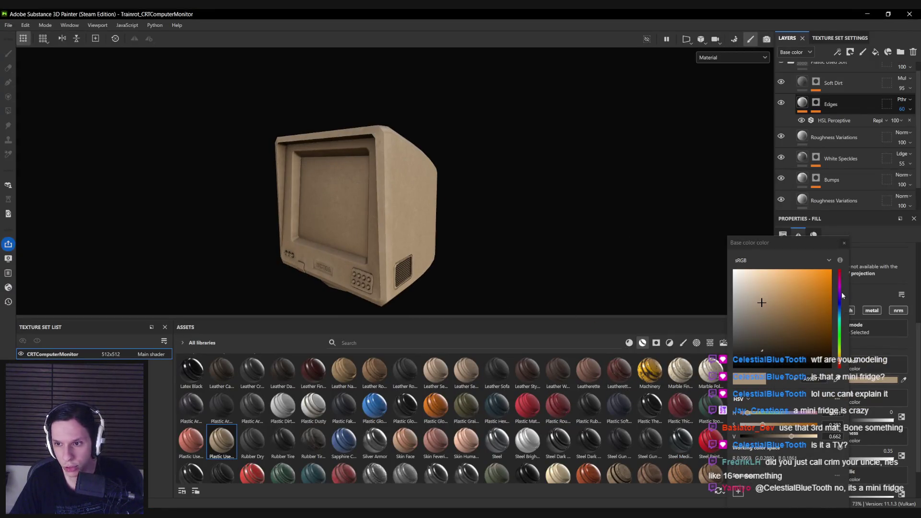
left_click_drag(840, 365, 839, 361)
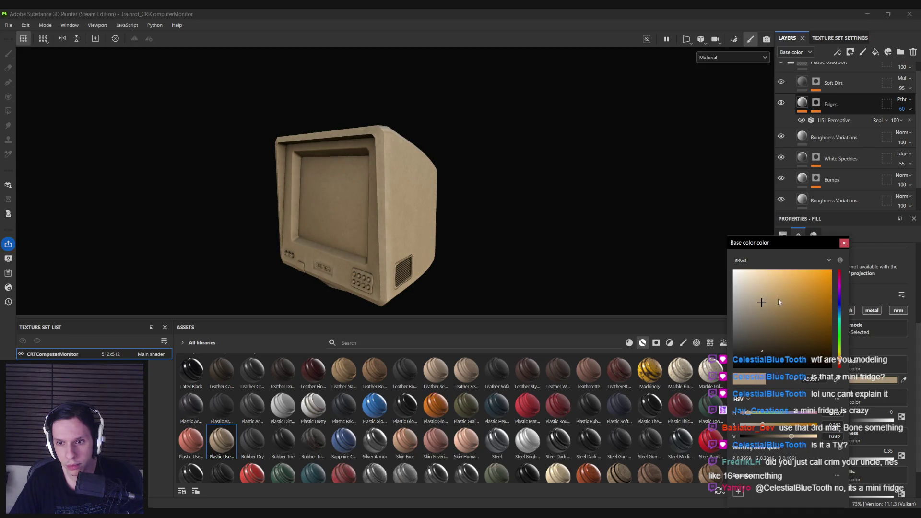
left_click(779, 303)
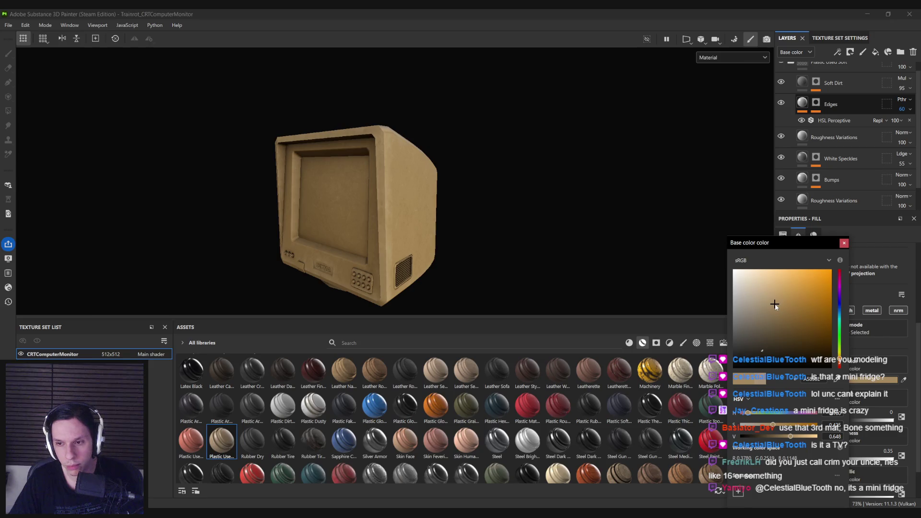
left_click(843, 243)
left_click_drag(306, 244, 228, 245, "alt")
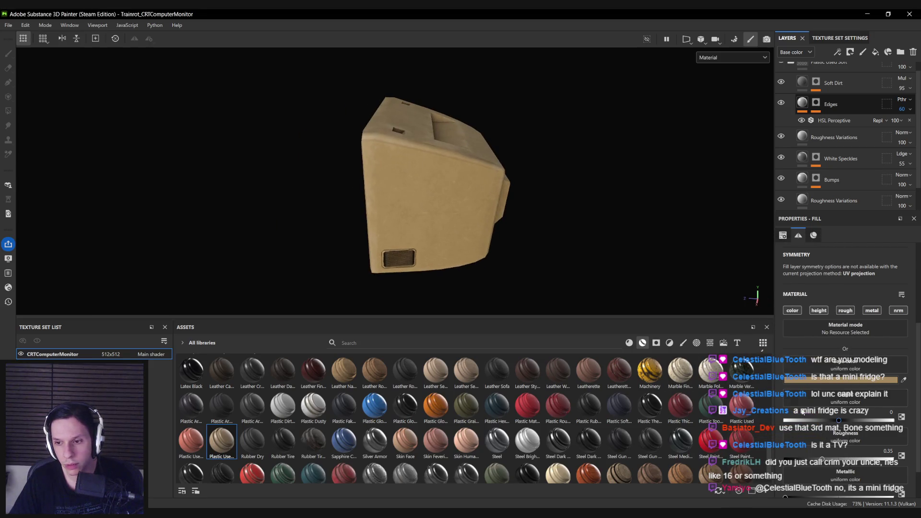
Try a cyan base colour on the plastic, then undo it to restore beige.
left_click(813, 379)
left_click(800, 323)
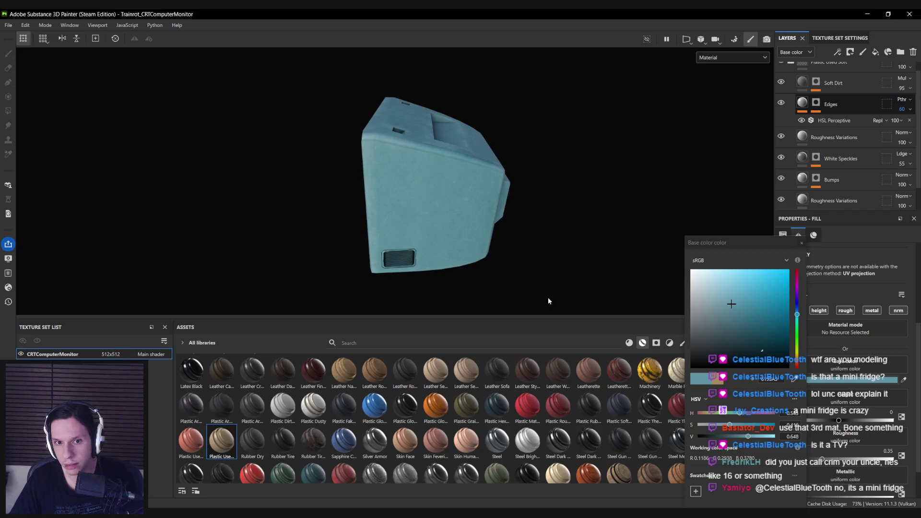
left_click_drag(548, 298, 560, 248, "alt")
key("ctrl+z")
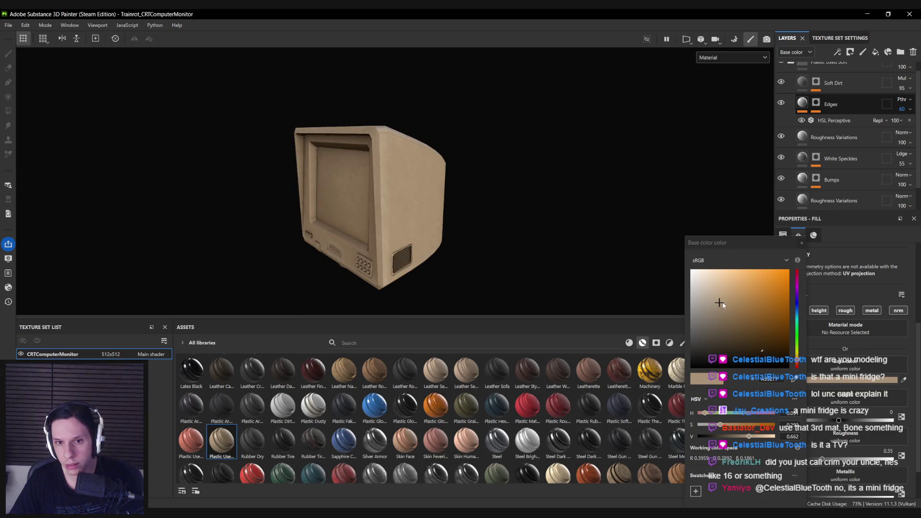
left_click(744, 247)
mouse_move(744, 247)
left_mouse_down("alt")
mouse_move(147, 204)
mouse_move(173, 257)
mouse_move(397, 254)
mouse_move(564, 192)
left_mouse_up("alt")
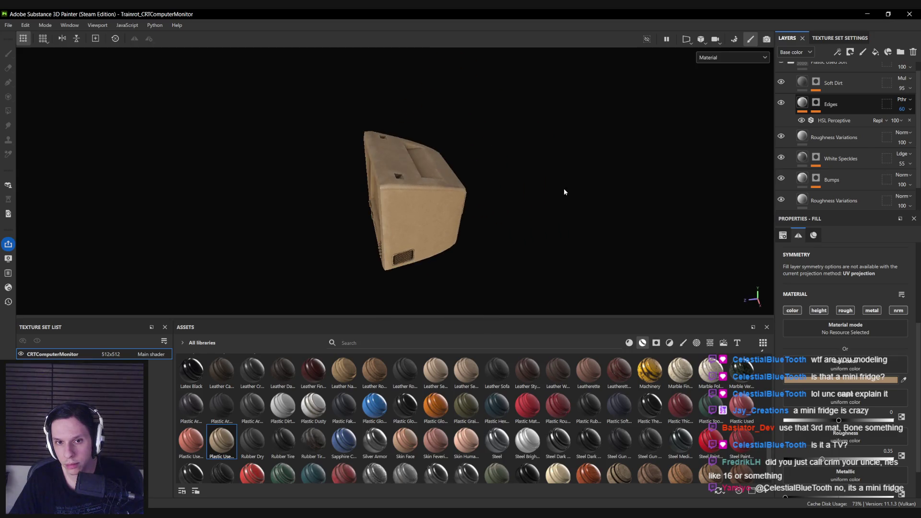
Keep the beige base colour unchanged, review the monitor's top, then pan toward the Commodore references.
left_click(812, 382)
left_click(680, 238)
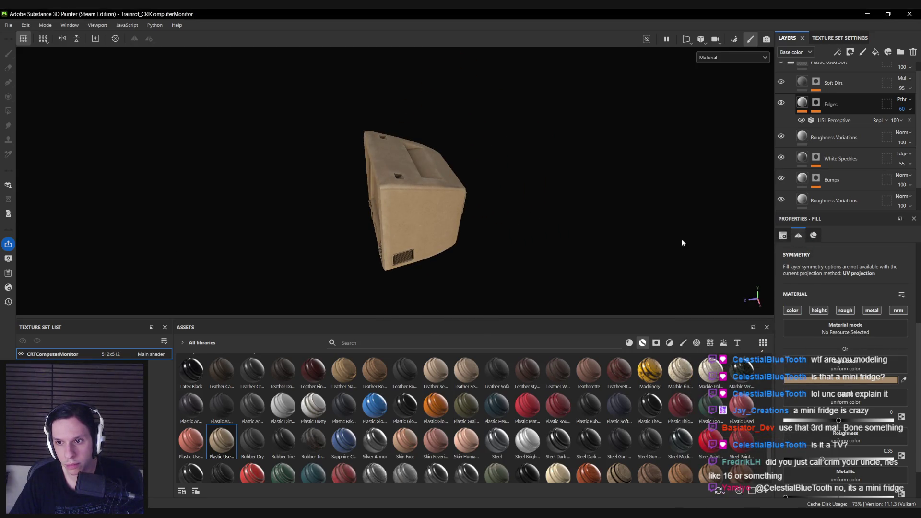
left_click_drag(681, 239, 444, 176, "alt")
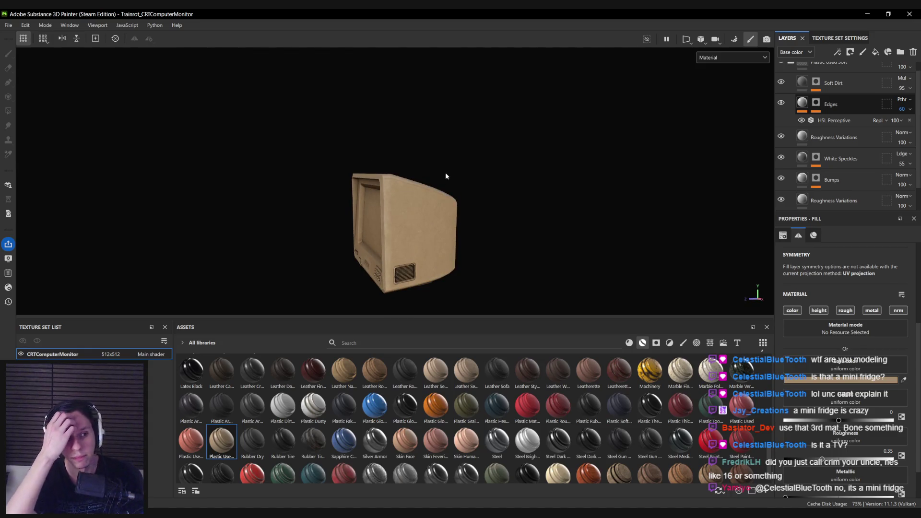
mouse_move(438, 179)
left_mouse_down("alt")
mouse_move(433, 221)
mouse_move(446, 182)
mouse_move(378, 249)
left_mouse_up("alt")
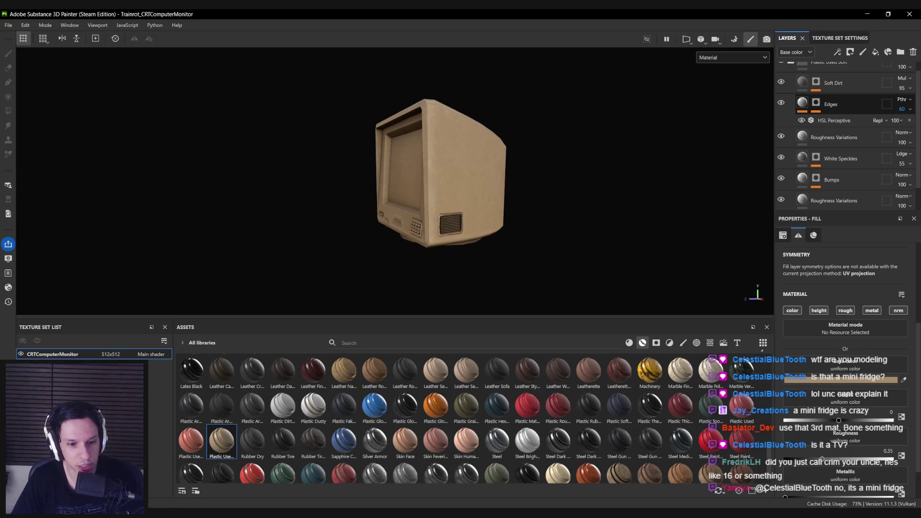
key("alt+Tab")
mouse_move(387, 355)
middle_mouse_down()
mouse_move(427, 333)
mouse_move(551, 360)
middle_mouse_up()
Zoom and pan across the beige and yellow retro monitor references.
scroll(527, 345, "down", 2)
scroll(462, 336, "up", 5)
scroll(458, 335, "up", 3)
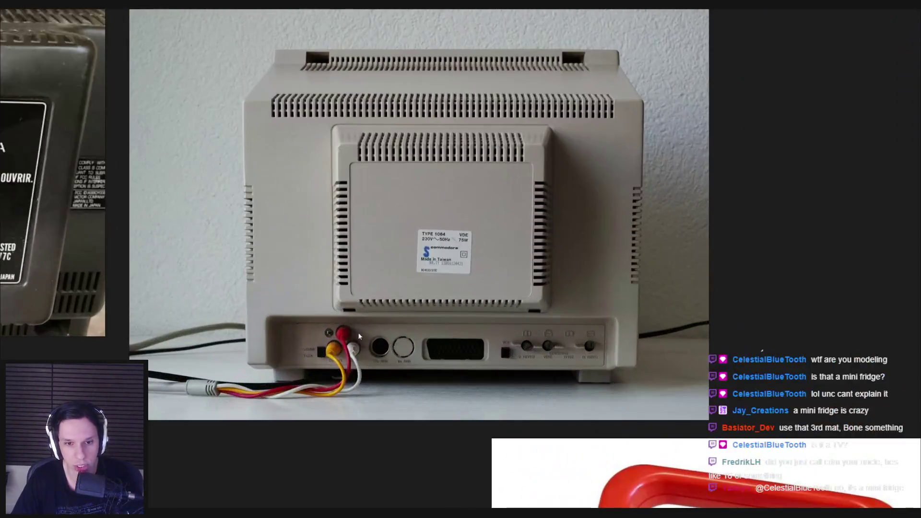
middle_click_drag(165, 495, 287, 431)
scroll(398, 387, "down", 5)
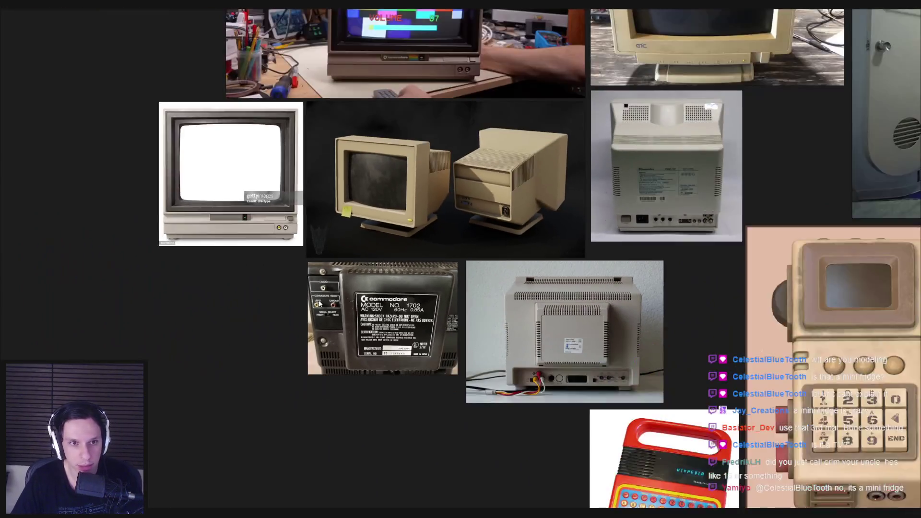
scroll(442, 261, "up", 1)
scroll(441, 257, "up", 3)
scroll(430, 275, "down", 3)
scroll(426, 283, "up", 3)
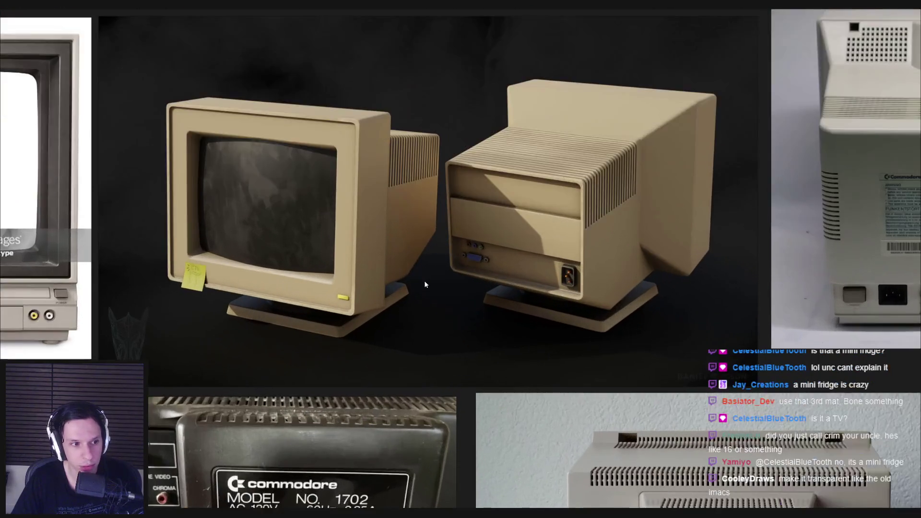
middle_click_drag(425, 284, 275, 315)
Study the room-interior reference, then return to Substance Painter to view the monitor's left side.
scroll(274, 315, "down", 3)
mouse_move(601, 264)
middle_mouse_down()
mouse_move(429, 263)
mouse_move(393, 359)
mouse_move(301, 349)
mouse_move(369, 404)
mouse_move(482, 384)
middle_mouse_up()
scroll(301, 353, "down", 3)
scroll(482, 384, "up", 3)
scroll(439, 390, "down", 2)
scroll(502, 424, "up", 5)
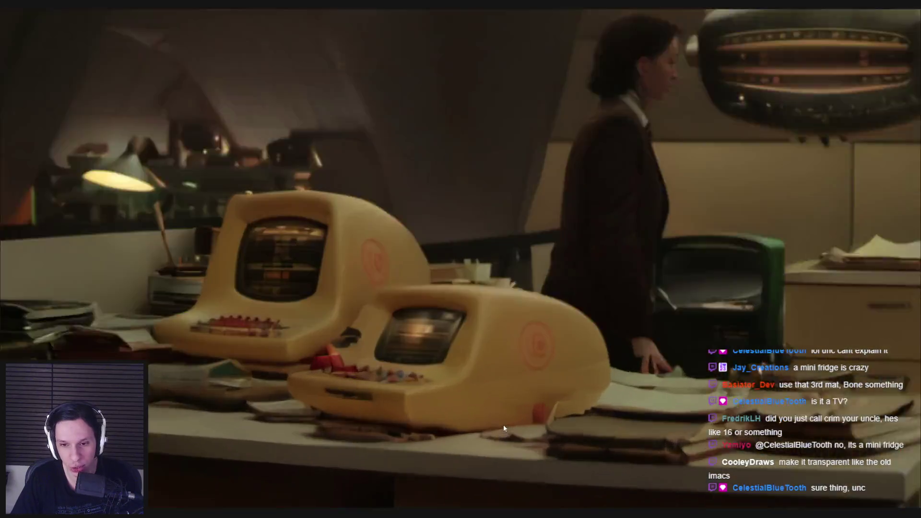
scroll(438, 433, "down", 4)
scroll(436, 431, "up", 3)
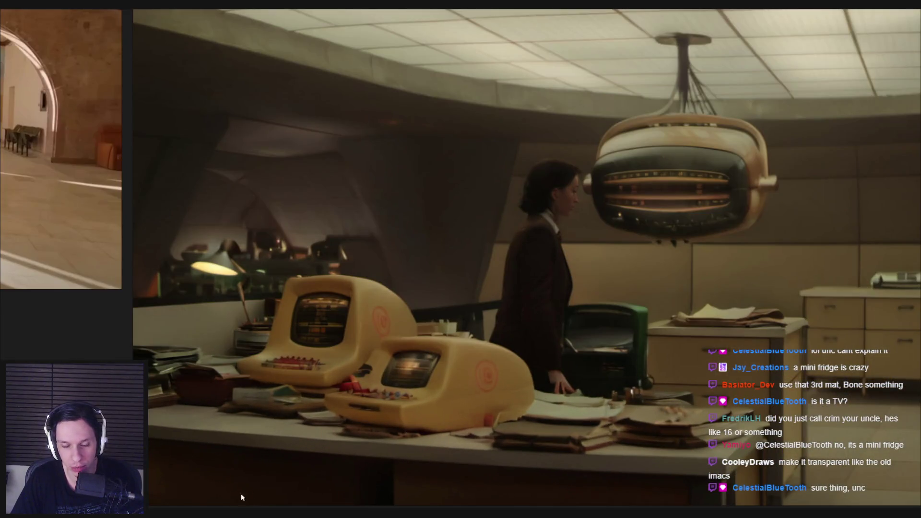
mouse_move(182, 513)
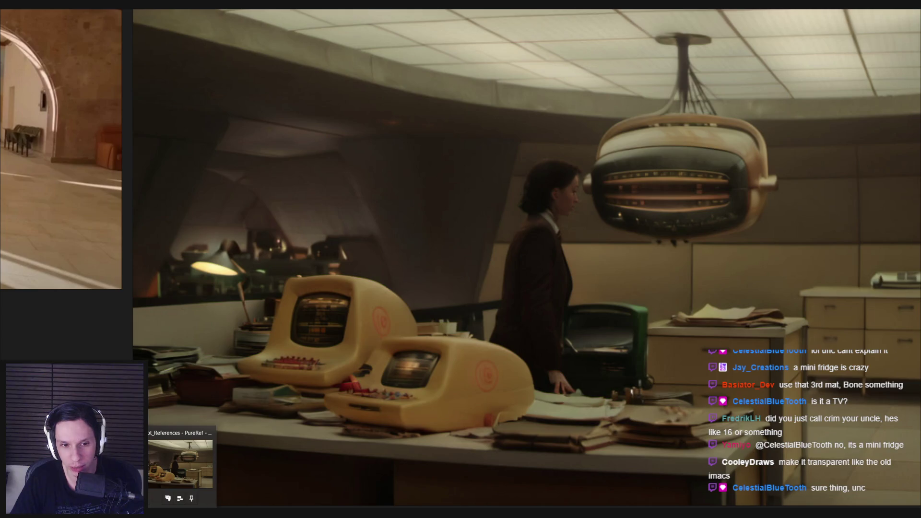
key("alt+Tab")
left_click_drag(417, 251, 571, 207, "alt")
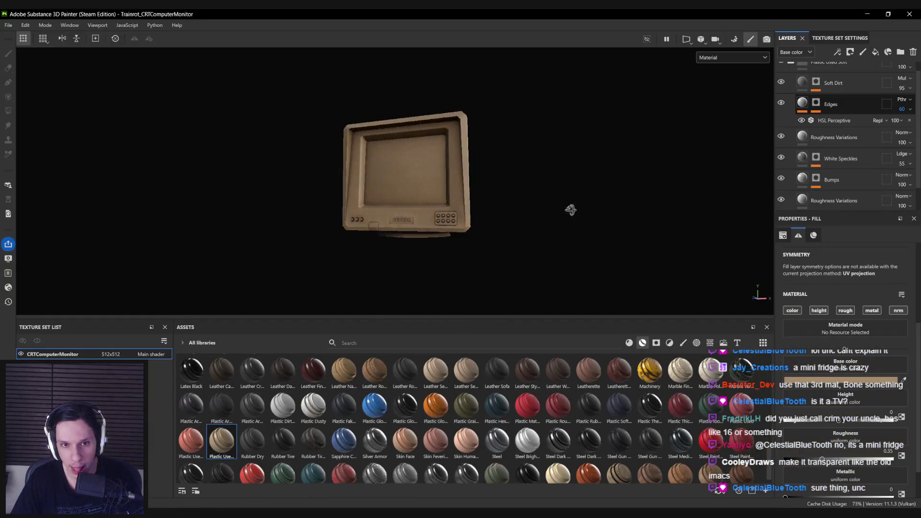
Add the Plastic Dusty smart material as a new top layer above the collapsed Plastic Used Soft folder.
scroll(395, 229, "up", 3)
mouse_move(395, 229)
left_mouse_down("alt")
mouse_move(602, 216)
mouse_move(422, 240)
mouse_move(433, 283)
mouse_move(428, 267)
mouse_move(410, 276)
left_mouse_up("alt")
mouse_move(340, 417)
left_mouse_down()
mouse_move(834, 103)
mouse_move(824, 117)
left_mouse_up()
left_click(790, 72)
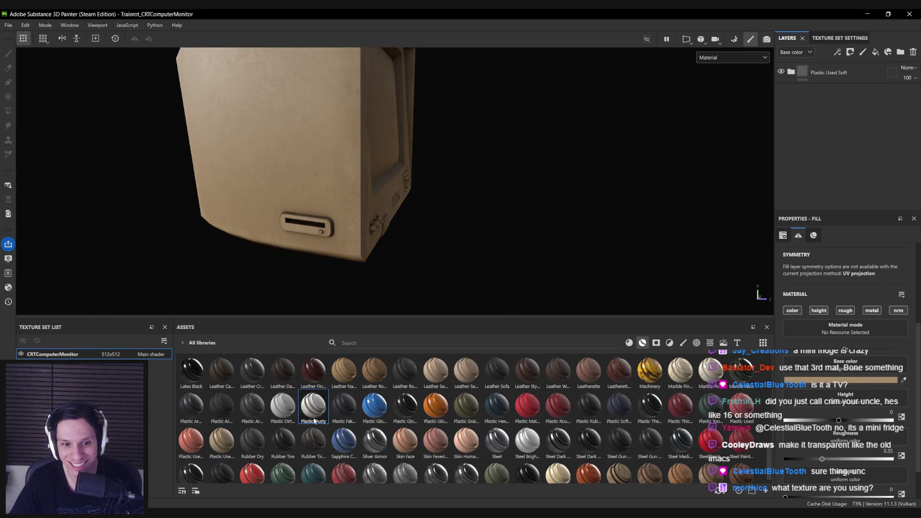
left_click_drag(846, 71, 841, 64)
mouse_move(370, 137)
left_mouse_down("alt")
mouse_move(332, 157)
mouse_move(235, 161)
mouse_move(364, 222)
mouse_move(752, 195)
mouse_move(366, 211)
mouse_move(487, 201)
left_mouse_up("alt")
Compare Plastic Dusty on and off, then move its Dust and Dirt Edges layers into Plastic Used Soft.
left_click(780, 72)
left_click(781, 72)
left_click(780, 72)
left_click(780, 72)
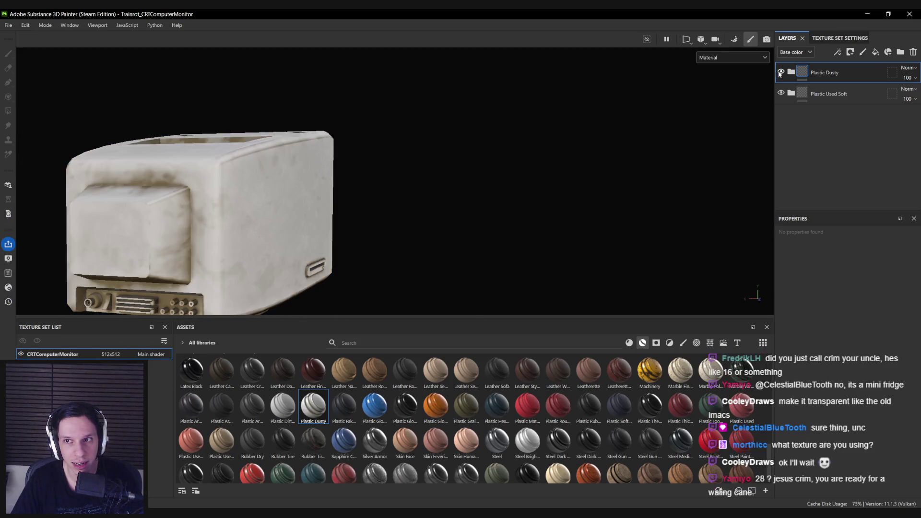
left_click(781, 92)
left_click(781, 92)
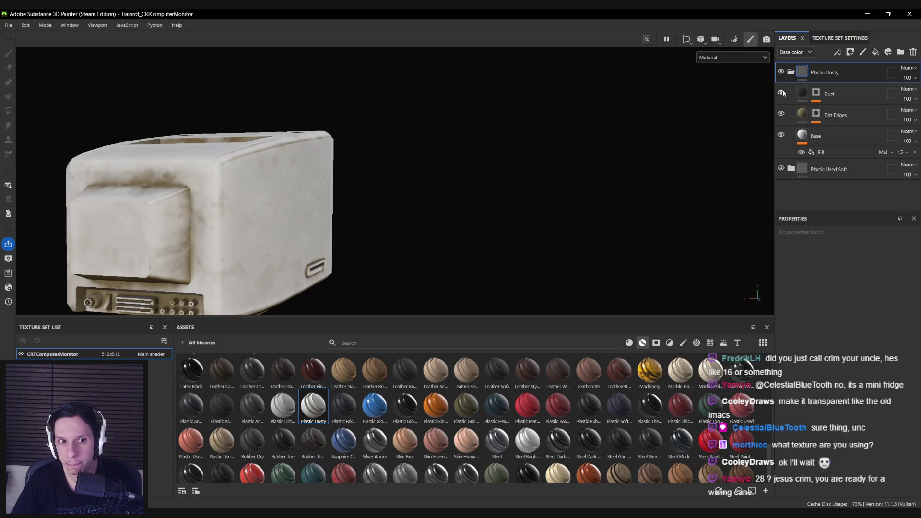
left_click(780, 114)
left_click(781, 114)
left_click(829, 94)
left_click(837, 116, "shift")
mouse_move(837, 116)
left_mouse_down()
mouse_move(818, 170)
mouse_move(819, 80)
left_mouse_up()
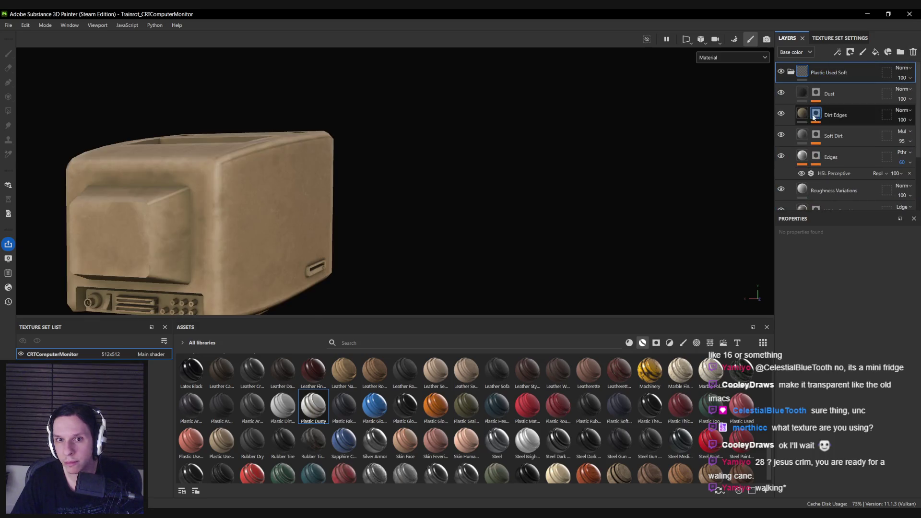
Compare the Soft Dirt and Dirt Edges layers, then set Dirt Edges opacity to 55.
left_click(781, 114)
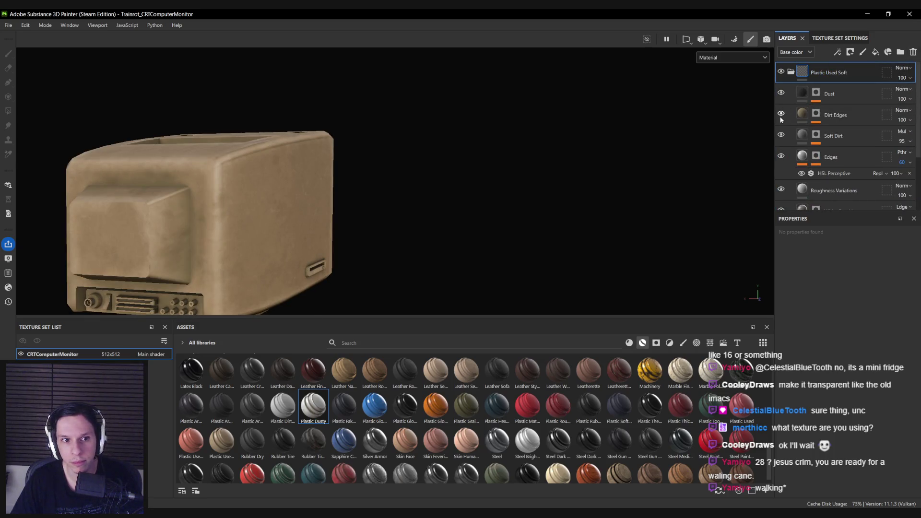
left_click(781, 134)
left_click(781, 134)
left_click_drag(442, 165, 527, 159, "alt")
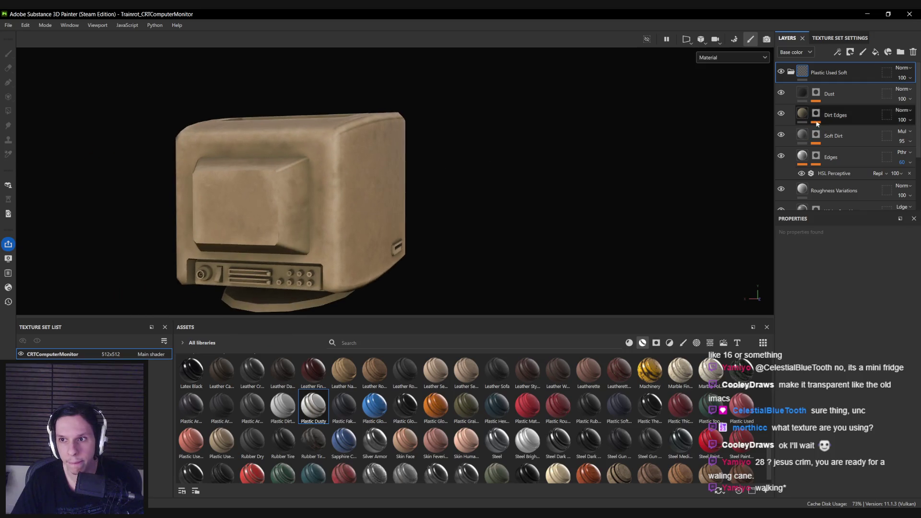
left_click(780, 115)
left_click(781, 115)
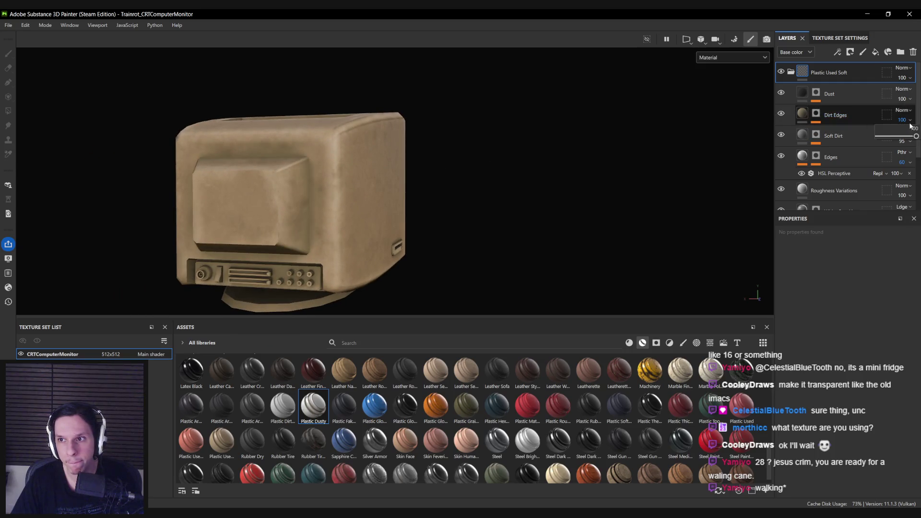
left_click(898, 137)
Slightly lower the Dirt Edges roughness while viewing the Roughness channel, then return to Material view.
left_click(801, 114)
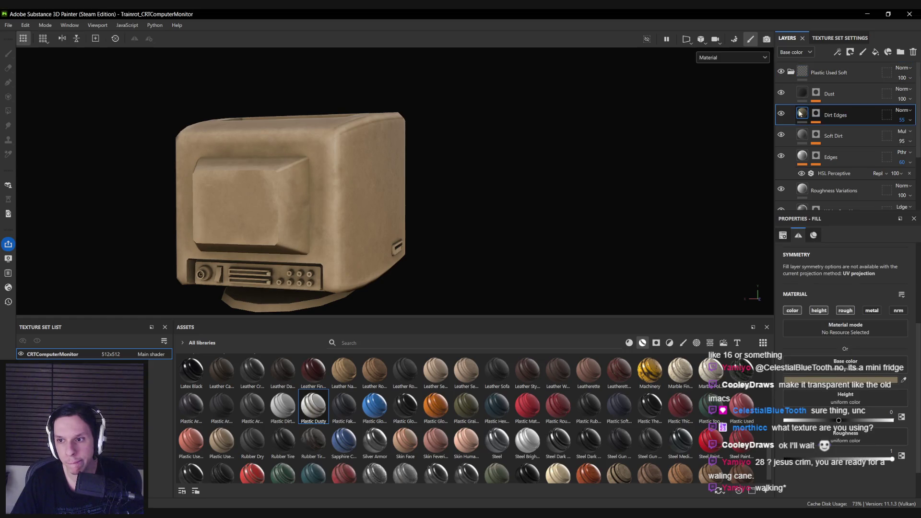
key("c")
key("c")
key("c")
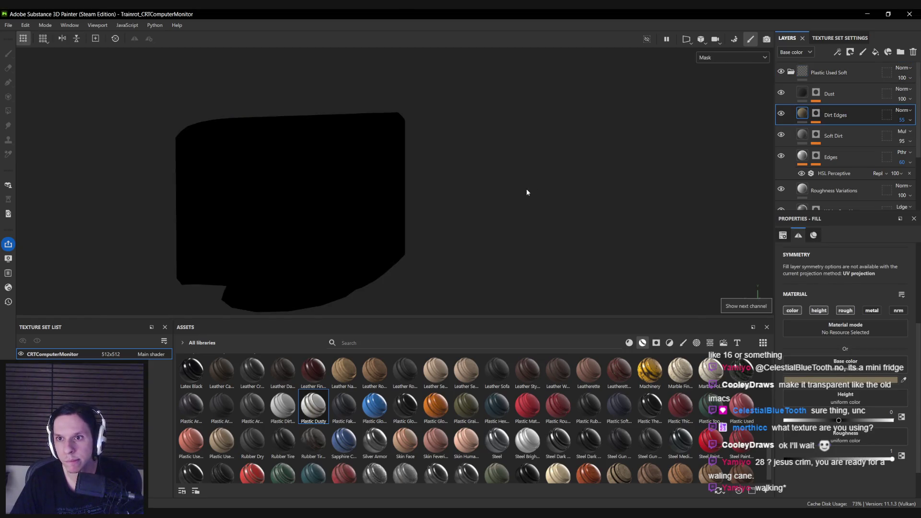
key("c")
key("c")
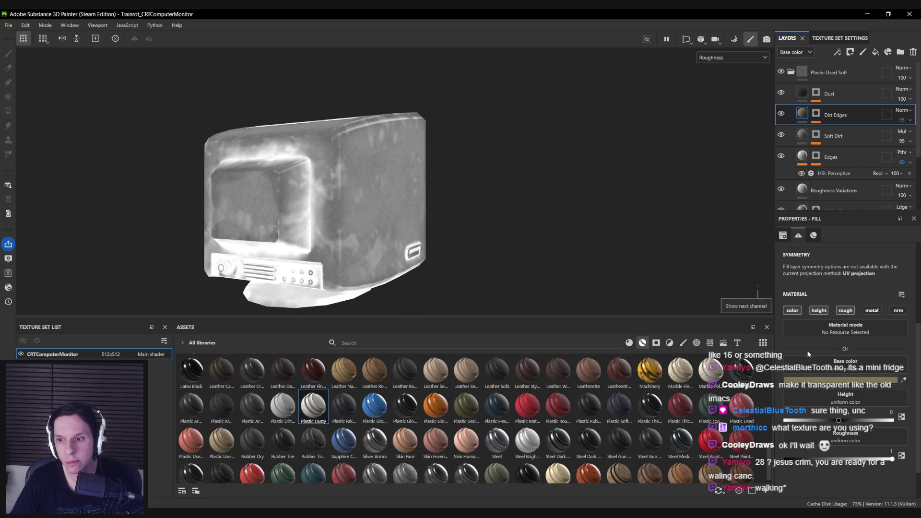
left_click_drag(886, 461, 878, 463)
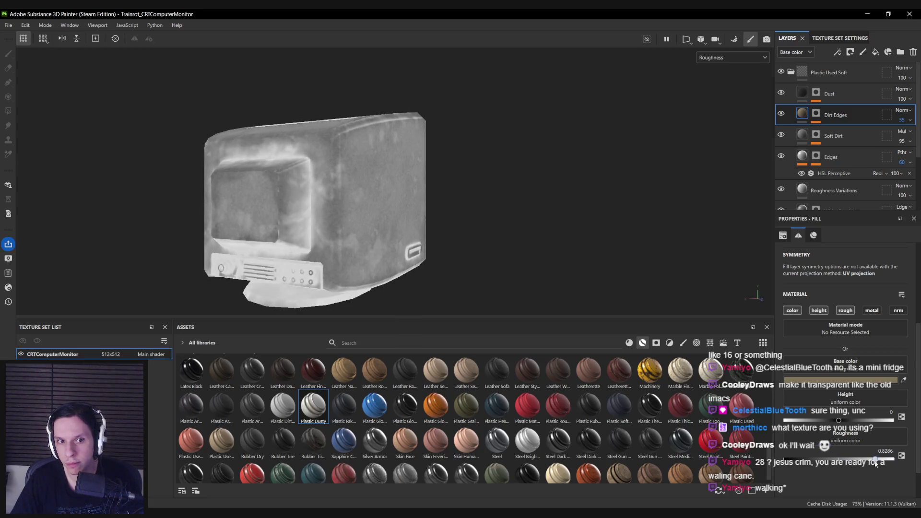
key("m")
key("f")
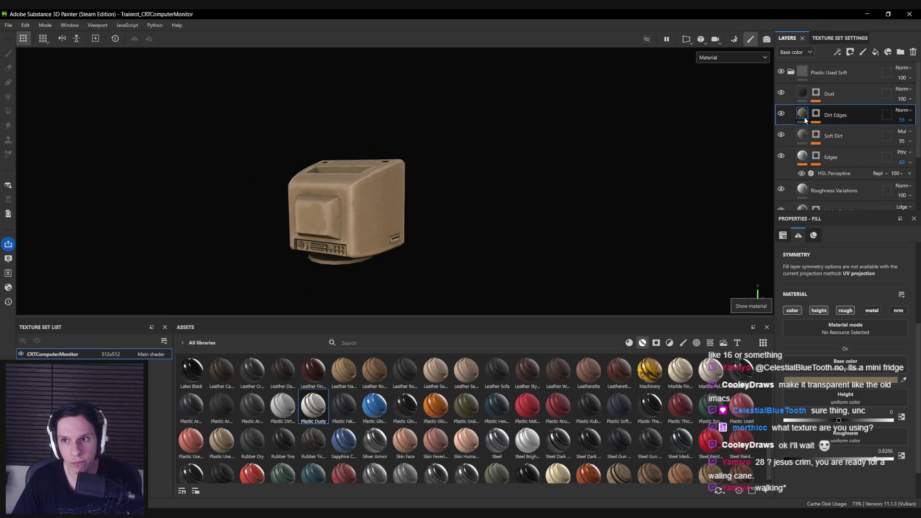
mouse_move(552, 206)
left_mouse_down("alt")
mouse_move(467, 206)
mouse_move(433, 190)
mouse_move(586, 204)
mouse_move(382, 211)
mouse_move(444, 263)
mouse_move(498, 236)
mouse_move(485, 226)
mouse_move(501, 198)
mouse_move(464, 261)
mouse_move(440, 206)
mouse_move(430, 229)
left_mouse_up("alt")
scroll(383, 215, "up", 3)
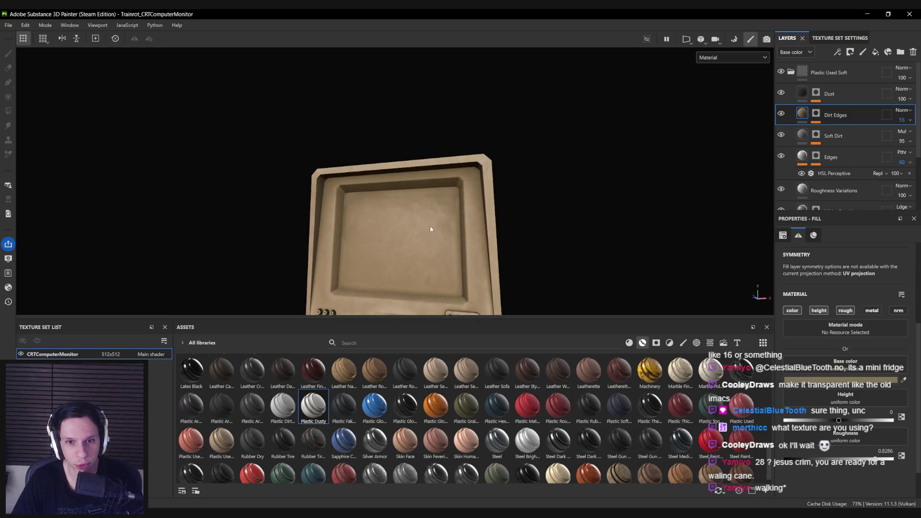
key("alt+Tab")
scroll(443, 226, "down", 3)
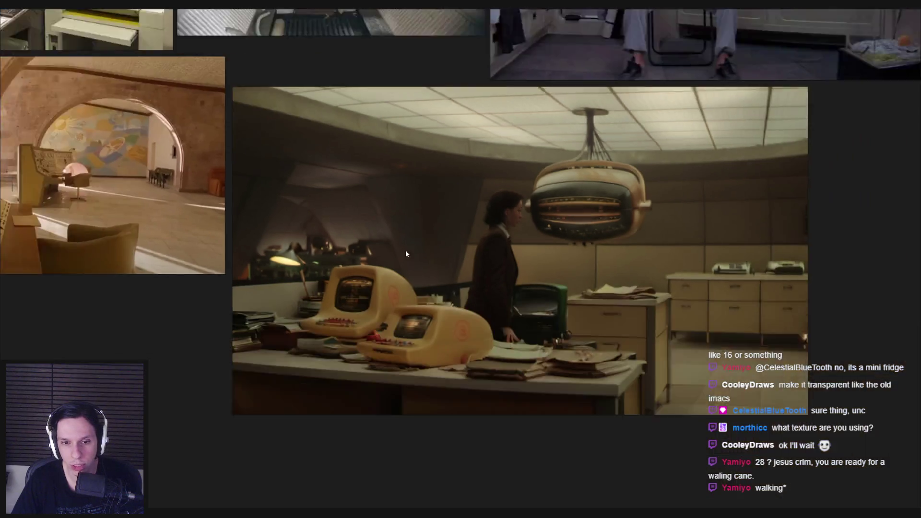
scroll(516, 236, "down", 5)
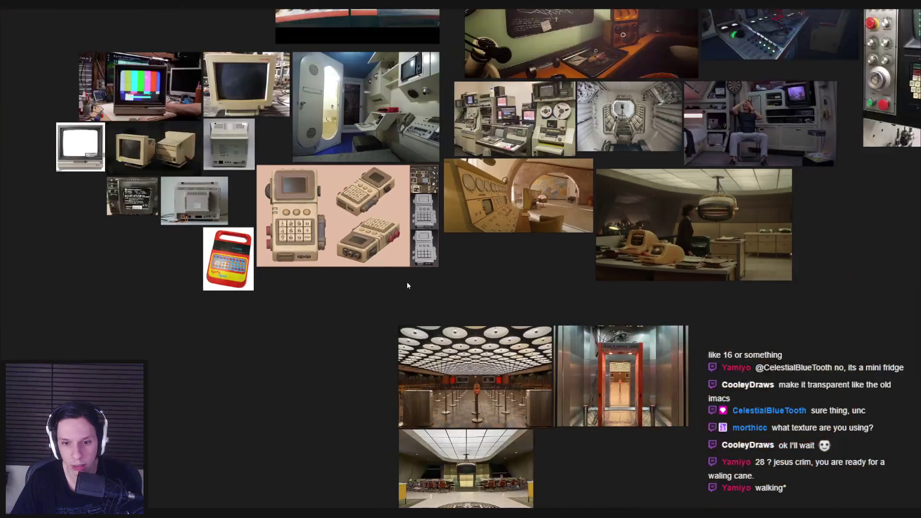
scroll(169, 186, "up", 6)
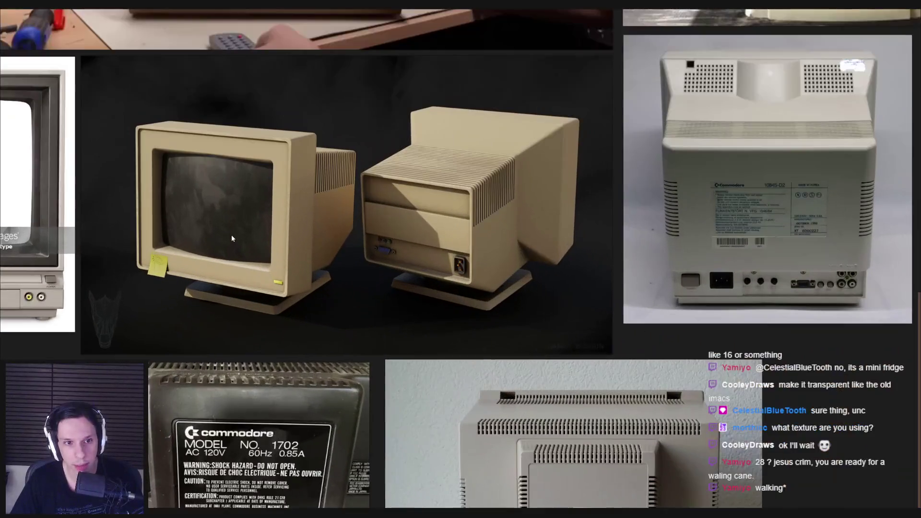
key("alt+Tab")
mouse_move(349, 226)
left_mouse_down("alt")
mouse_move(366, 267)
mouse_move(379, 192)
left_mouse_up("alt")
mouse_move(399, 408)
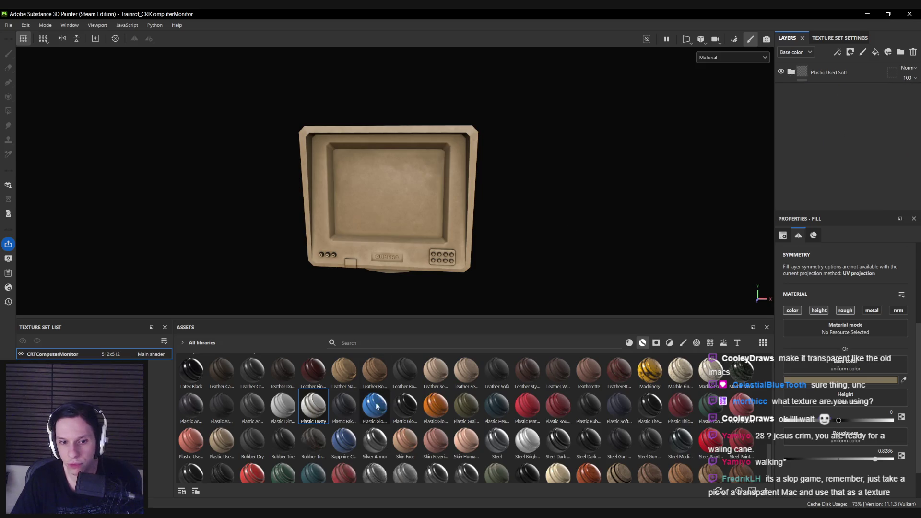
Add a masked Plastic Glossy Scuffed layer, then delete it to start over.
left_click_drag(822, 66, 821, 62)
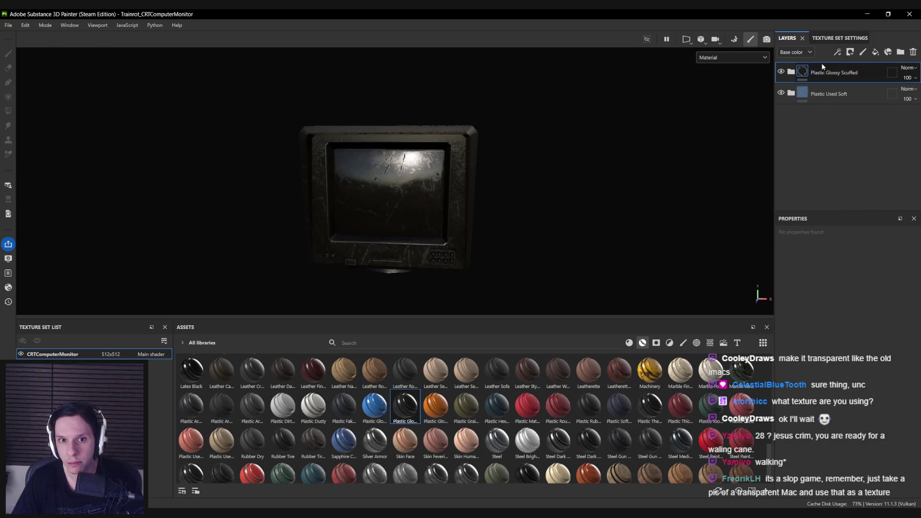
right_click(837, 83)
left_click(836, 81)
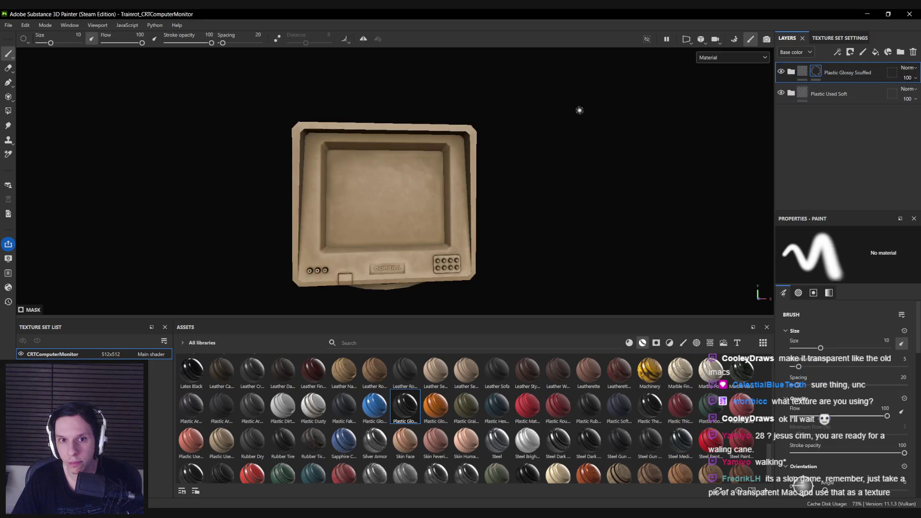
left_click(8, 113)
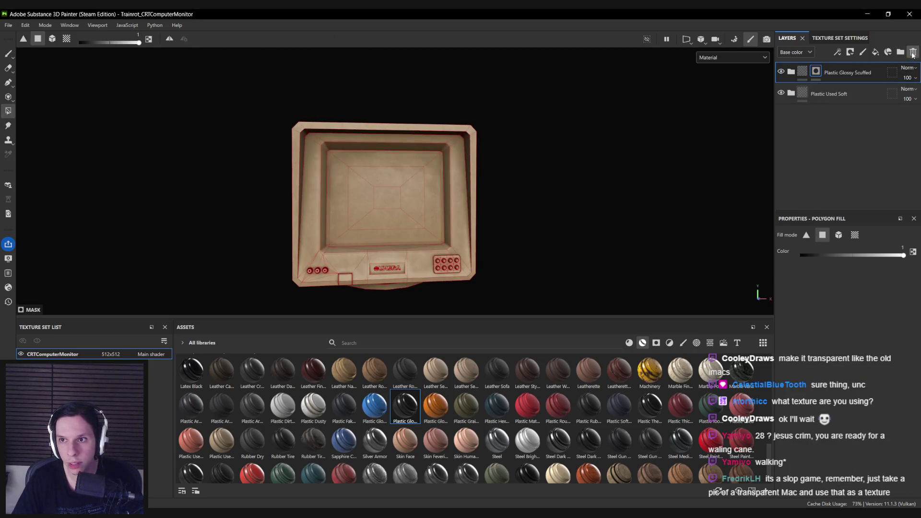
left_click(912, 53)
Apply Plastic Glossy Scuffed to the monitor with a black mask polygon-filled on the screen.
left_click_drag(405, 405, 388, 223)
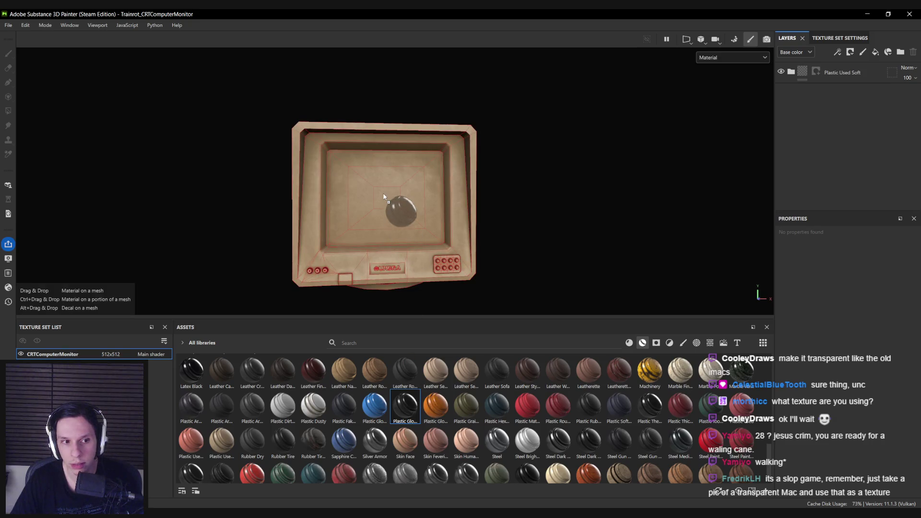
left_click_drag(384, 197, 384, 197)
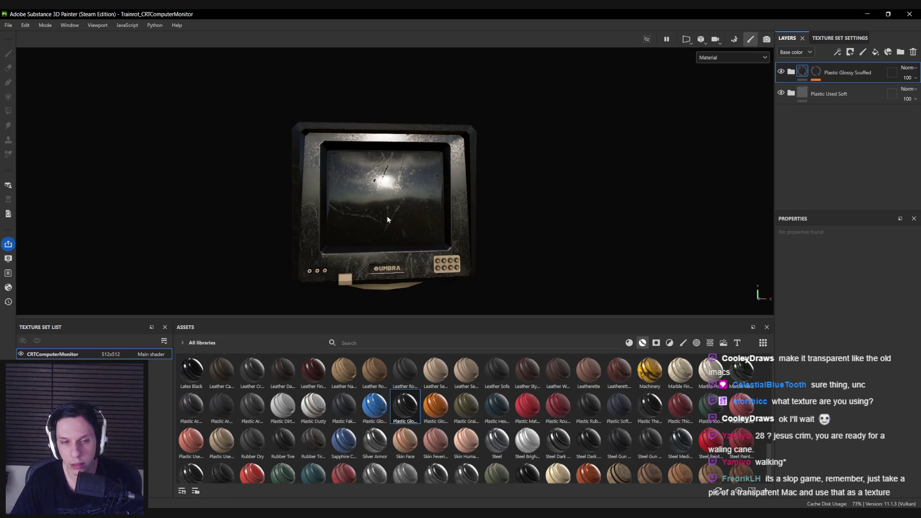
right_click(837, 96)
left_click(815, 105)
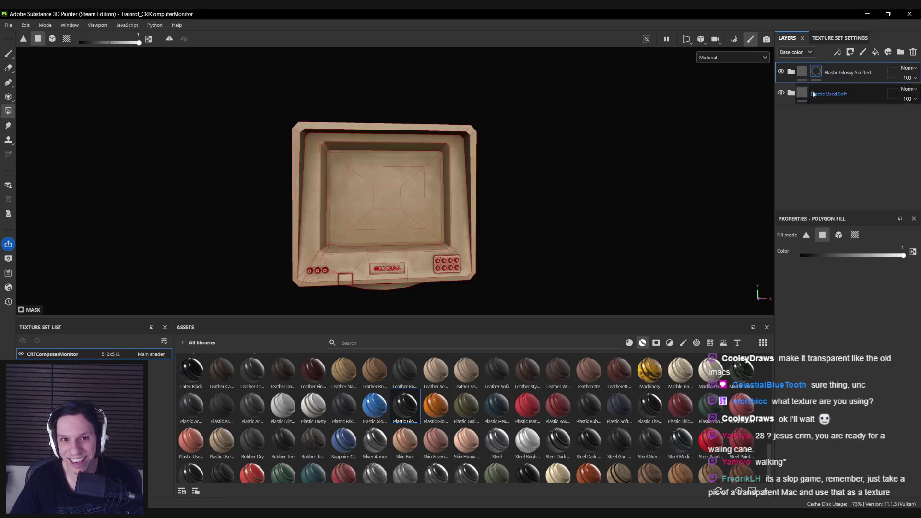
left_click(424, 199)
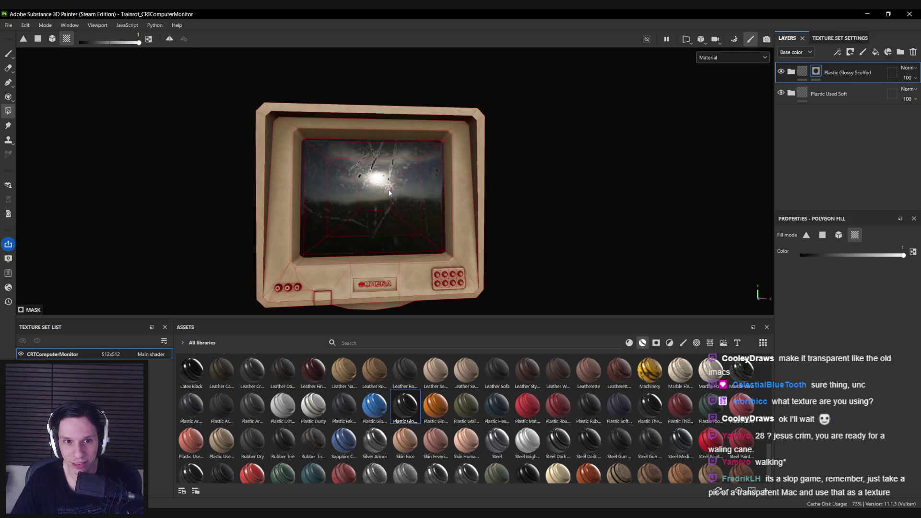
key("1")
Orbit and zoom around the monitor to inspect the glossy scuffed screen.
mouse_move(423, 199)
left_mouse_down("alt")
mouse_move(323, 185)
mouse_move(345, 211)
mouse_move(665, 204)
mouse_move(343, 201)
left_mouse_up("alt")
scroll(322, 185, "down", 3)
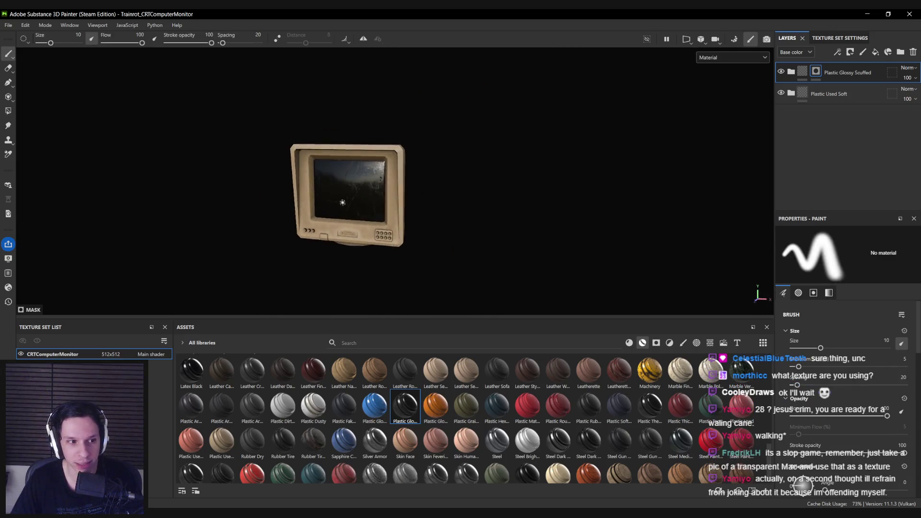
scroll(343, 202, "up", 5)
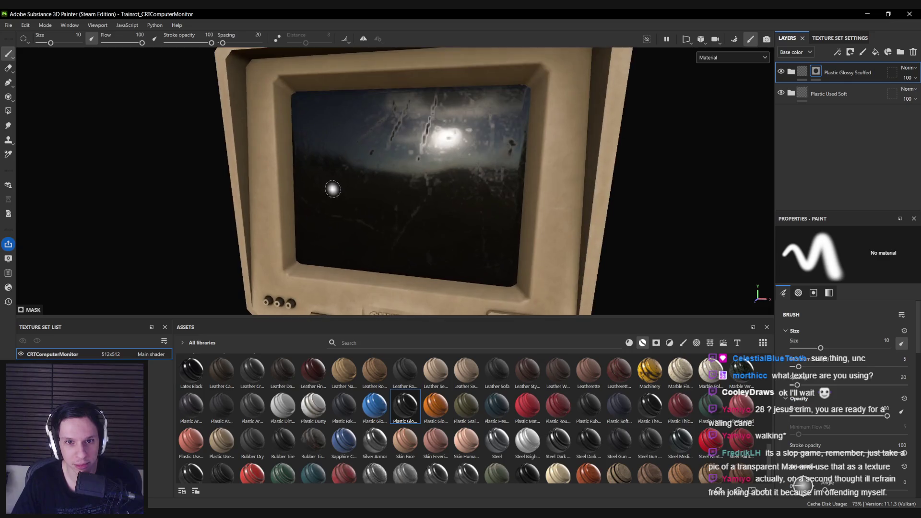
mouse_move(405, 201)
middle_mouse_down("alt")
mouse_move(432, 141)
mouse_move(429, 195)
middle_mouse_up("alt")
scroll(432, 142, "down", 4)
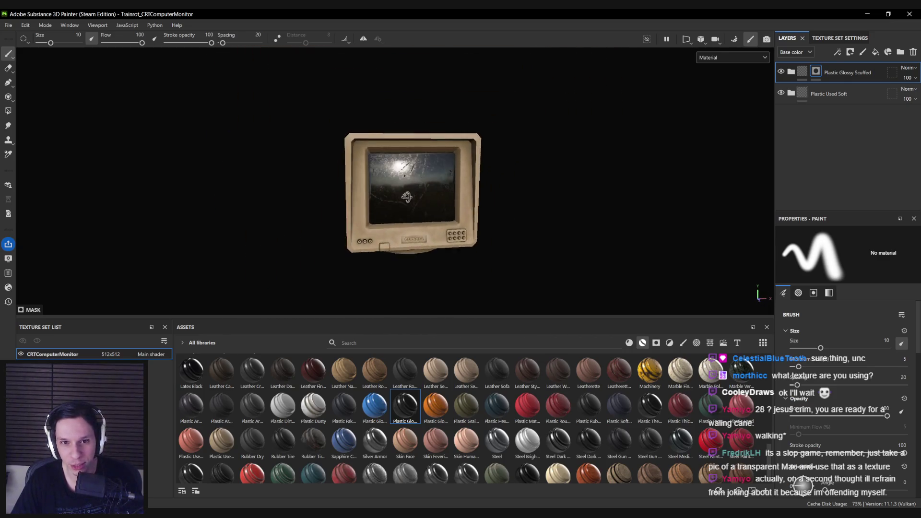
scroll(401, 194, "up", 2)
scroll(405, 198, "down", 2)
mouse_move(429, 199)
left_mouse_down("alt")
mouse_move(654, 224)
mouse_move(642, 214)
left_mouse_up("alt")
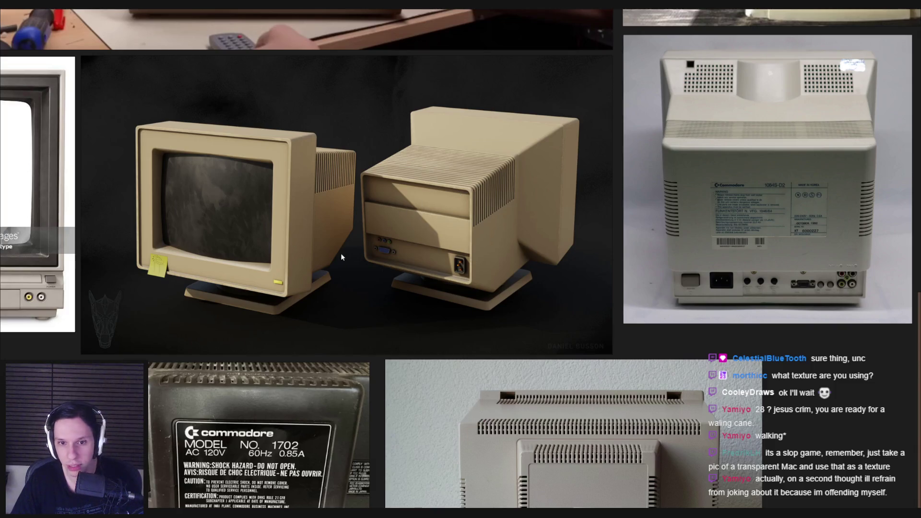
scroll(341, 257, "down", 5)
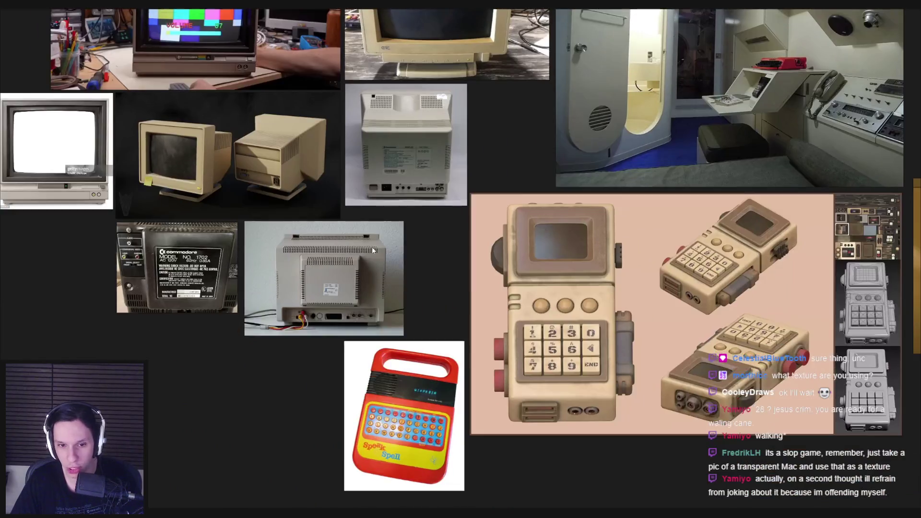
key("alt+Tab")
mouse_move(344, 302)
left_mouse_down("alt")
mouse_move(662, 195)
mouse_move(464, 175)
left_mouse_up("alt")
scroll(337, 201, "up", 2)
scroll(338, 204, "up", 3)
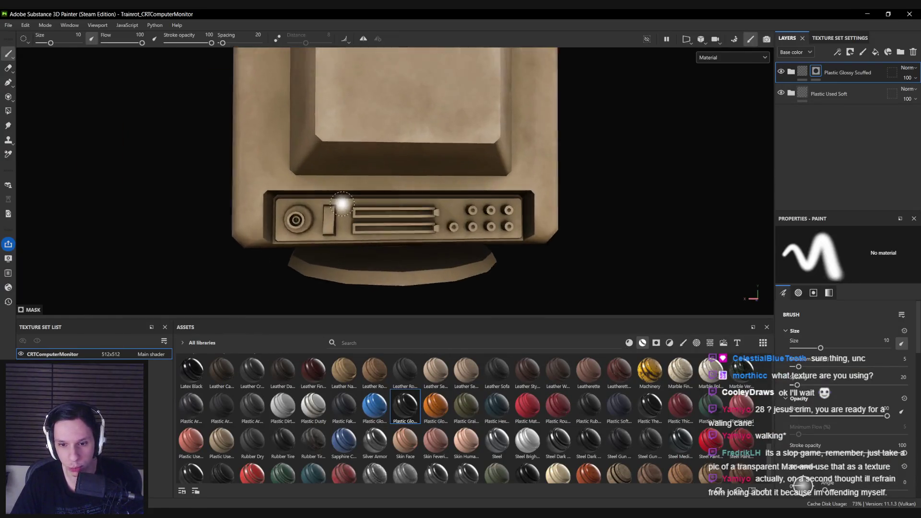
middle_click_drag(339, 205, 394, 170, "alt")
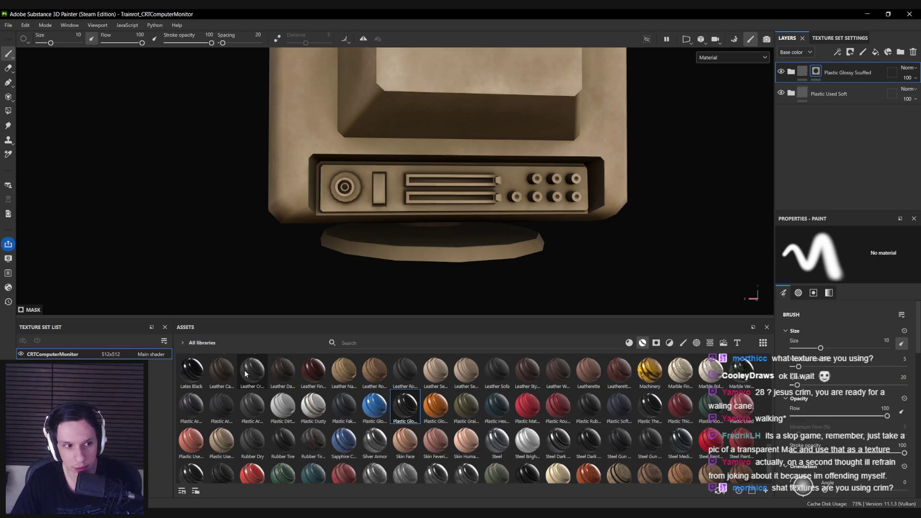
mouse_move(245, 373)
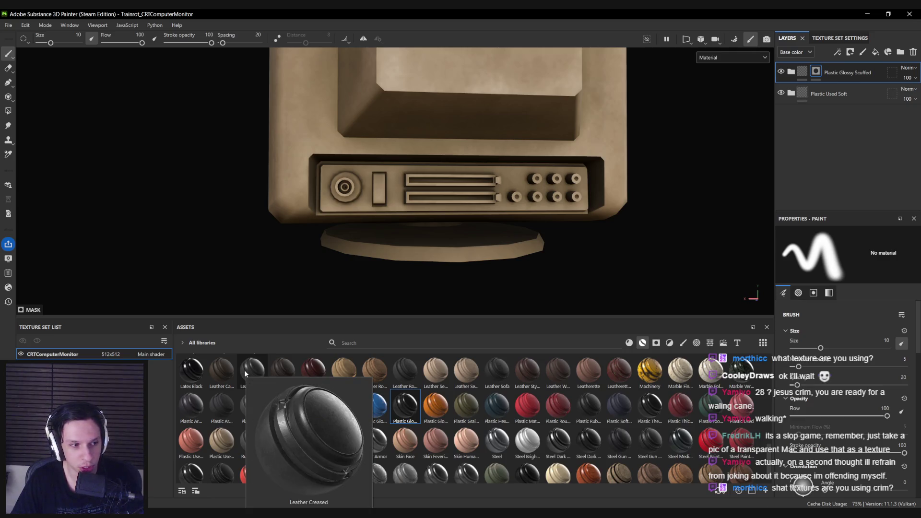
left_click(783, 94)
left_click_drag(513, 206, 452, 259, "alt")
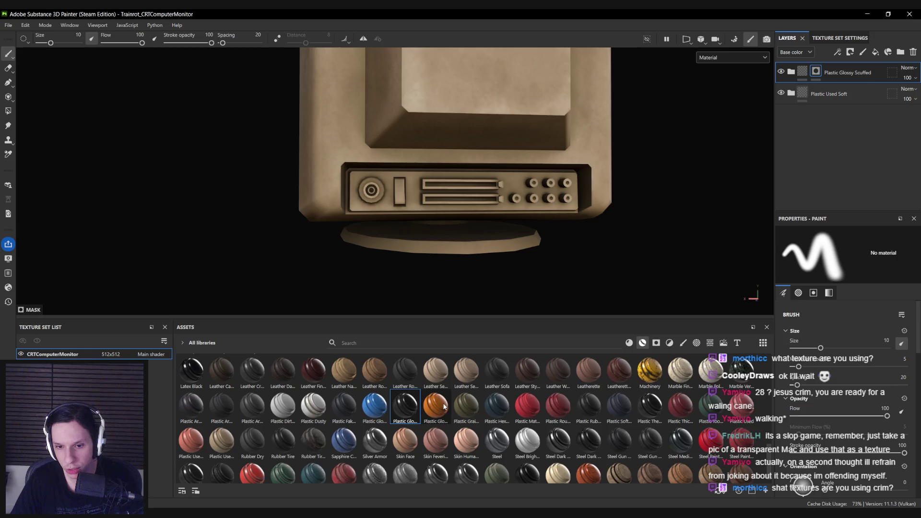
scroll(526, 430, "down", 1)
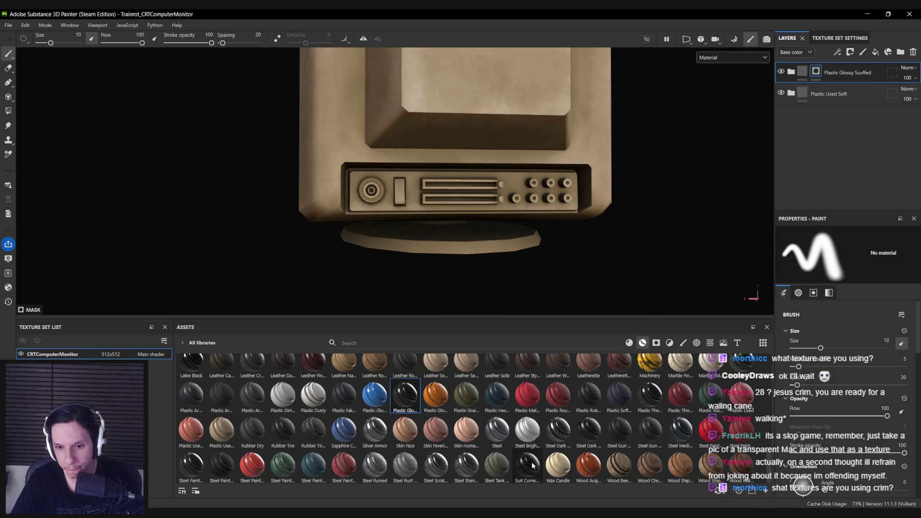
left_click_drag(532, 465, 623, 365)
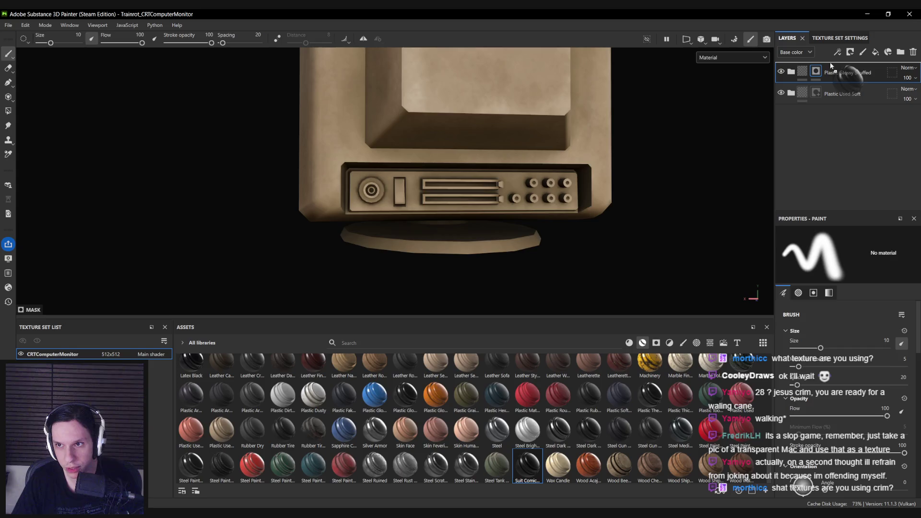
left_click_drag(831, 66, 831, 68)
scroll(403, 190, "down", 3)
mouse_move(404, 190)
left_mouse_down("alt")
mouse_move(543, 175)
mouse_move(445, 251)
mouse_move(461, 237)
mouse_move(422, 211)
left_mouse_up("alt")
scroll(407, 197, "up", 5)
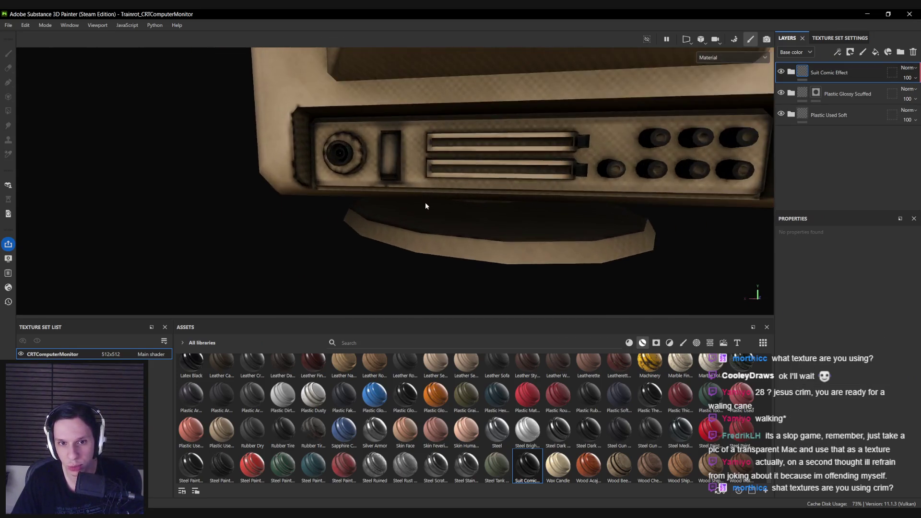
scroll(424, 206, "down", 2)
left_click_drag(657, 138, 770, 96, "alt")
left_click(780, 72)
left_click(781, 72)
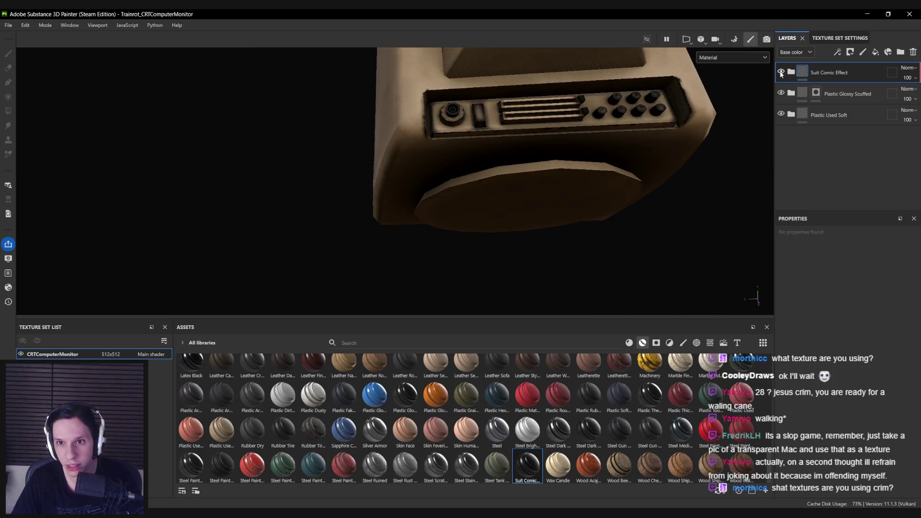
left_click_drag(624, 159, 484, 232, "alt")
left_click(781, 72)
left_click(781, 73)
left_click(781, 73)
left_click(781, 73)
left_click(780, 73)
scroll(456, 160, "down", 2)
mouse_move(456, 160)
left_mouse_down("alt")
mouse_move(370, 208)
mouse_move(830, 182)
mouse_move(379, 217)
mouse_move(475, 240)
mouse_move(387, 263)
mouse_move(571, 115)
left_mouse_up("alt")
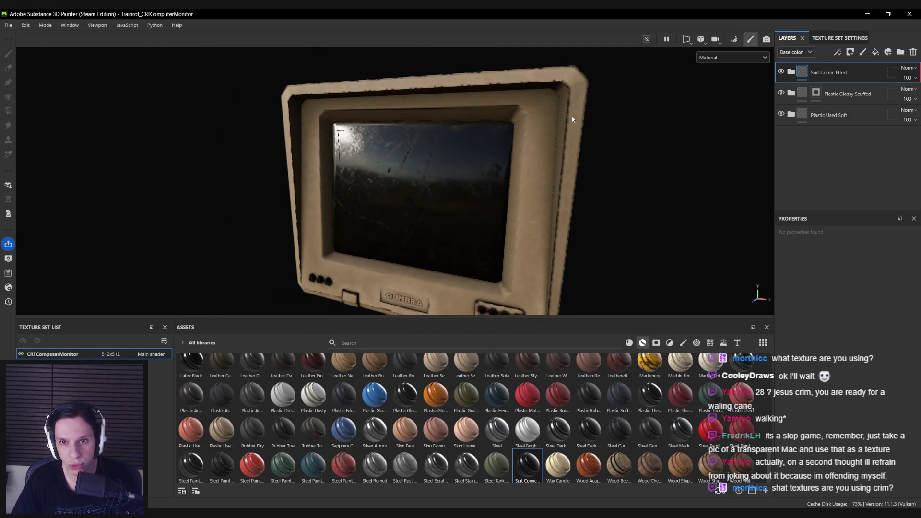
scroll(547, 92, "up", 2)
scroll(551, 170, "down", 3)
mouse_move(552, 169)
left_mouse_down("alt")
mouse_move(564, 77)
mouse_move(597, 147)
left_mouse_up("alt")
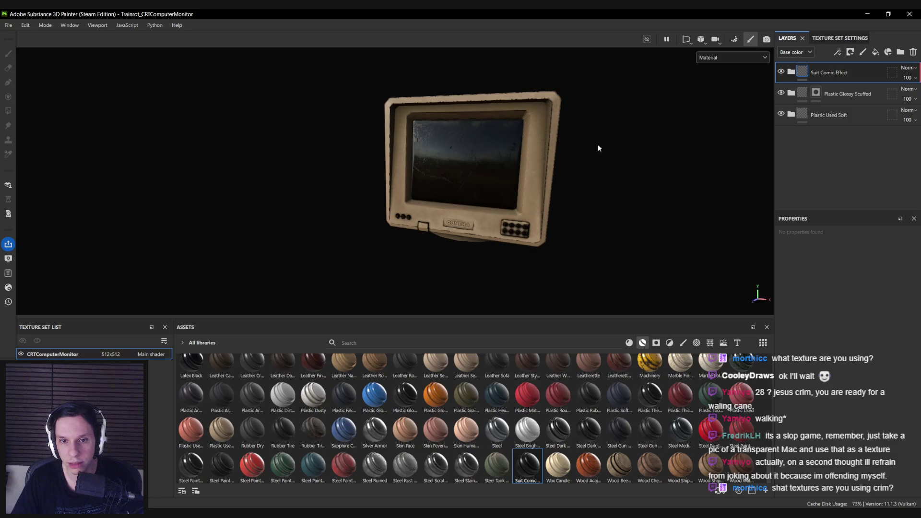
left_click(911, 56)
scroll(489, 206, "up", 3)
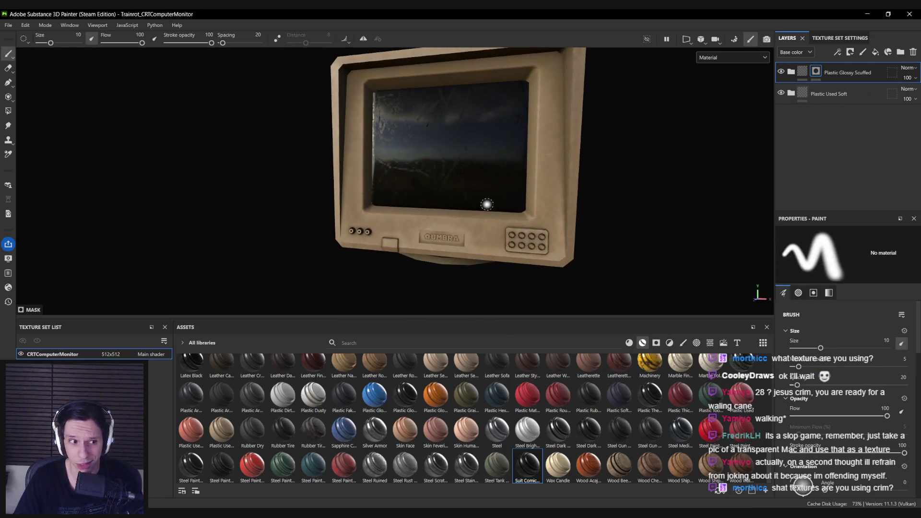
scroll(411, 260, "up", 6)
mouse_move(468, 220)
left_mouse_down("alt")
mouse_move(680, 277)
mouse_move(565, 257)
left_mouse_up("alt")
scroll(561, 244, "down", 4)
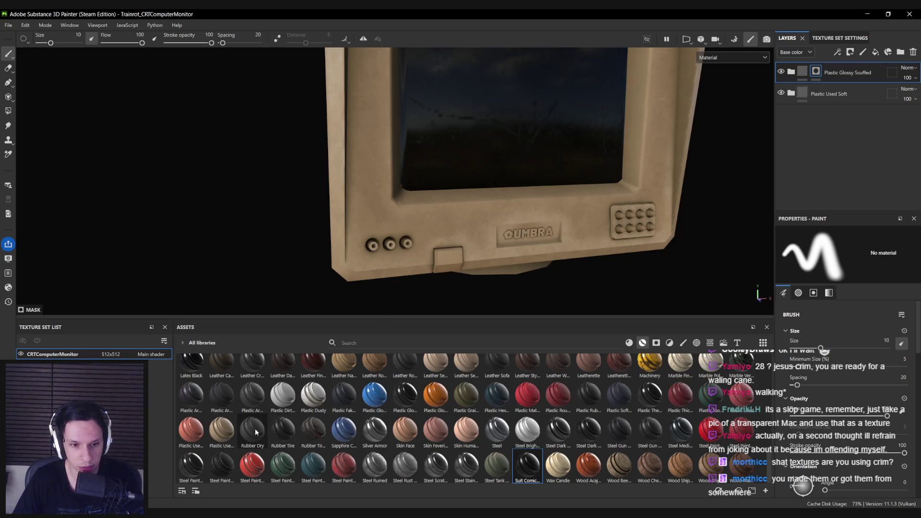
mouse_move(256, 432)
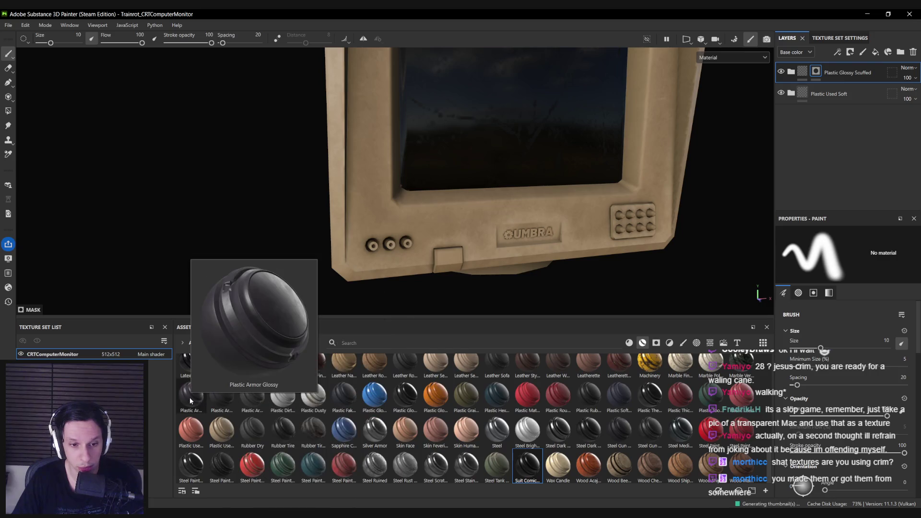
mouse_move(251, 400)
left_click_drag(483, 211, 451, 211, "alt")
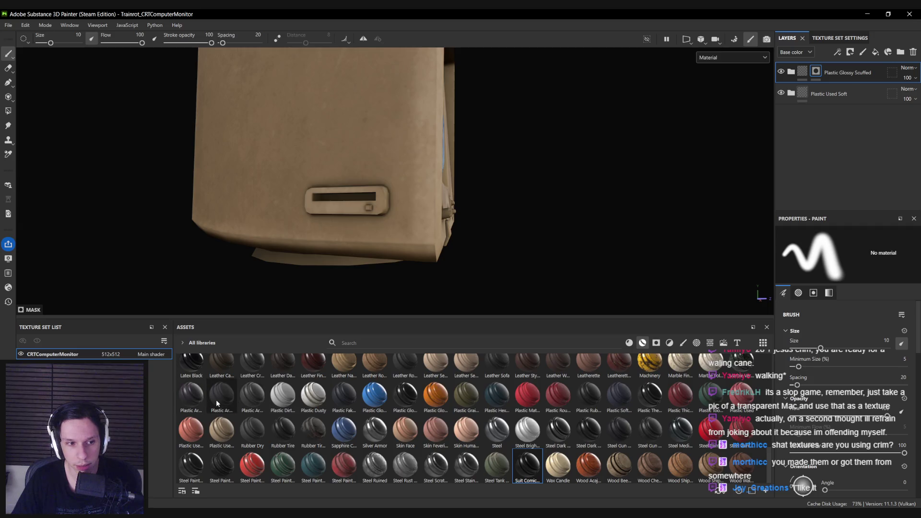
left_click_drag(216, 399, 839, 72)
mouse_move(415, 198)
left_mouse_down("alt")
mouse_move(164, 208)
mouse_move(442, 222)
left_mouse_up("alt")
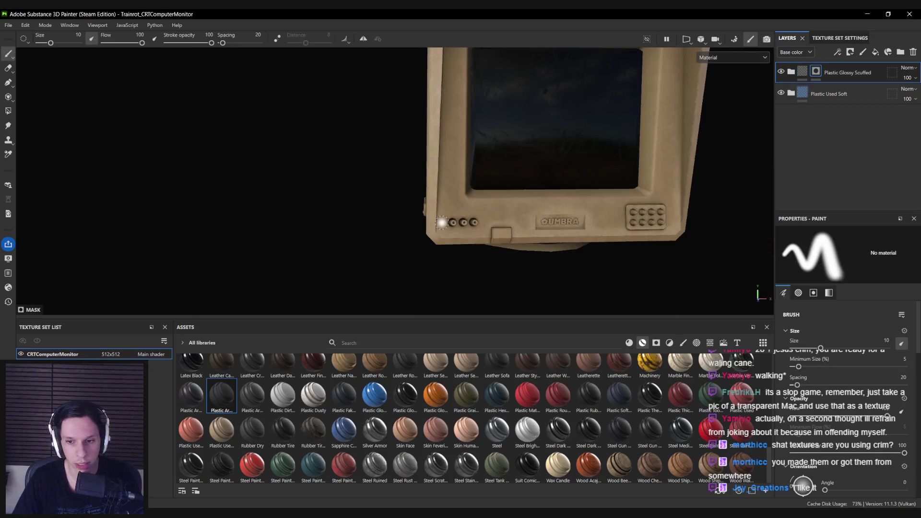
key("alt+Tab")
scroll(230, 294, "up", 3)
key("alt+Tab")
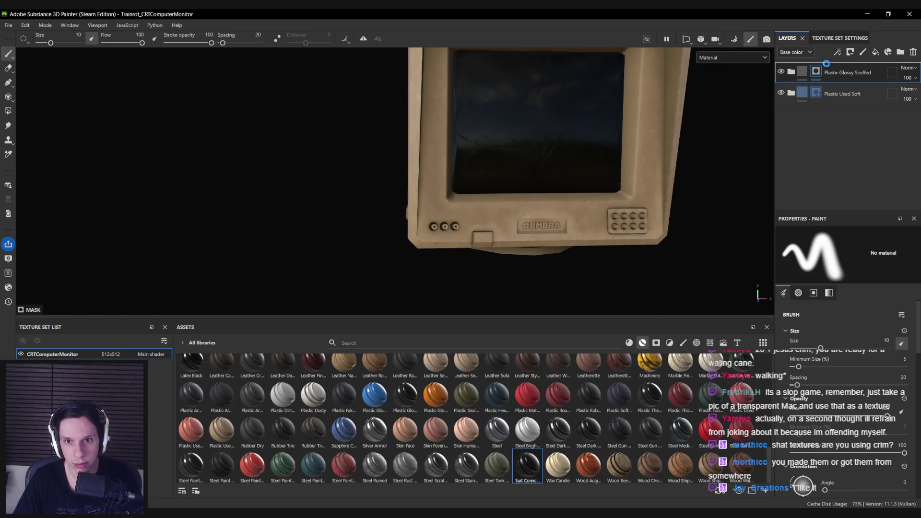
left_click_drag(825, 63, 826, 67)
mouse_move(582, 145)
left_mouse_down("alt")
mouse_move(494, 216)
mouse_move(917, 202)
mouse_move(520, 218)
mouse_move(589, 199)
left_mouse_up("alt")
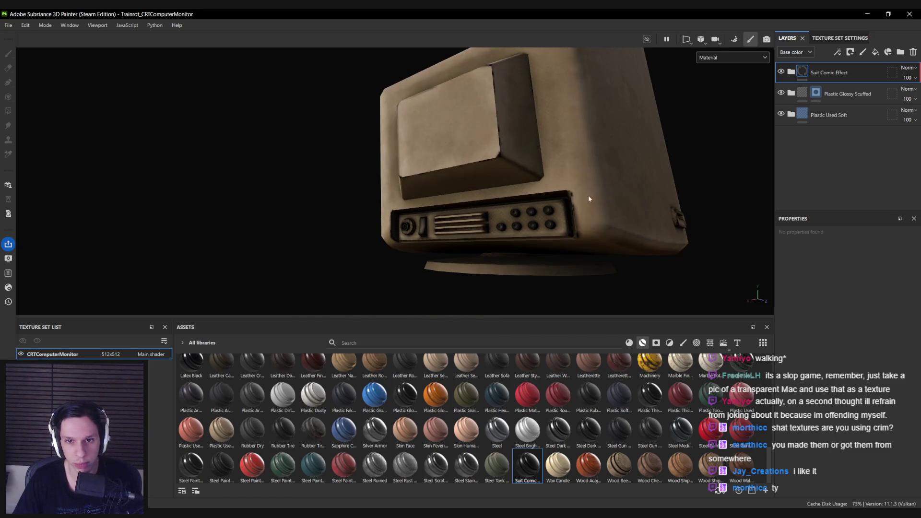
left_click(815, 92)
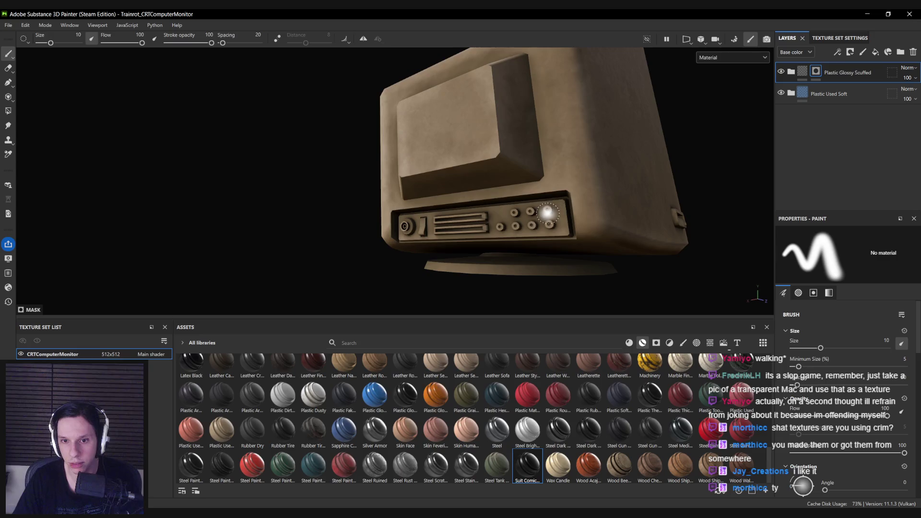
left_click(913, 55)
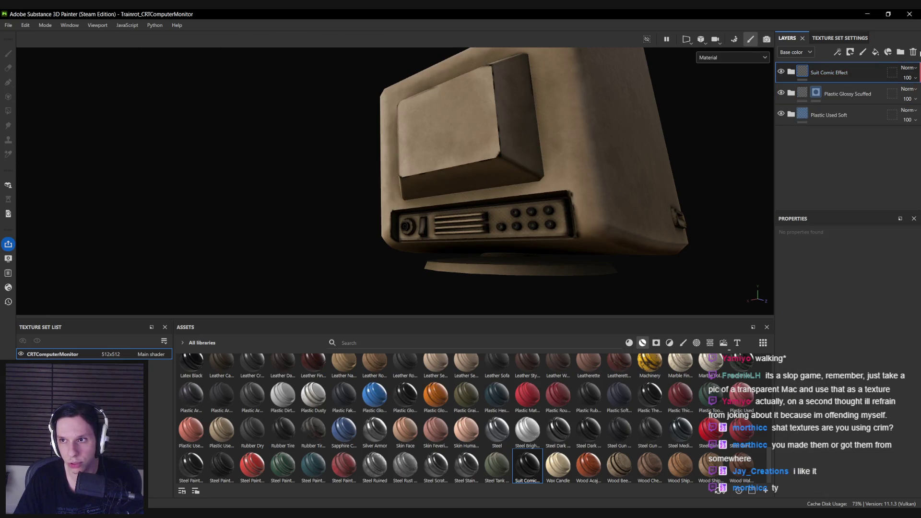
left_click_drag(499, 182, 454, 181, "alt")
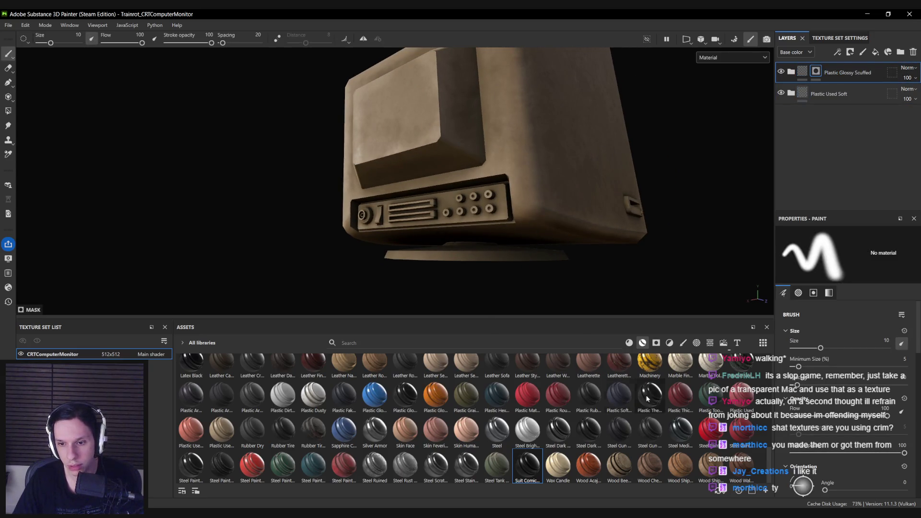
mouse_move(654, 398)
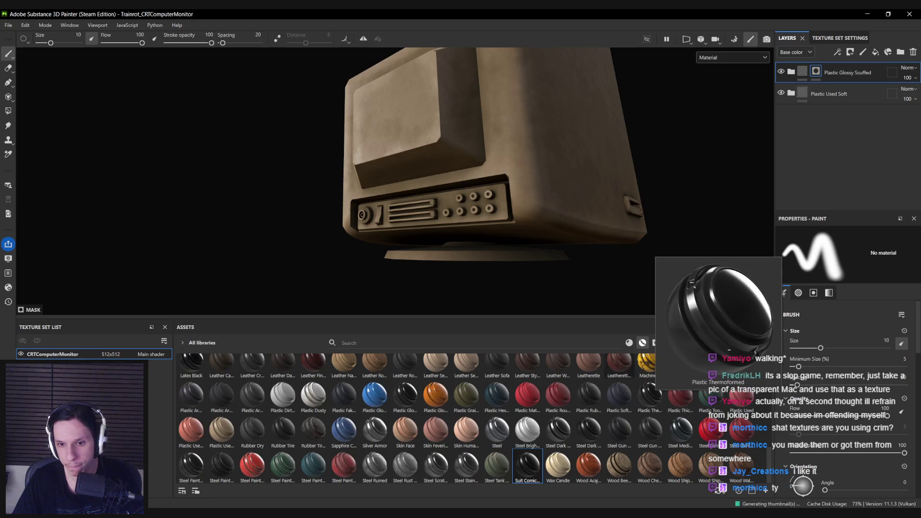
key("f")
left_click_drag(834, 64, 835, 67)
mouse_move(470, 192)
left_mouse_down("alt")
mouse_move(396, 261)
mouse_move(456, 258)
mouse_move(316, 256)
mouse_move(267, 222)
left_mouse_up("alt")
key("ctrl+z")
left_click_drag(416, 211, 431, 231, "alt")
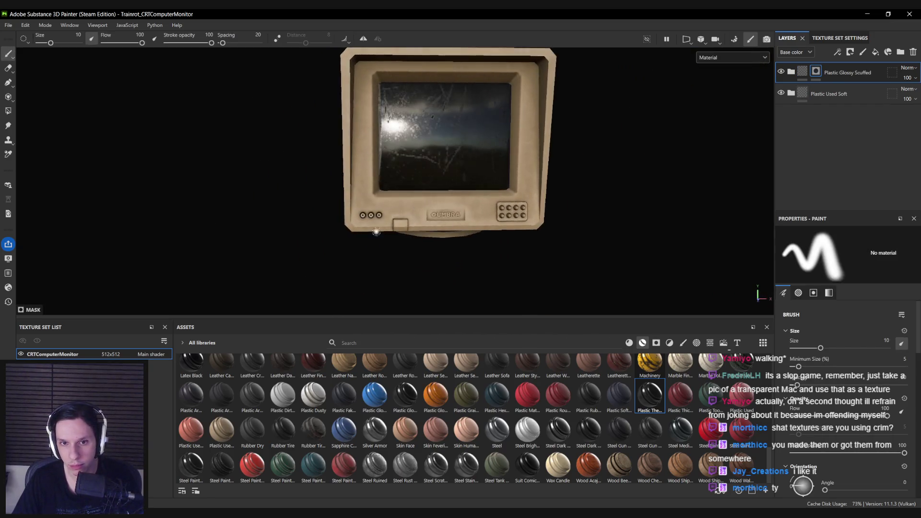
scroll(464, 287, "up", 5)
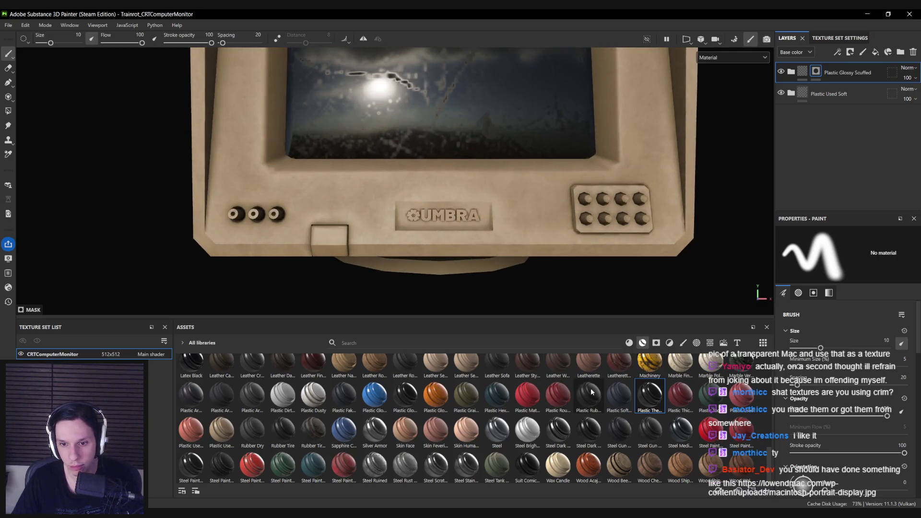
mouse_move(592, 389)
mouse_move(591, 391)
left_mouse_down()
mouse_move(822, 113)
mouse_move(826, 148)
left_mouse_up()
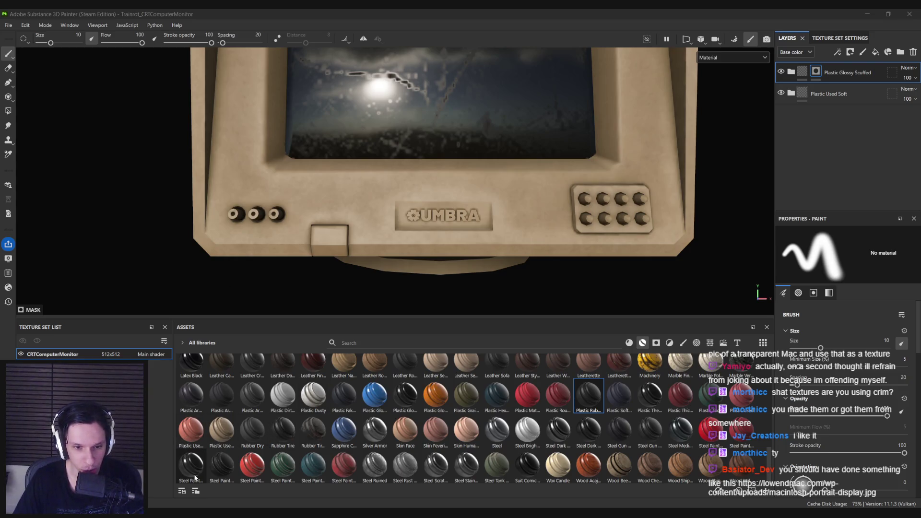
left_click(535, 472)
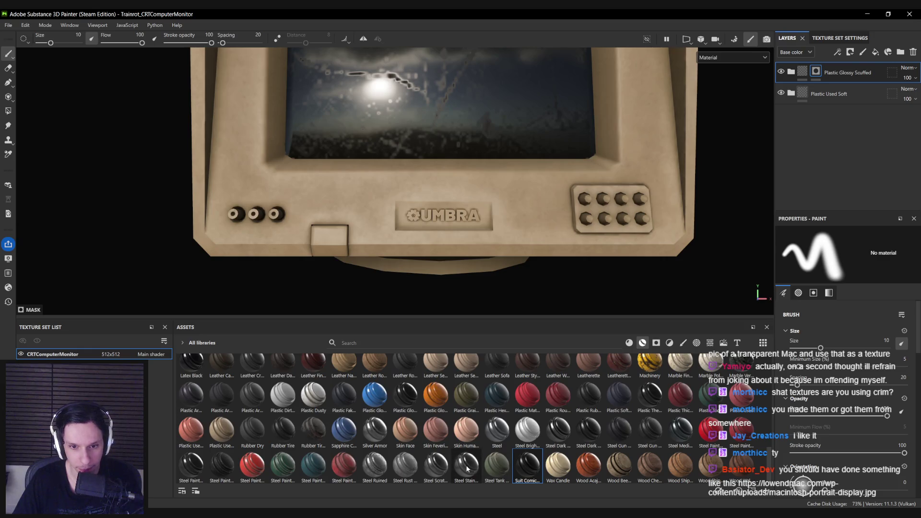
mouse_move(411, 399)
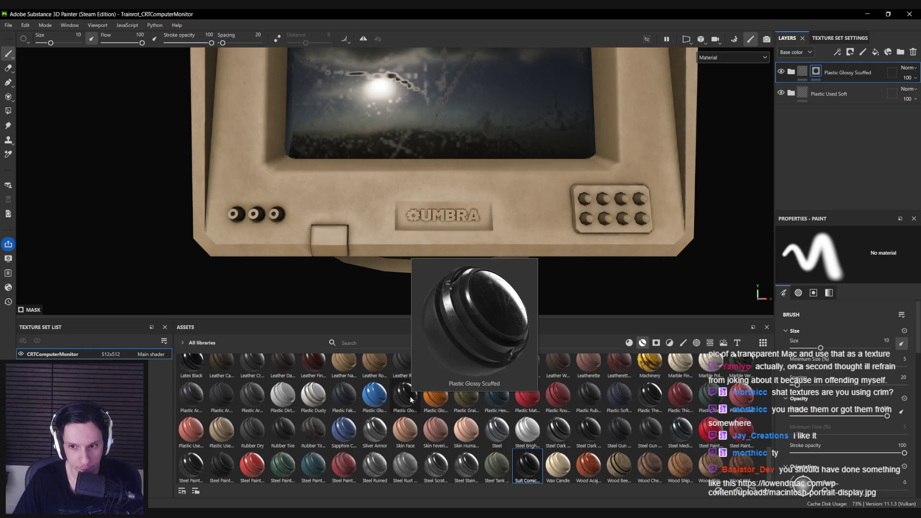
scroll(411, 399, "up", 3)
mouse_move(746, 466)
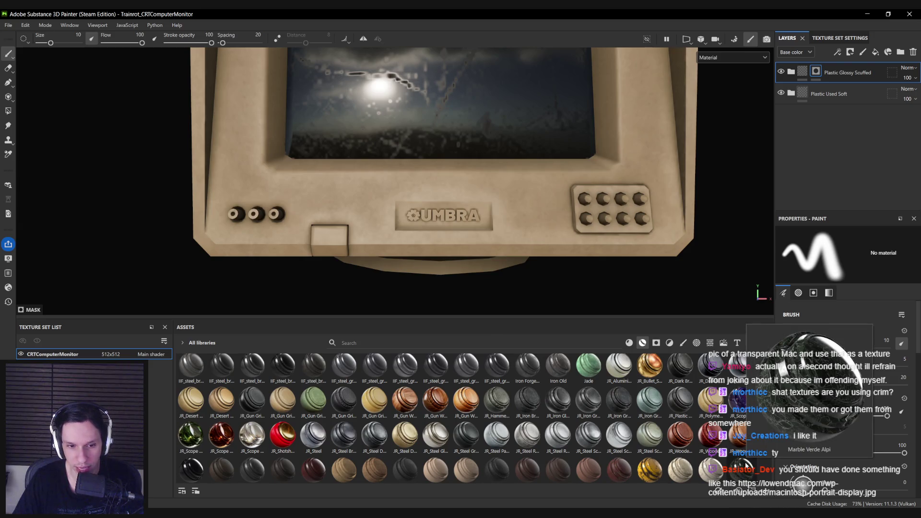
left_click(246, 406)
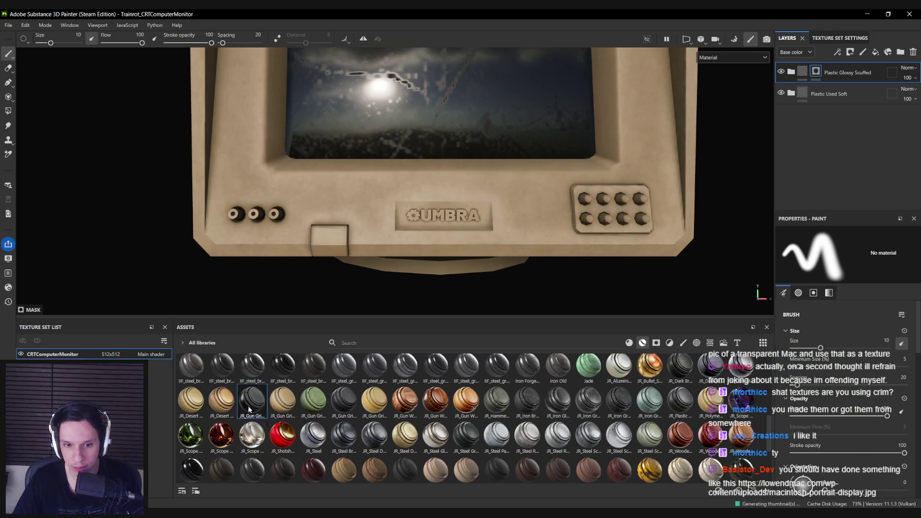
Try adding the JR_Gun Grip smart material to the layers, then undo it.
left_click(829, 94)
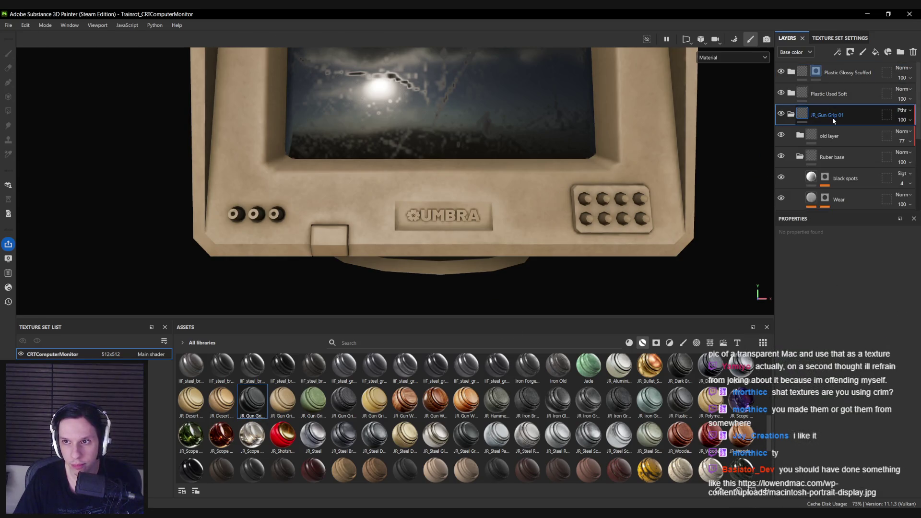
mouse_move(252, 401)
left_mouse_down()
mouse_move(382, 210)
mouse_move(366, 199)
mouse_move(366, 238)
mouse_move(389, 225)
left_mouse_up()
scroll(381, 210, "down", 3)
scroll(389, 226, "up", 3)
key("ctrl+z")
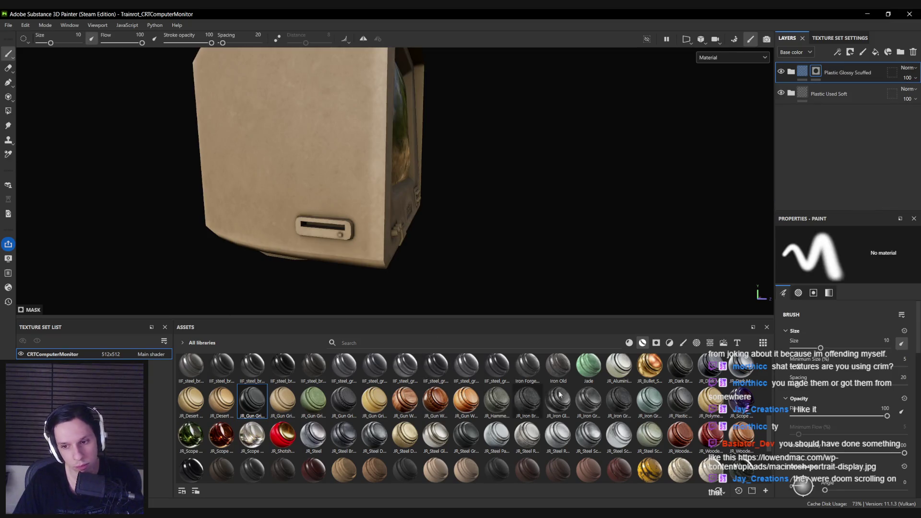
Add Plastic Glossy Stained as the new top layer and open its layer options.
scroll(772, 432, "up", 5)
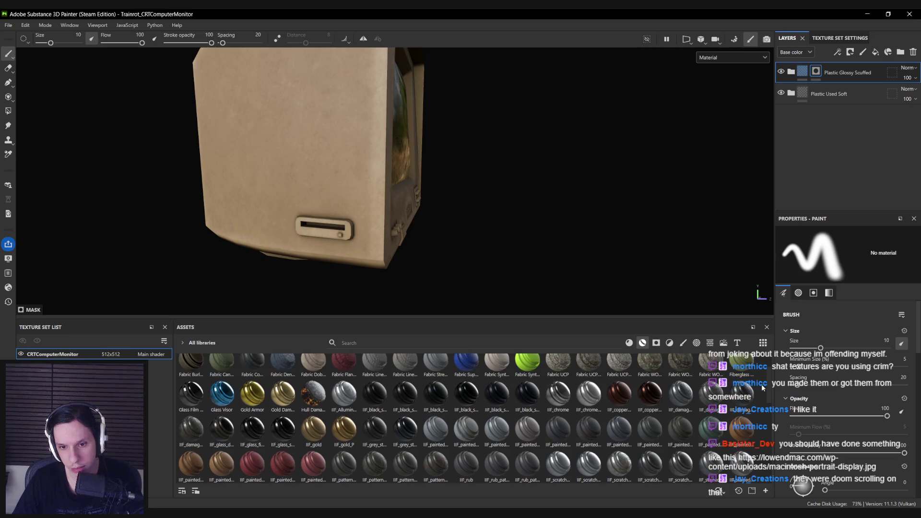
mouse_move(526, 398)
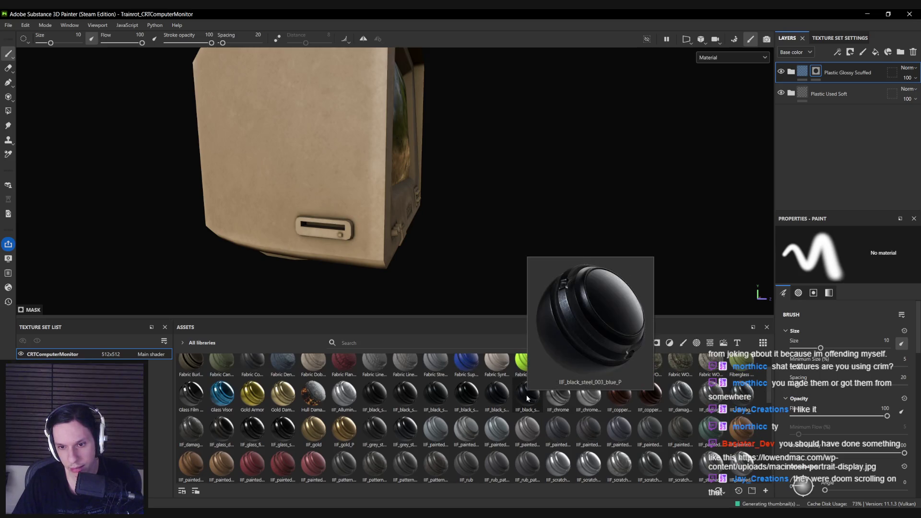
scroll(334, 401, "up", 2)
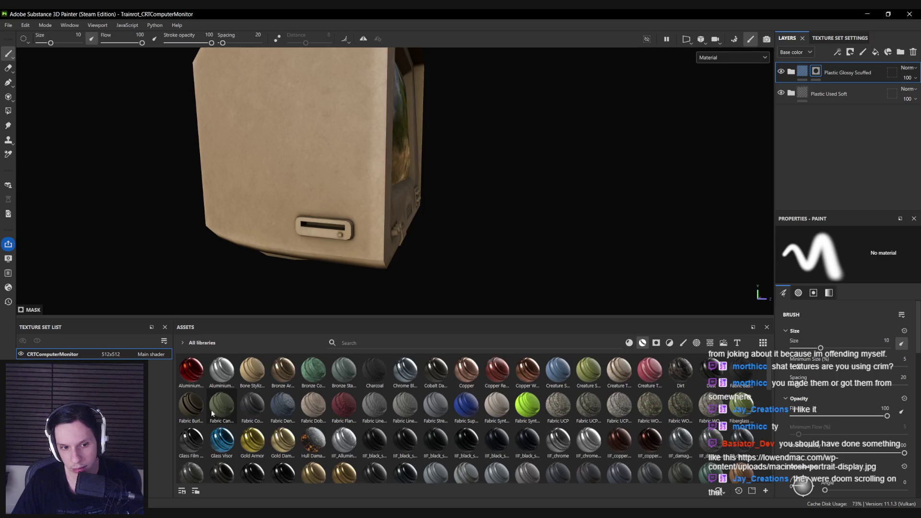
scroll(269, 391, "down", 5)
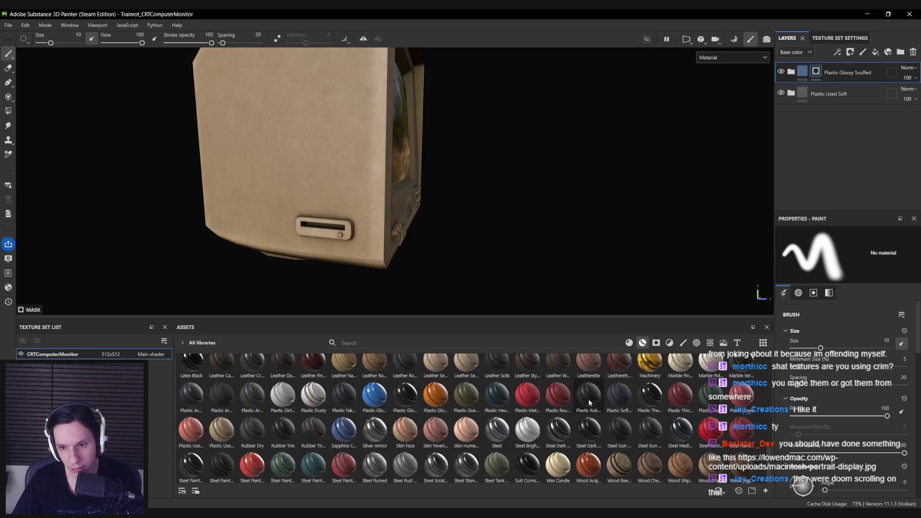
mouse_move(645, 396)
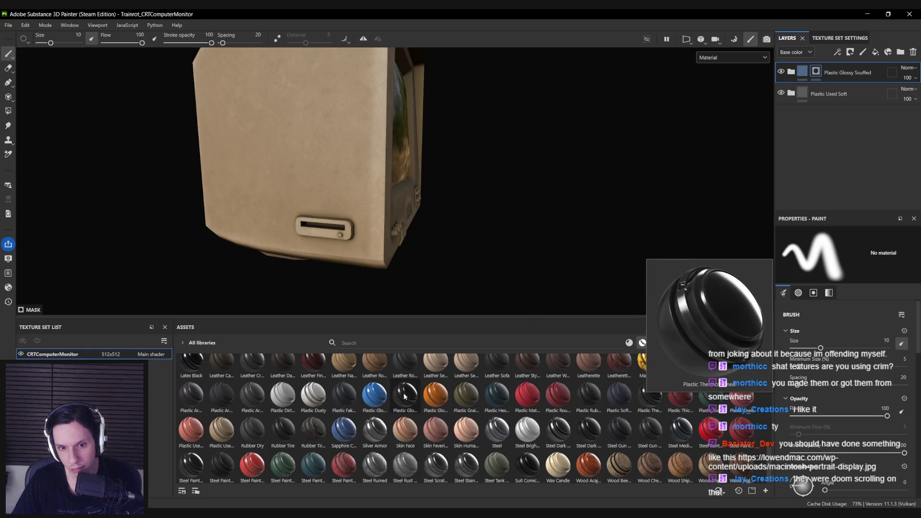
mouse_move(433, 398)
left_mouse_down()
mouse_move(833, 113)
mouse_move(849, 72)
mouse_move(825, 66)
left_mouse_up()
mouse_move(317, 126)
left_mouse_down("alt")
mouse_move(402, 200)
mouse_move(600, 163)
left_mouse_up("alt")
right_click(851, 74)
Give Plastic Glossy Stained a black mask and polygon-fill the vent slot faces.
left_click(824, 90)
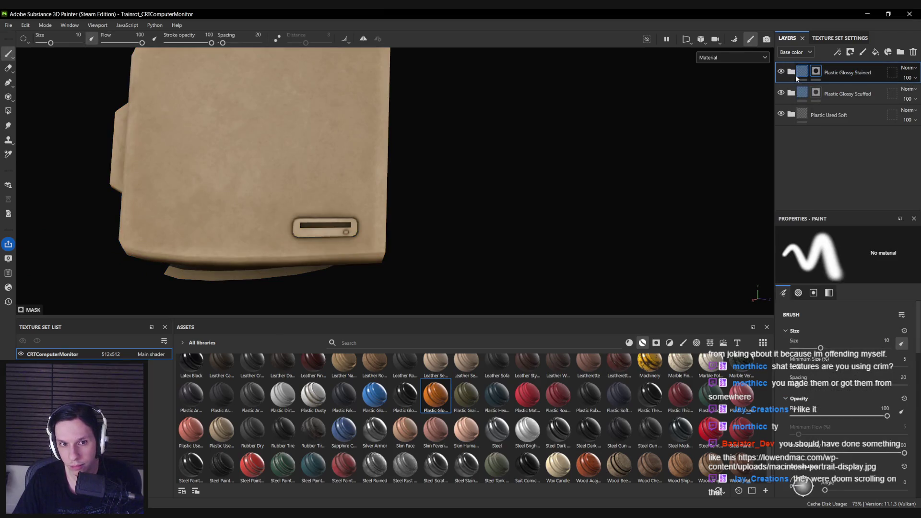
left_click(8, 111)
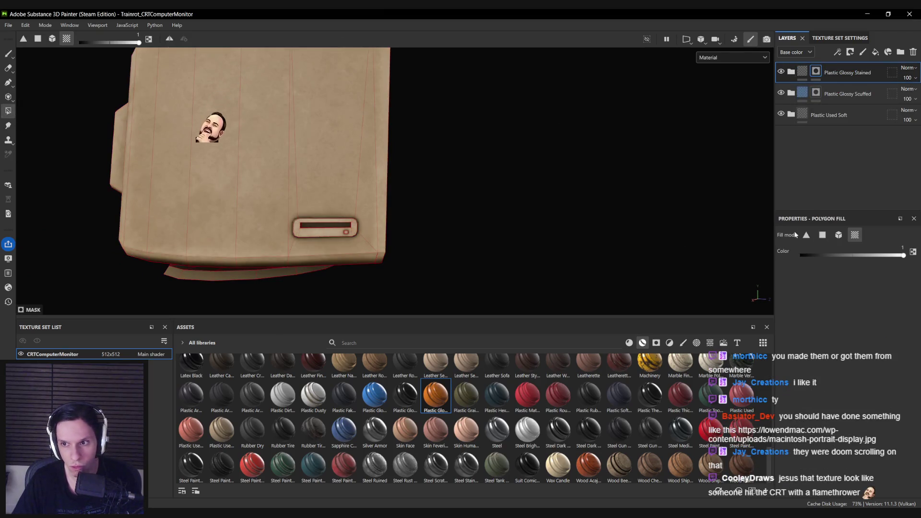
scroll(384, 238, "up", 2)
left_click(385, 238)
mouse_move(384, 235)
left_mouse_down("alt")
mouse_move(335, 257)
mouse_move(456, 257)
mouse_move(428, 245)
mouse_move(405, 247)
mouse_move(536, 249)
mouse_move(448, 267)
mouse_move(421, 232)
mouse_move(476, 234)
left_mouse_up("alt")
Set the group's Base layer colour to dark grey #444444.
left_click(791, 71)
left_click(815, 152)
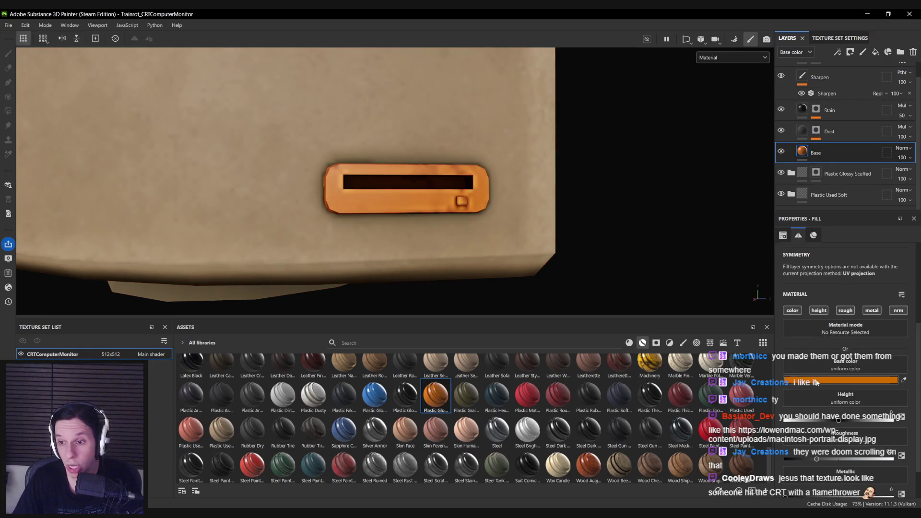
left_click(839, 381)
mouse_move(709, 338)
left_mouse_down()
mouse_move(681, 344)
mouse_move(678, 333)
mouse_move(677, 343)
left_mouse_up()
key("Escape")
Select the Plastic Glossy Stained folder mask and frame the back vent panel for polygon filling.
scroll(307, 201, "down", 3)
mouse_move(307, 201)
left_mouse_down("alt")
mouse_move(209, 227)
mouse_move(294, 173)
mouse_move(728, 172)
mouse_move(443, 186)
left_mouse_up("alt")
mouse_move(309, 201)
left_mouse_down("alt")
mouse_move(481, 180)
mouse_move(392, 185)
mouse_move(455, 214)
mouse_move(445, 221)
left_mouse_up("alt")
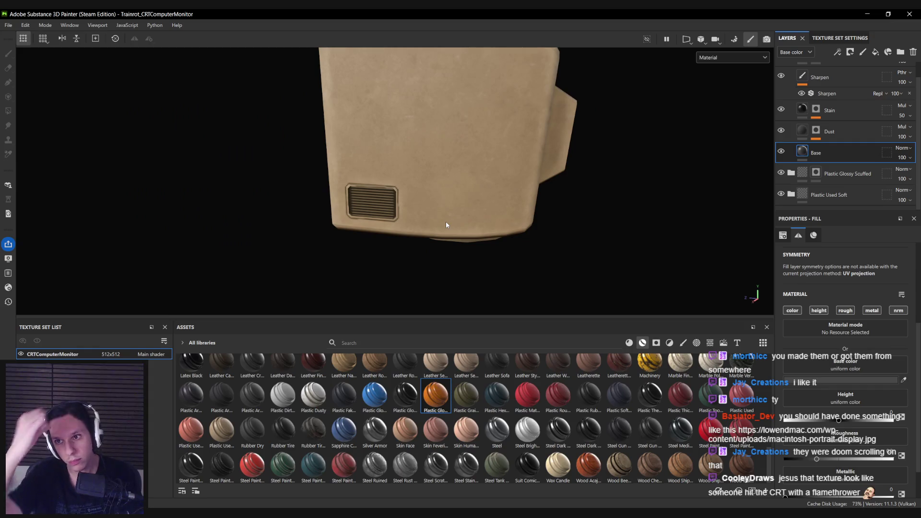
scroll(844, 144, "up", 1)
left_click(816, 71)
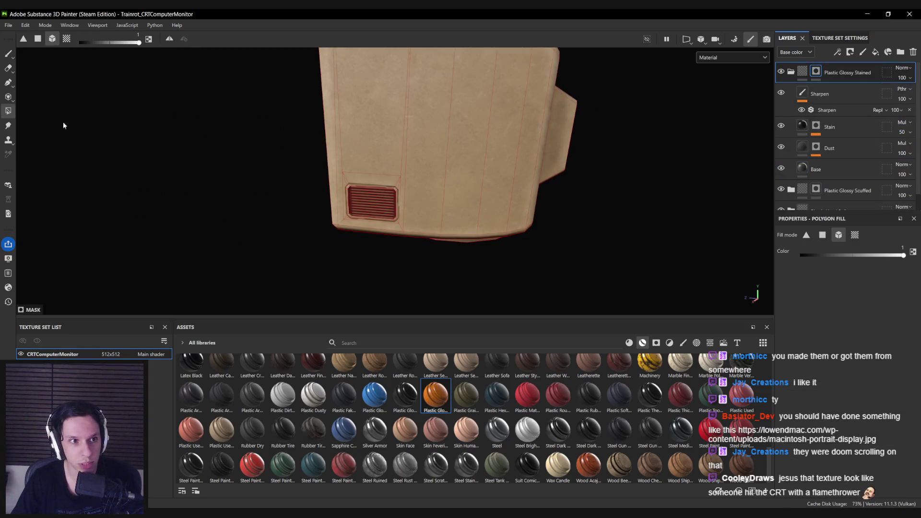
scroll(360, 192, "up", 5)
key("1")
mouse_move(480, 216)
left_mouse_down("alt")
mouse_move(509, 207)
mouse_move(354, 168)
left_mouse_up("alt")
scroll(421, 214, "up", 3)
mouse_move(421, 215)
left_mouse_down("alt")
mouse_move(386, 218)
mouse_move(401, 188)
mouse_move(382, 206)
left_mouse_up("alt")
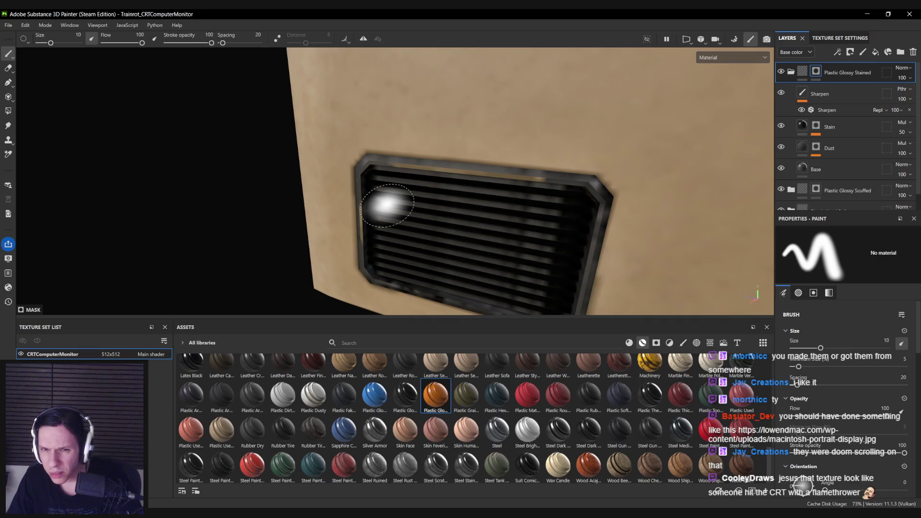
left_click(8, 110)
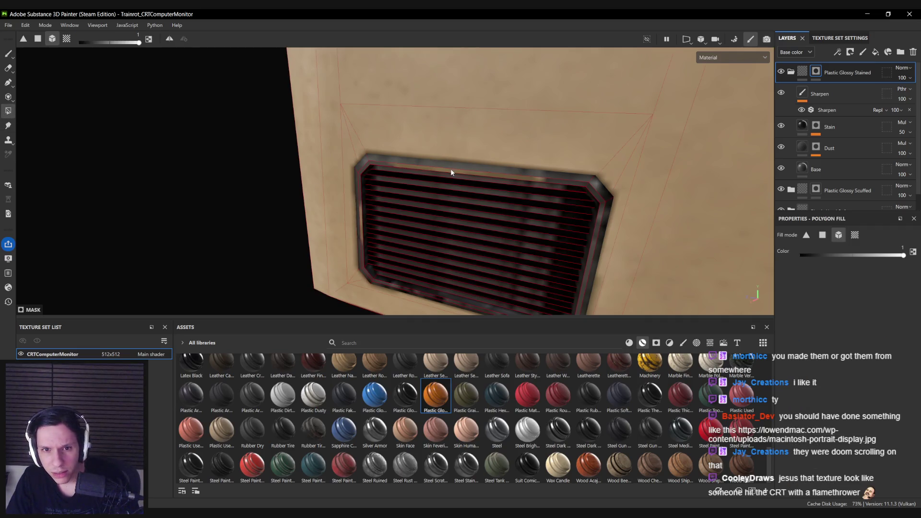
Show the Plastic Glossy Stained mask flat in the 2D texture view, framing the speaker and button panel.
key("1")
key("F2")
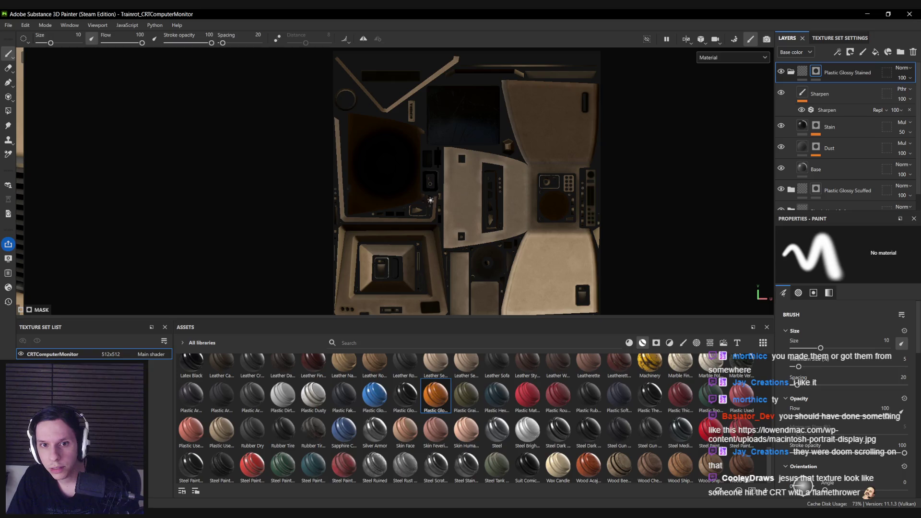
key("c")
key("c")
key("c")
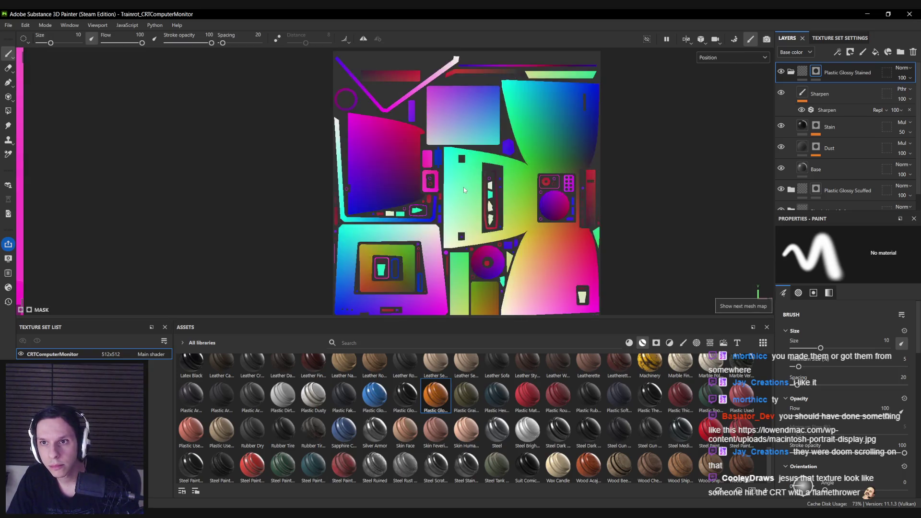
key("c")
key("c")
middle_click_drag(462, 187, 414, 185)
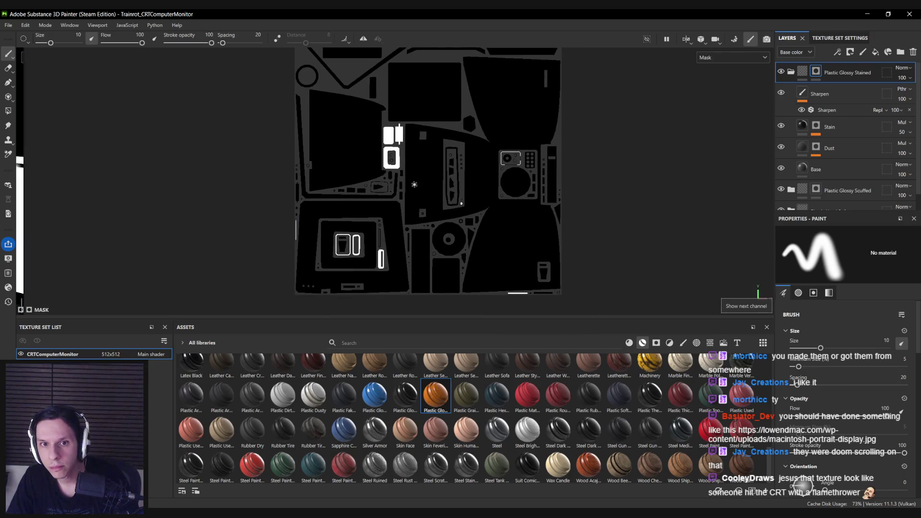
scroll(359, 234, "up", 6)
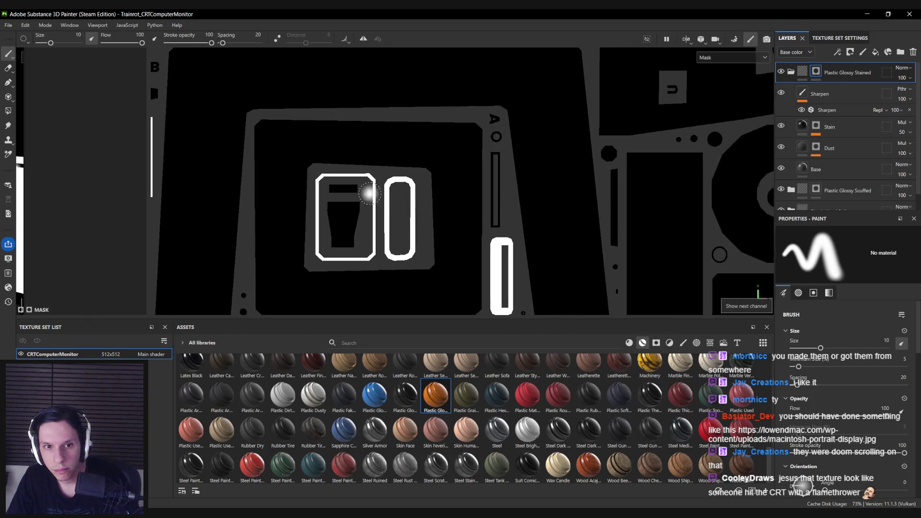
scroll(345, 238, "down", 8)
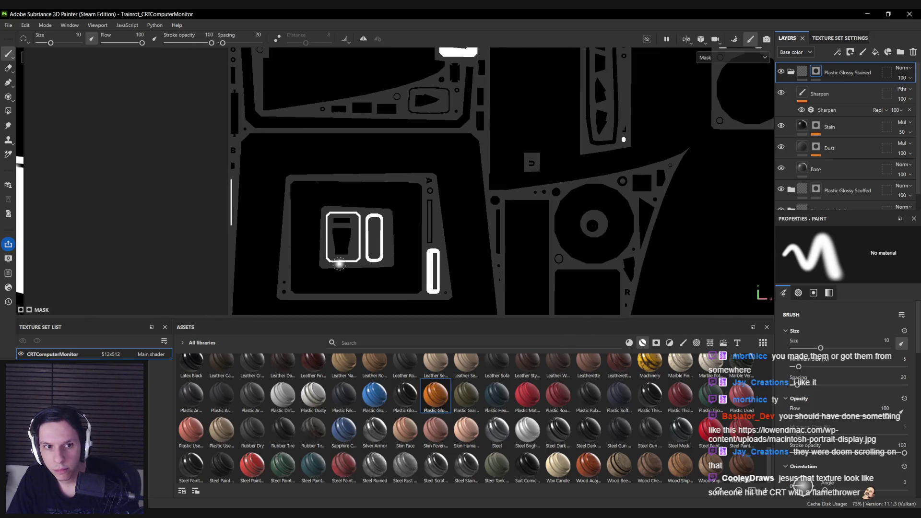
middle_click_drag(591, 133, 495, 205)
scroll(545, 169, "up", 6)
scroll(483, 219, "up", 3)
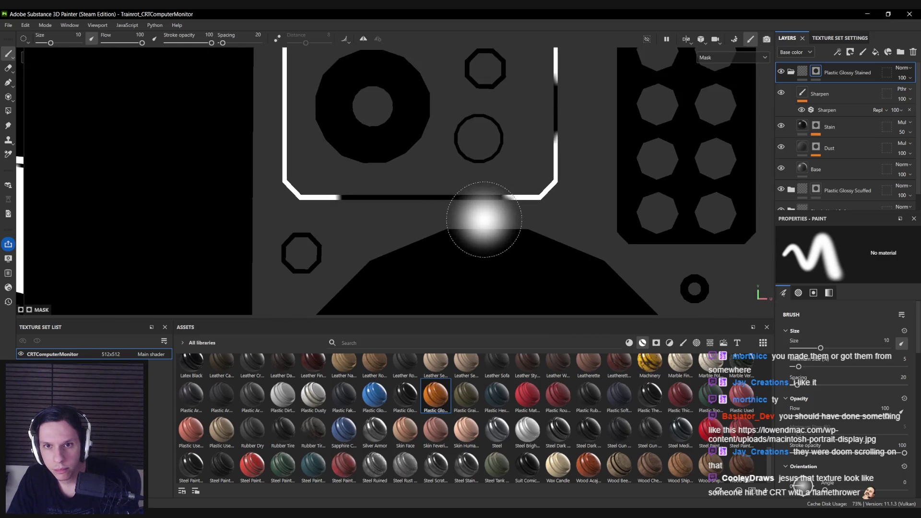
scroll(484, 219, "down", 2)
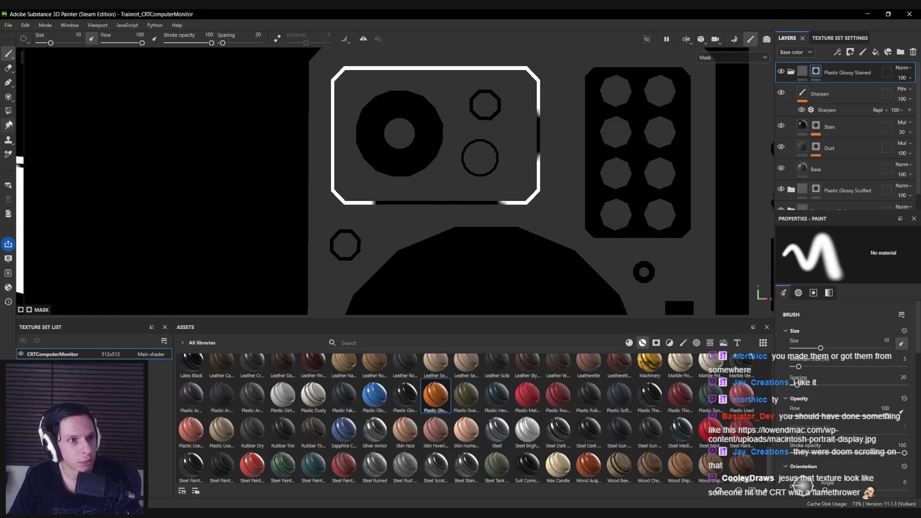
Set Polygon Fill to UV-chunk mode and switch the viewport channel back to Base color.
left_click(8, 110)
left_click(855, 235)
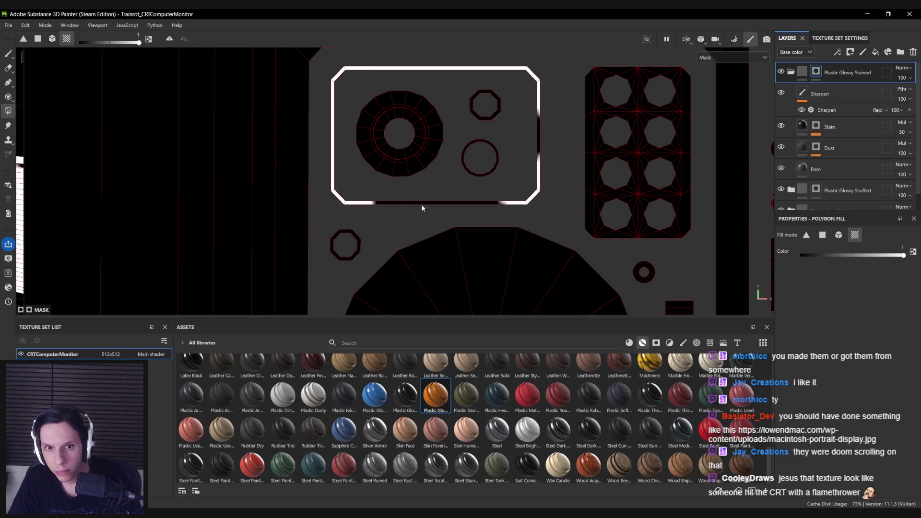
scroll(420, 211, "down", 3)
scroll(481, 203, "up", 3)
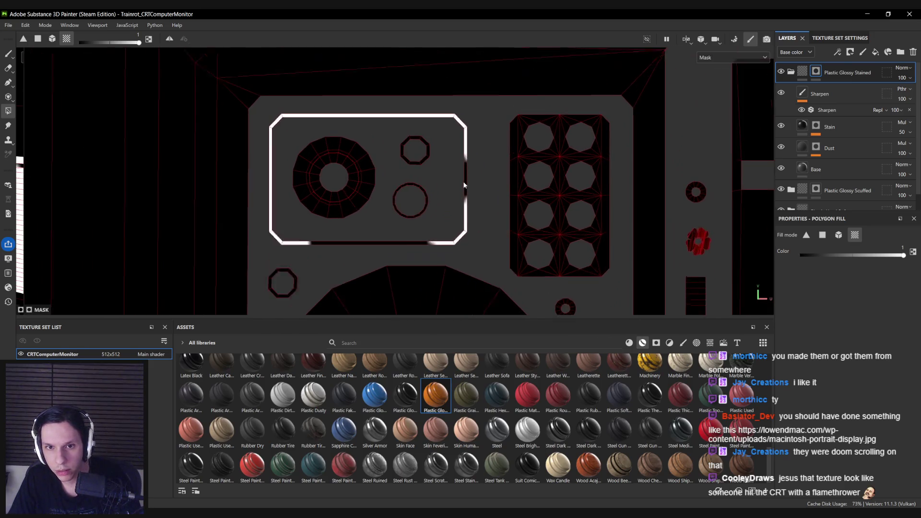
left_click(784, 72)
left_click(791, 73)
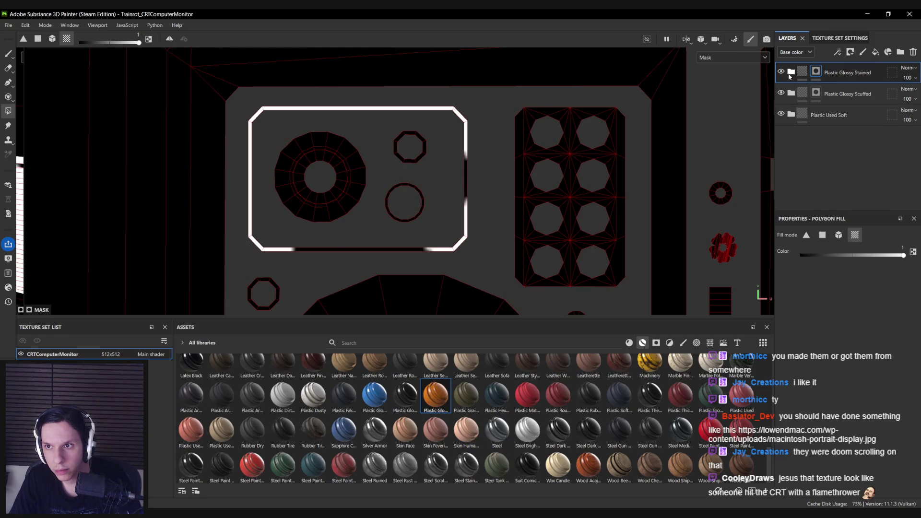
left_click(791, 73)
left_click(791, 73)
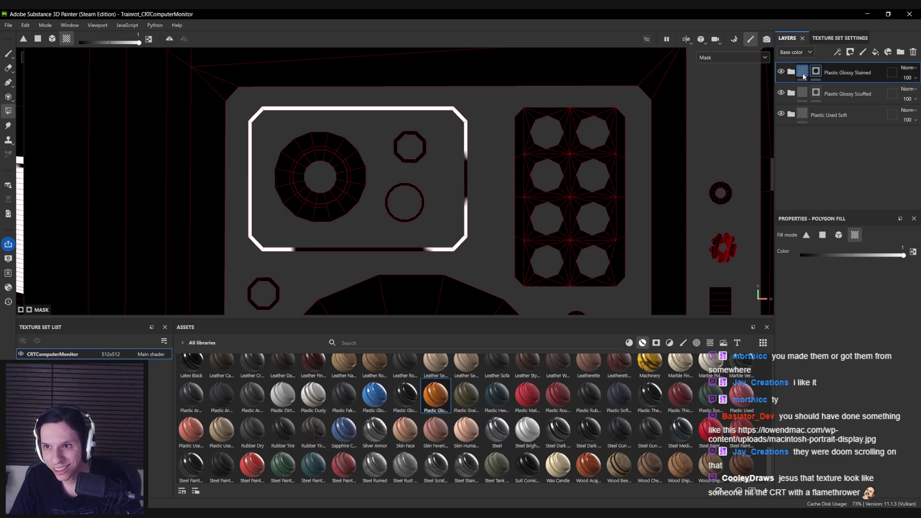
left_click(802, 74)
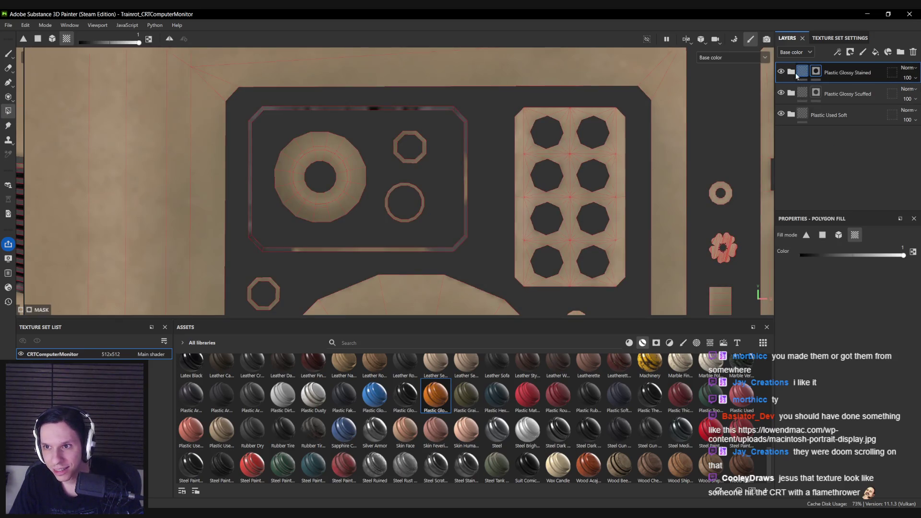
Fill the rounded screen-rim UV island into the stained-plastic mask and select the Base fill layer.
left_click(791, 73)
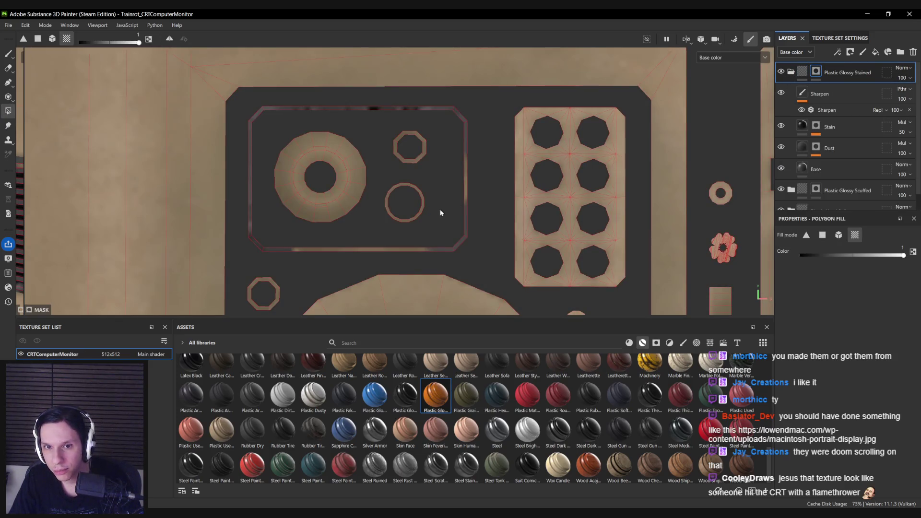
left_click(466, 165)
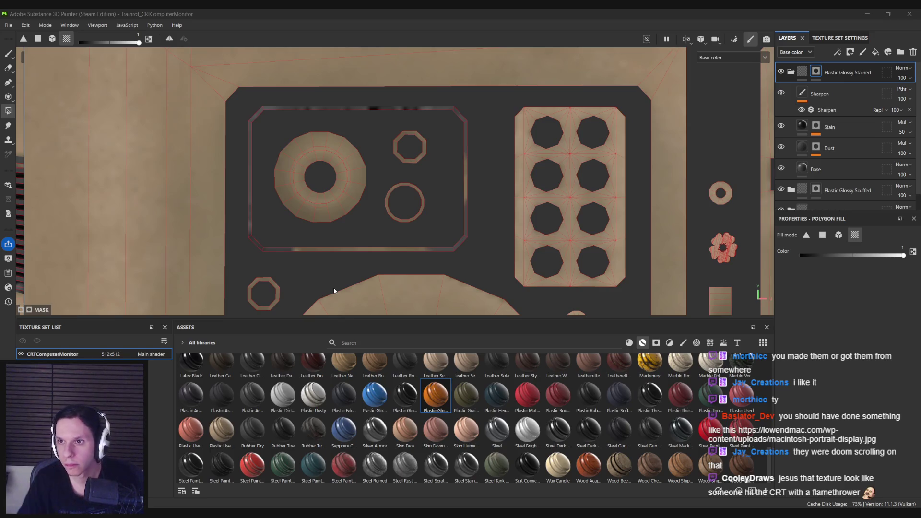
left_click(778, 149)
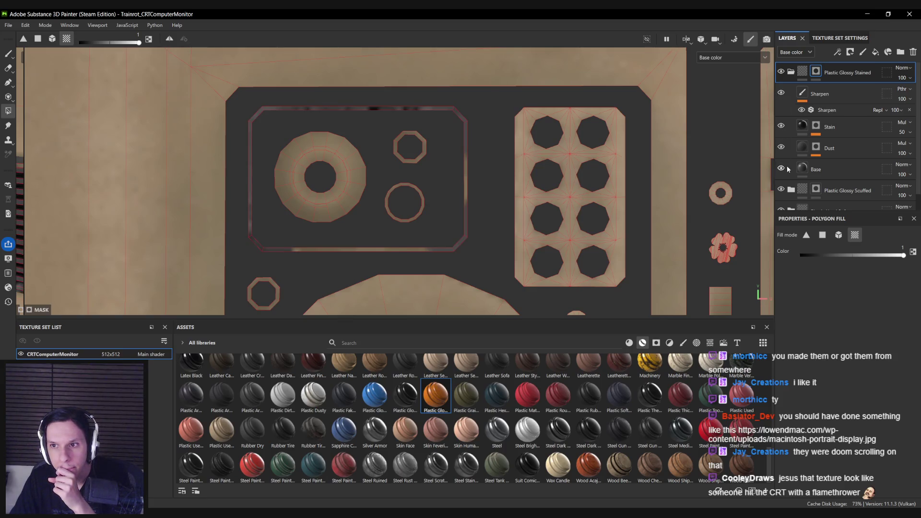
left_click(787, 169)
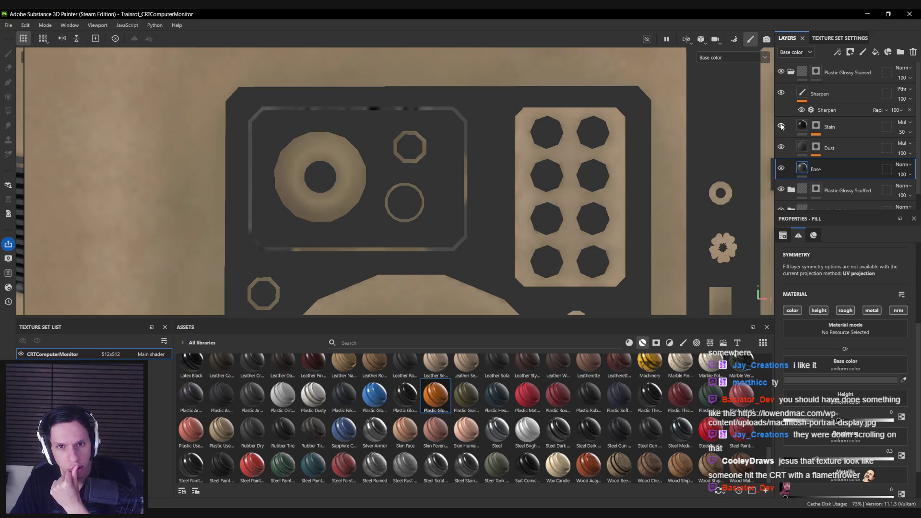
Switch over to Blender with the CRT monitor file.
scroll(465, 181, "down", 8)
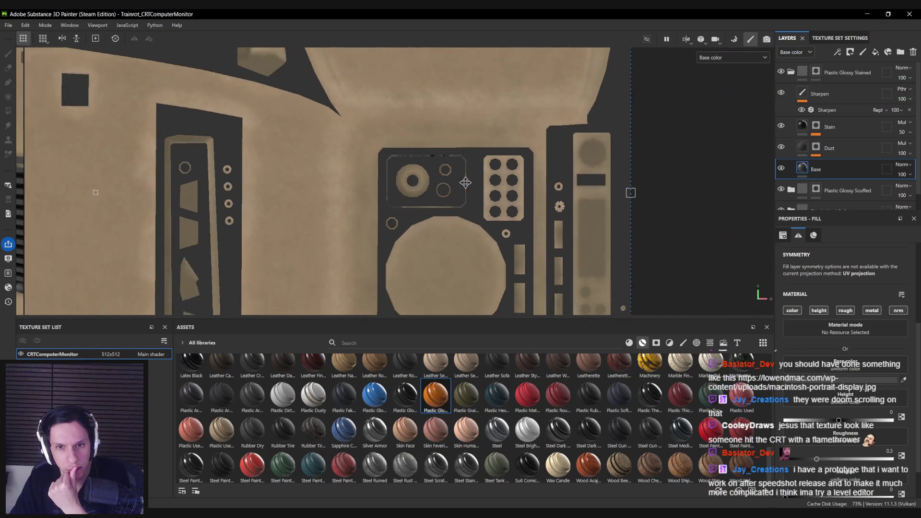
scroll(465, 182, "down", 6)
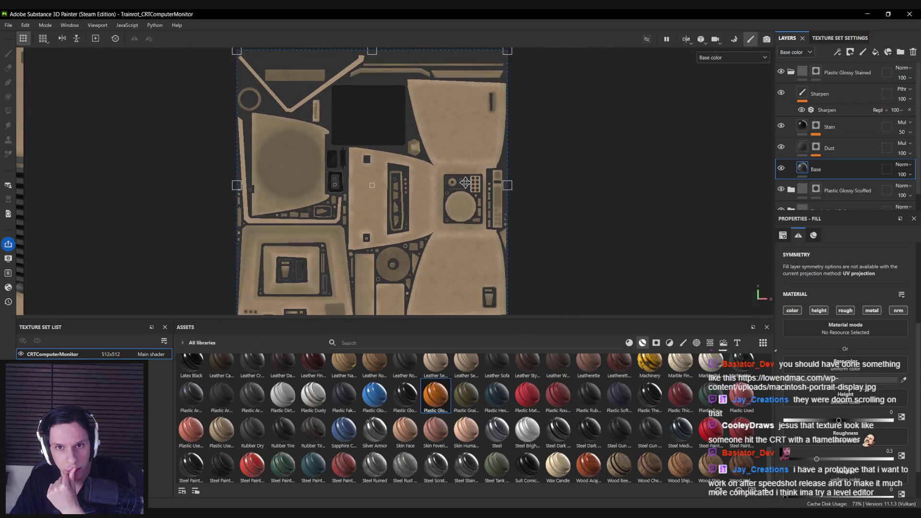
scroll(465, 182, "up", 8)
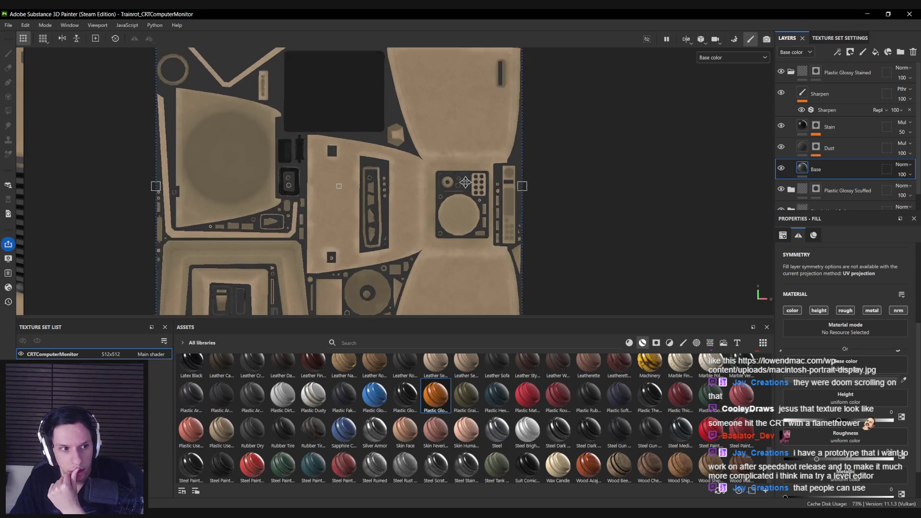
scroll(465, 182, "down", 2)
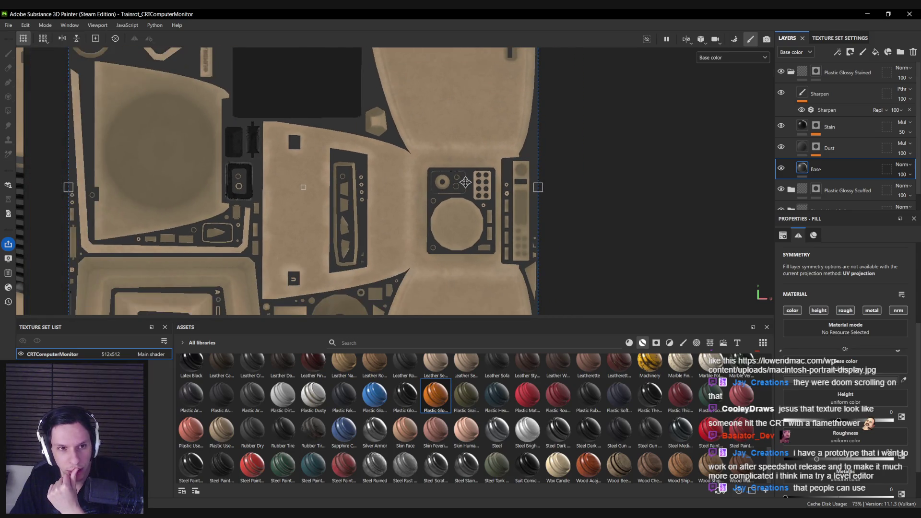
scroll(465, 183, "up", 5)
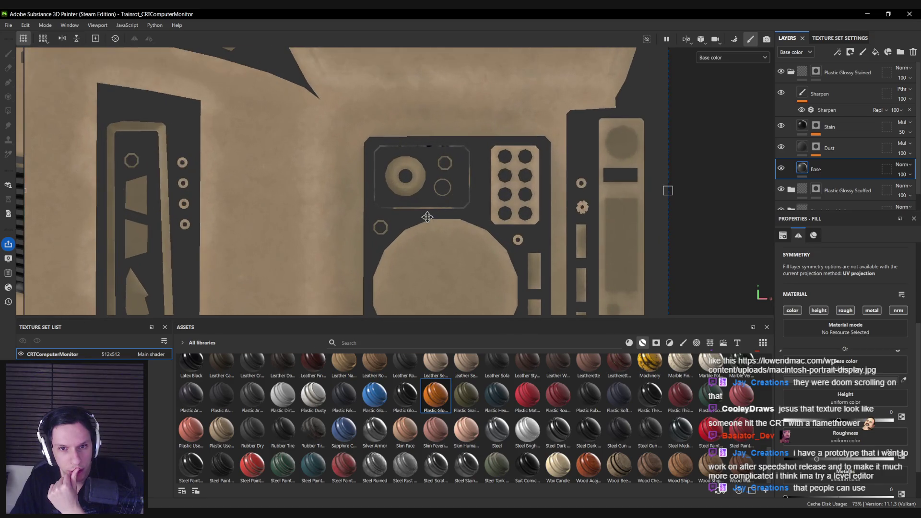
scroll(417, 211, "up", 6)
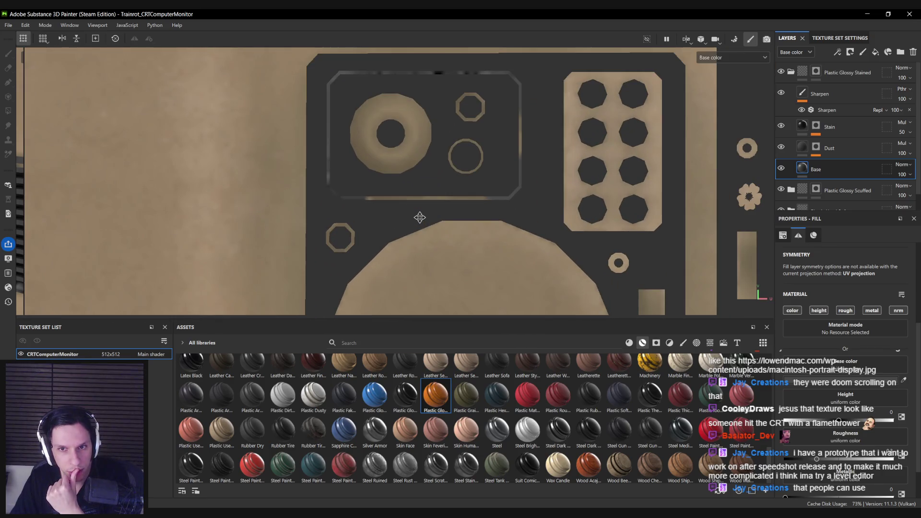
scroll(419, 215, "down", 3)
scroll(417, 217, "down", 2)
key("alt+Tab")
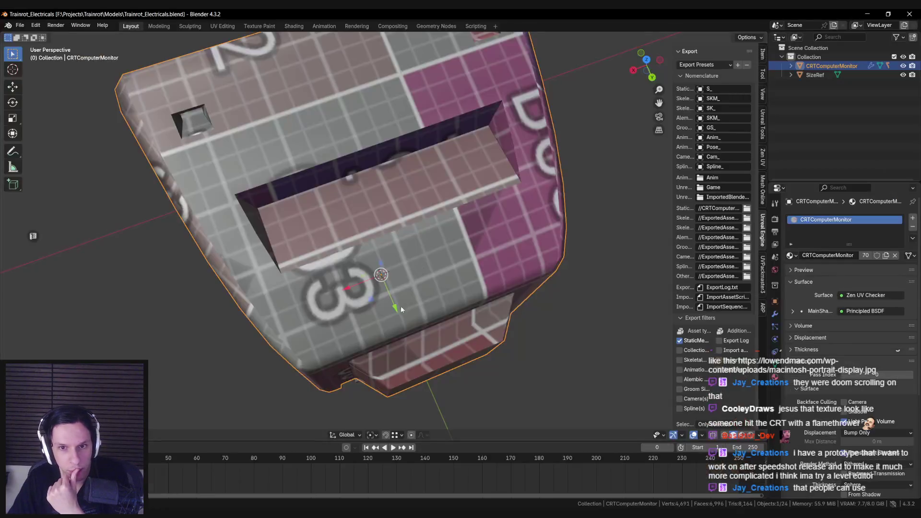
Clear the seam from the vent grille's inner edge loop in Edit Mode.
middle_click_drag(401, 306, 461, 214)
scroll(461, 214, "down", 3)
scroll(349, 265, "up", 5)
scroll(334, 255, "up", 8)
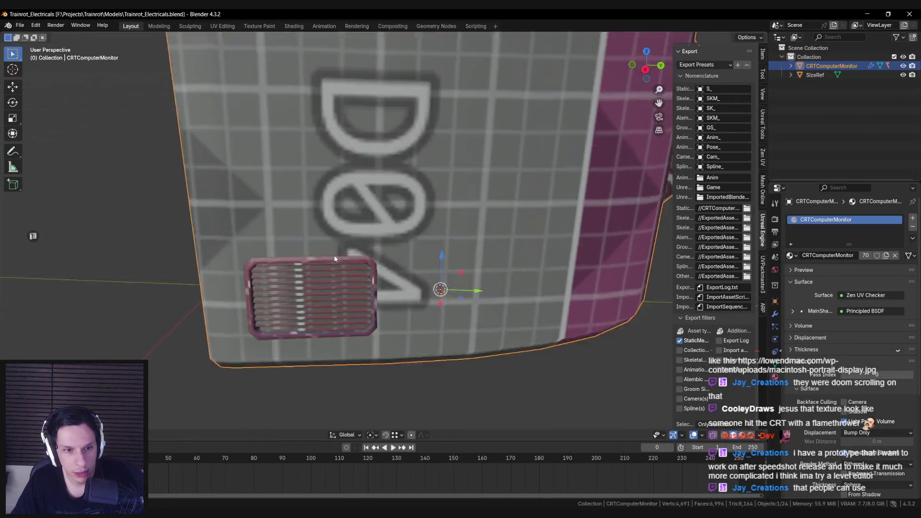
left_click(386, 131)
key("Tab")
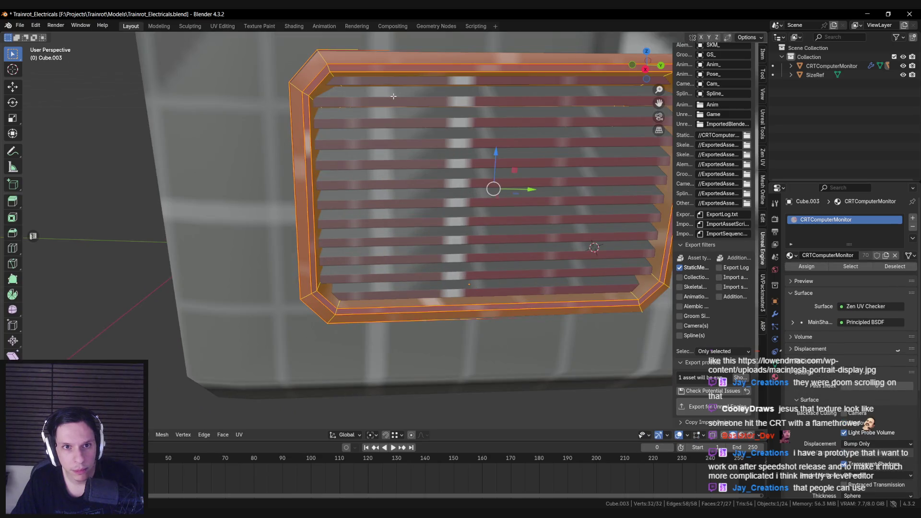
scroll(393, 96, "down", 5)
key("alt+a")
scroll(350, 250, "up", 7)
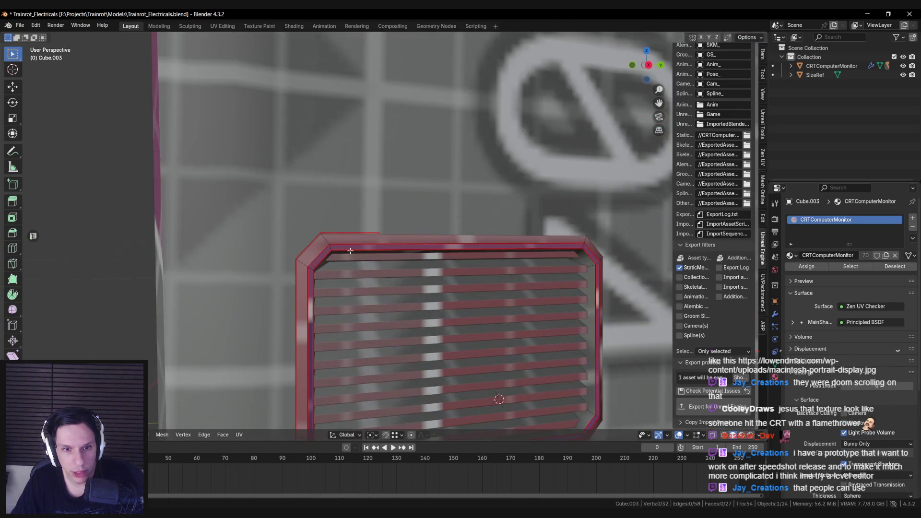
left_click(350, 251, "alt")
scroll(359, 237, "down", 4)
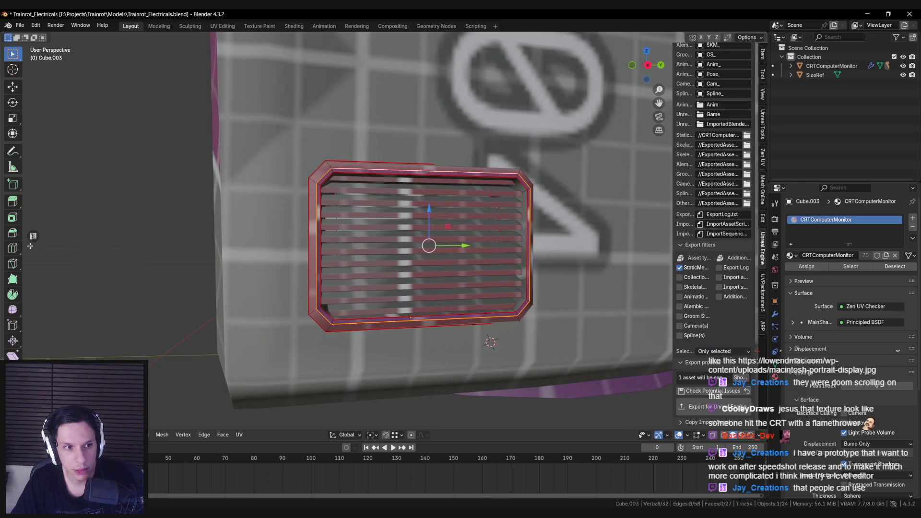
scroll(553, 223, "up", 3)
key("ctrl+e")
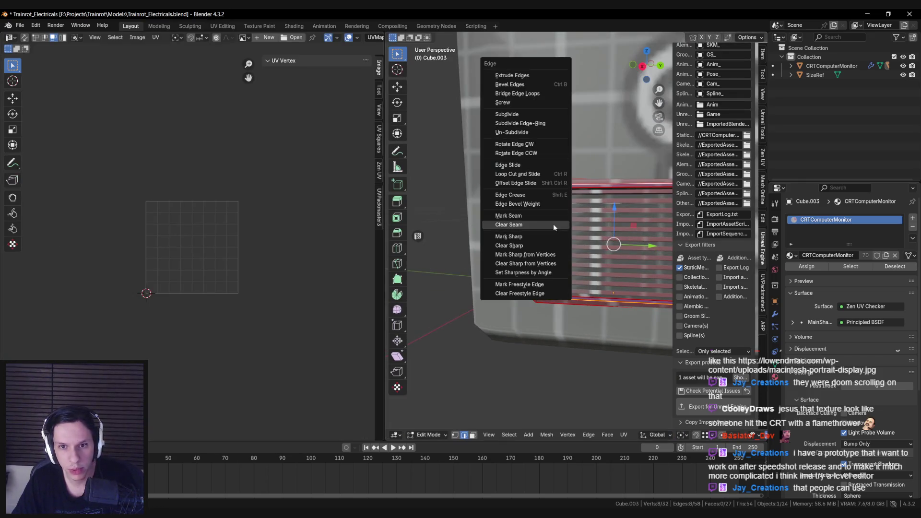
left_click(530, 225)
key("alt+a")
mouse_move(576, 216)
middle_mouse_down()
mouse_move(615, 203)
mouse_move(543, 224)
mouse_move(508, 205)
middle_mouse_up()
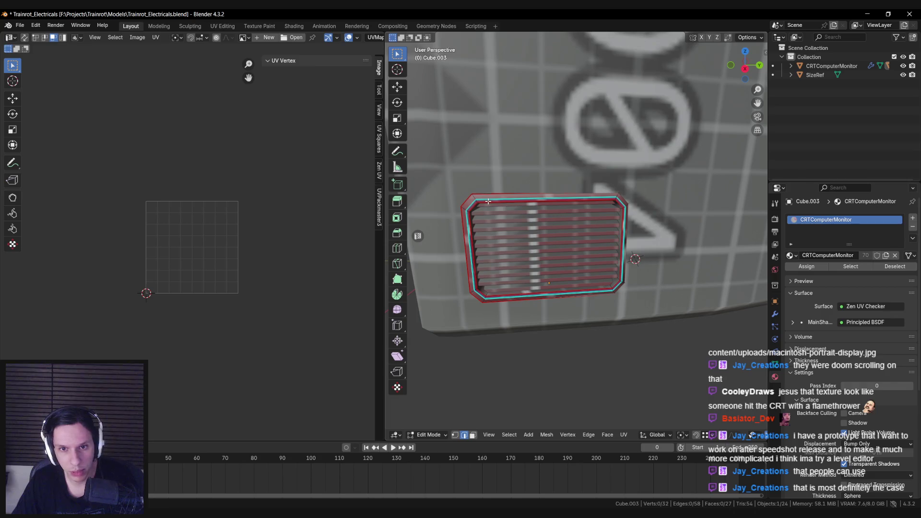
Select all linked vent grille faces and unwrap them into a new UV island.
key("l")
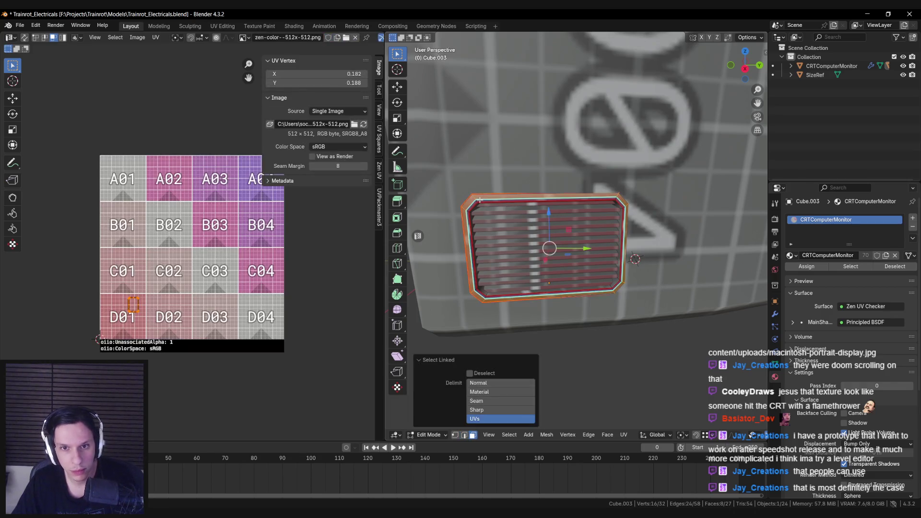
scroll(149, 291, "up", 5)
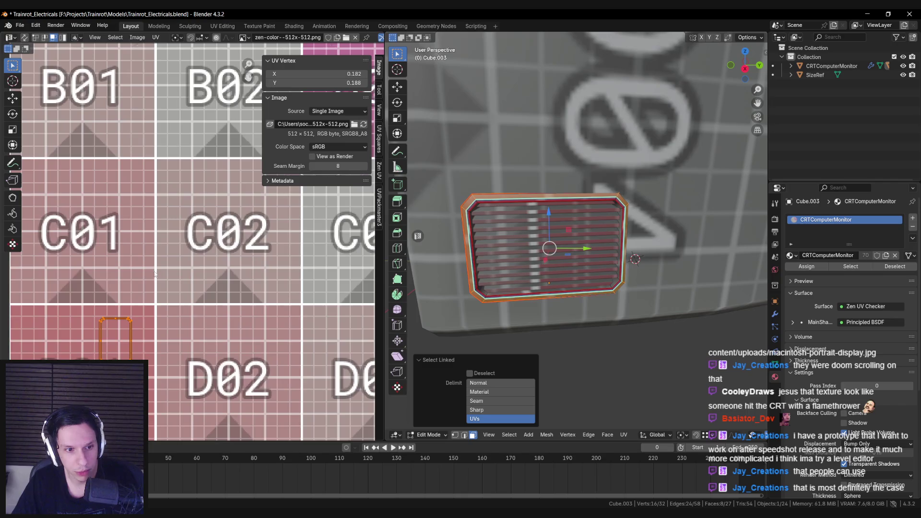
scroll(155, 274, "down", 4)
left_click(355, 37)
scroll(200, 258, "up", 4)
scroll(205, 263, "up", 2)
middle_click_drag(252, 260, 195, 265)
scroll(431, 191, "up", 2)
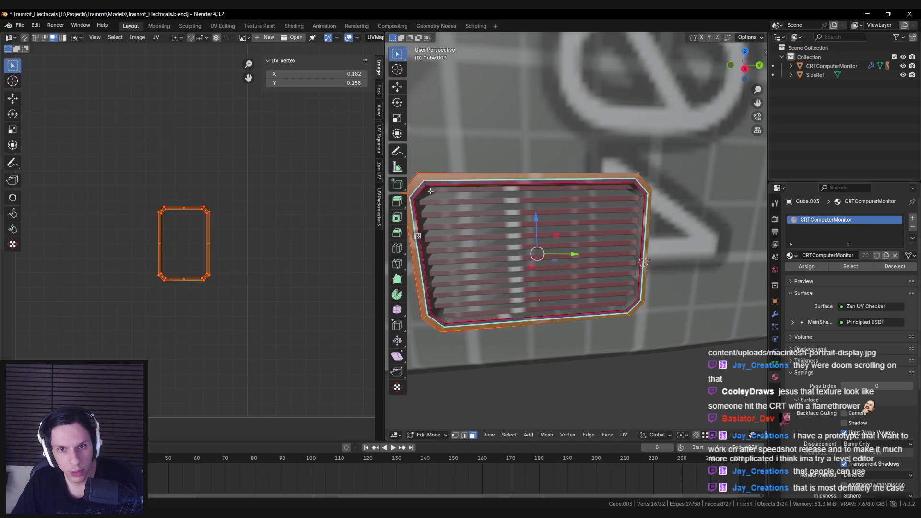
key("ctrl+l")
key("u")
left_click(175, 256)
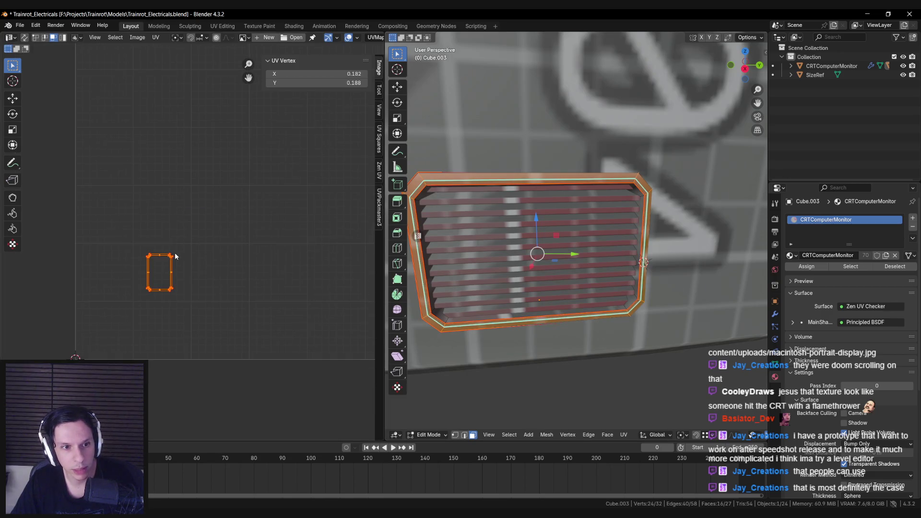
scroll(154, 267, "up", 6)
key("alt+a")
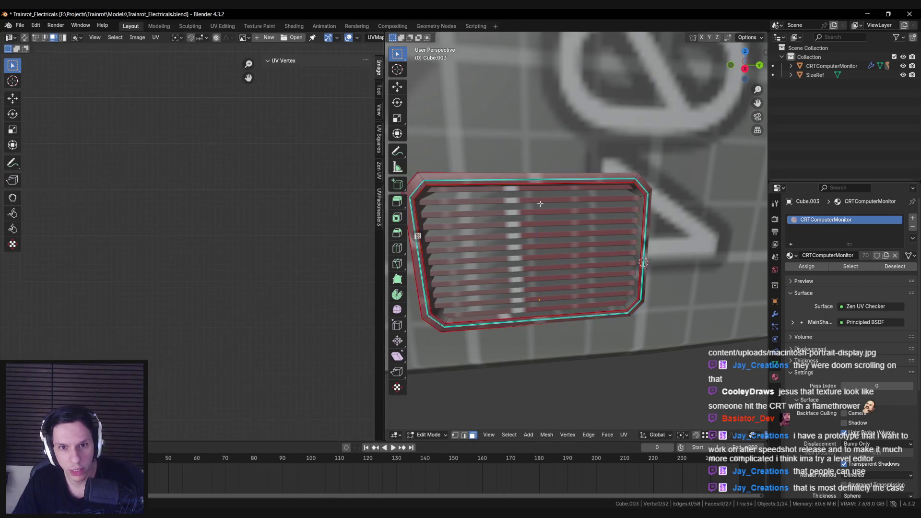
key("a")
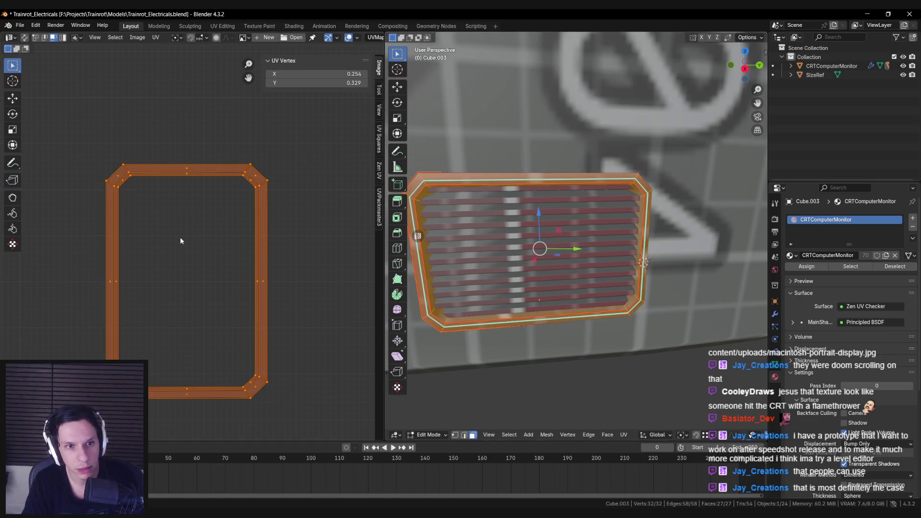
scroll(548, 246, "down", 3)
Review the monitor's UV islands in X-ray, return to solid Object Mode and save Trainrot_Electricals.blend.
key("Tab")
scroll(527, 225, "down", 5)
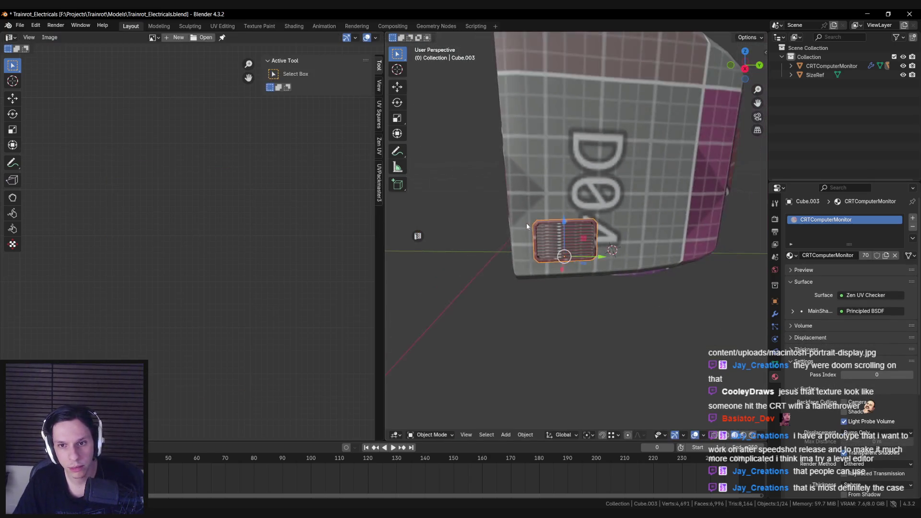
middle_click_drag(525, 223, 575, 206)
key("alt+z")
scroll(662, 278, "down", 3)
key("Tab")
scroll(647, 269, "up", 5)
middle_click_drag(648, 269, 633, 258)
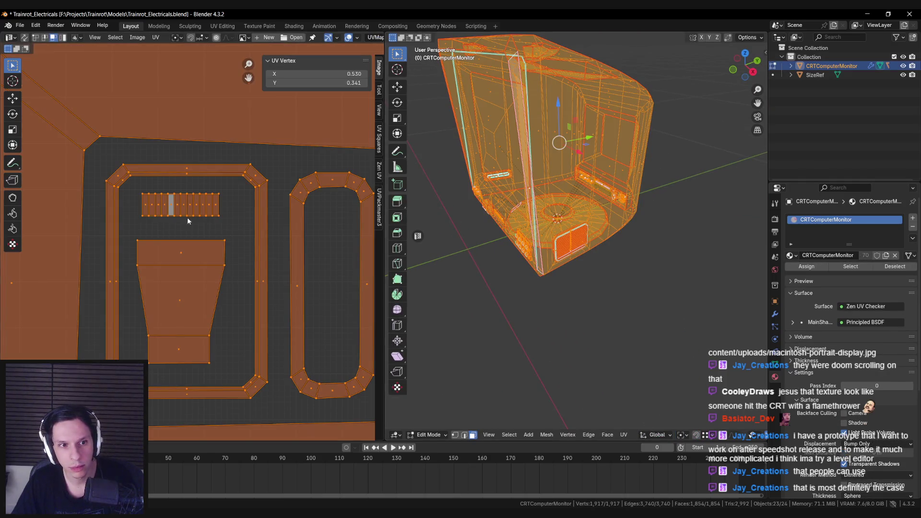
scroll(183, 336, "down", 3)
scroll(207, 185, "up", 3)
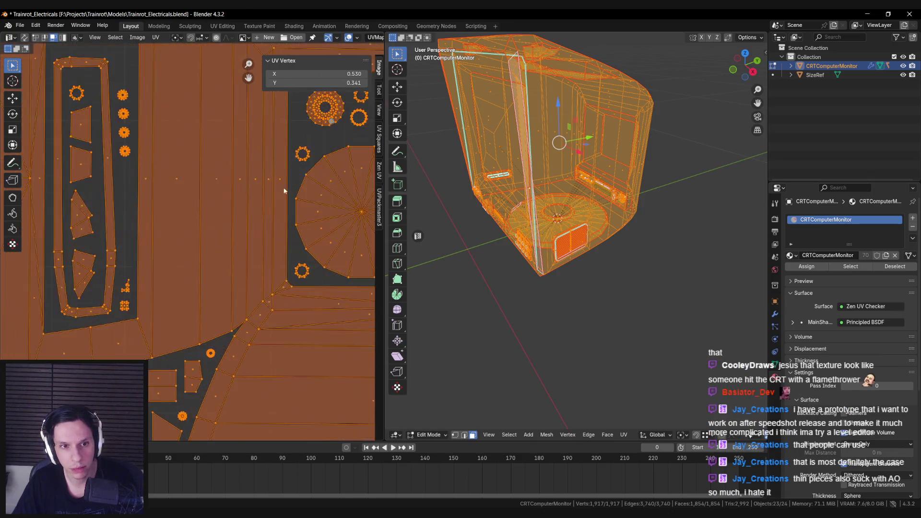
scroll(191, 193, "down", 4)
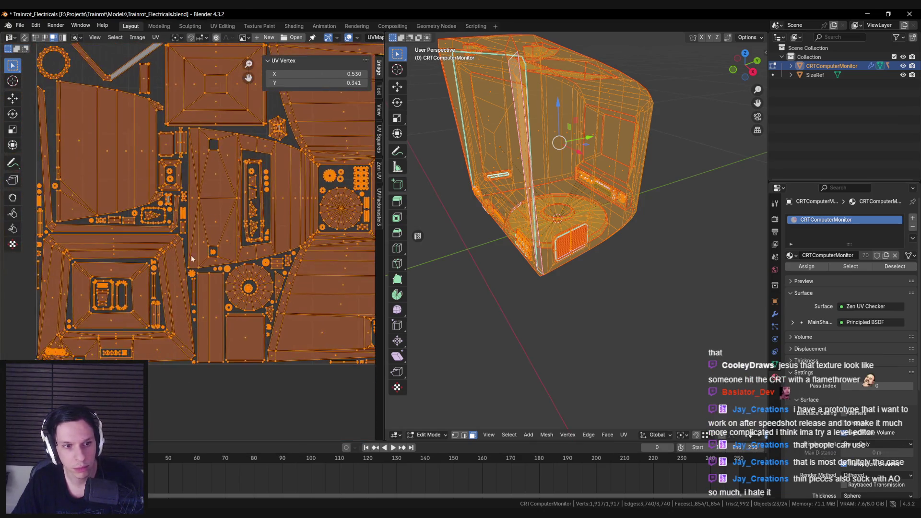
key("Tab")
key("alt+z")
key("ctrl+s")
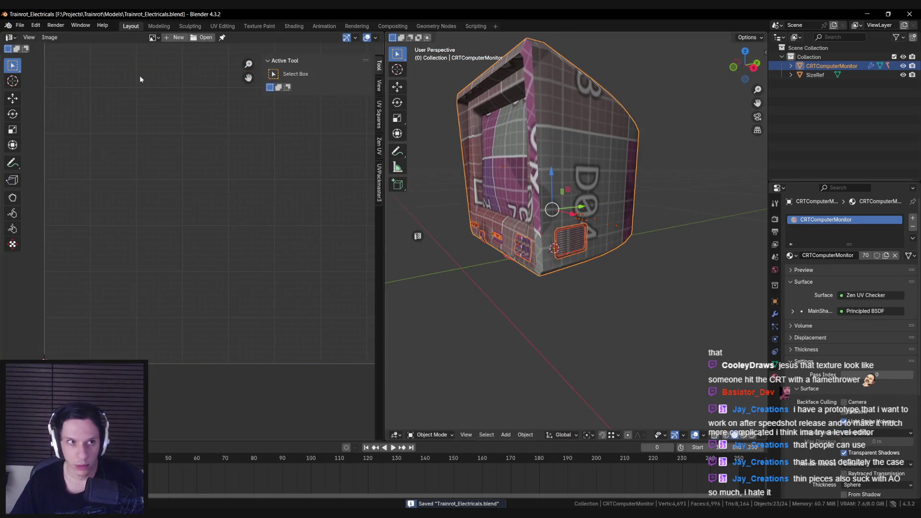
middle_click_drag(527, 345, 528, 326)
Export the CRT monitor to Unreal Engine from the N-panel.
key("n")
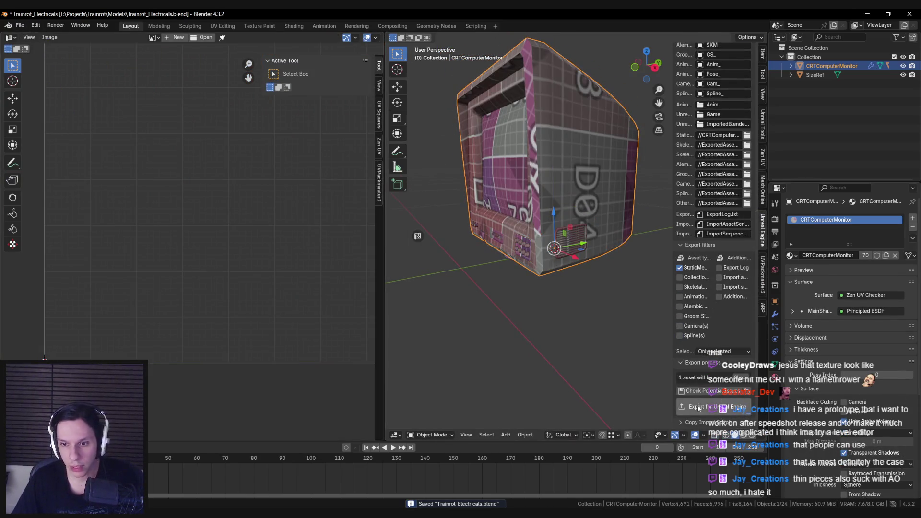
left_click(709, 406)
key("alt+Tab")
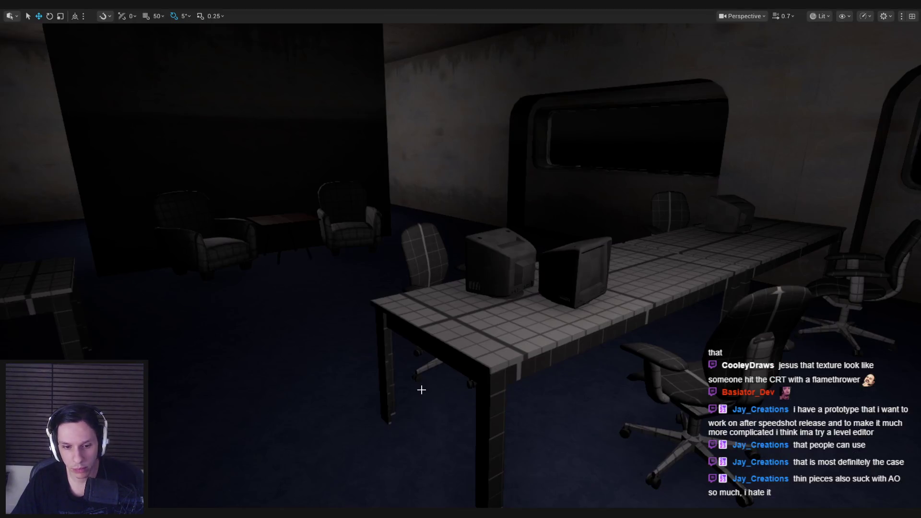
Reimport the S_CRT Computer Monitor mesh found from SM_Monitor_5, then return to Substance Painter.
left_click(512, 200)
key("ctrl+b")
right_click(512, 408)
left_click(558, 133)
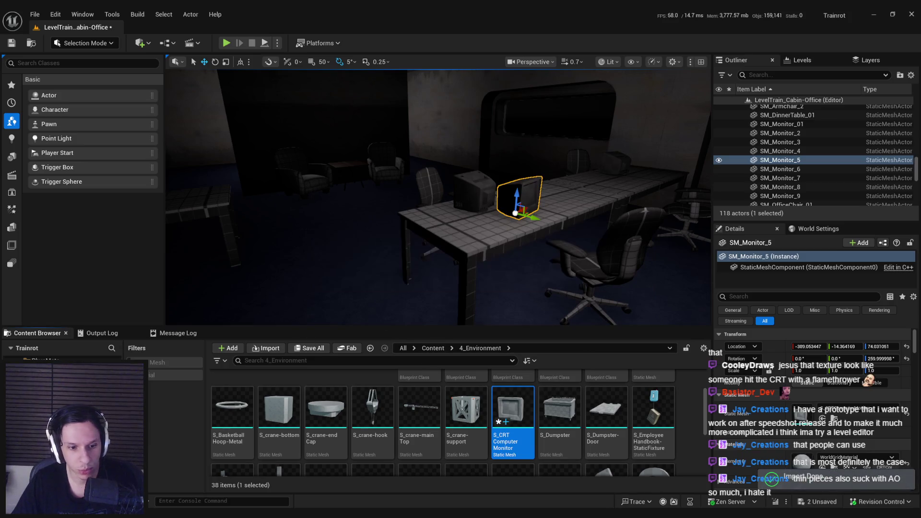
key("alt+Tab")
left_click(25, 24)
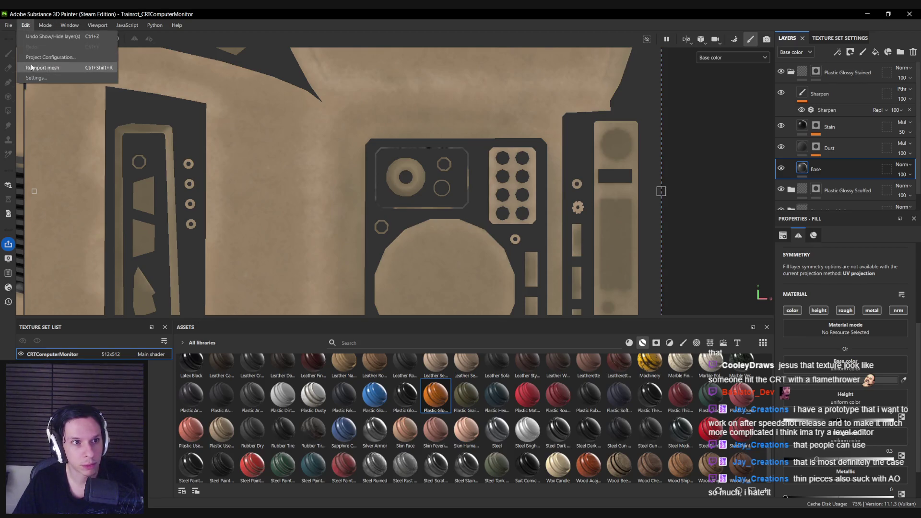
Reimport the updated monitor mesh, rebake the selected mesh maps, and view the side vent in 3D.
left_click(44, 68)
scroll(292, 221, "down", 2)
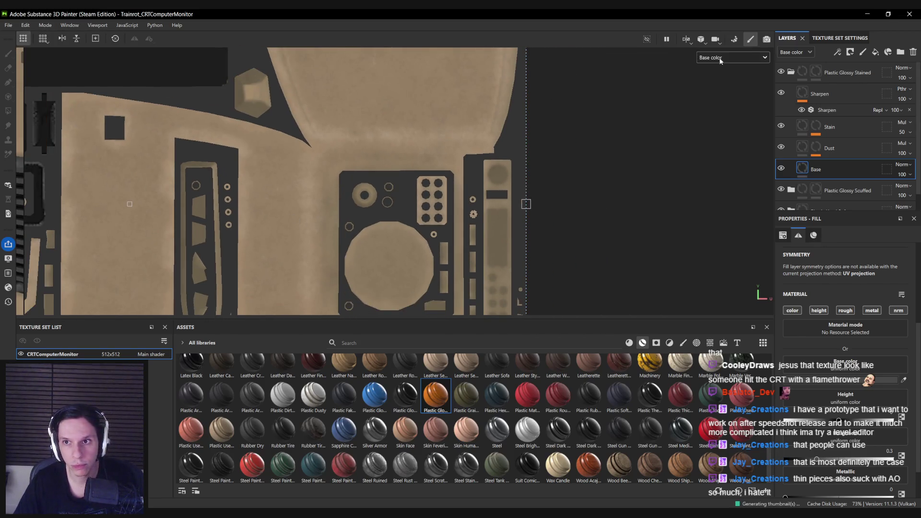
left_click(734, 40)
left_click(569, 337)
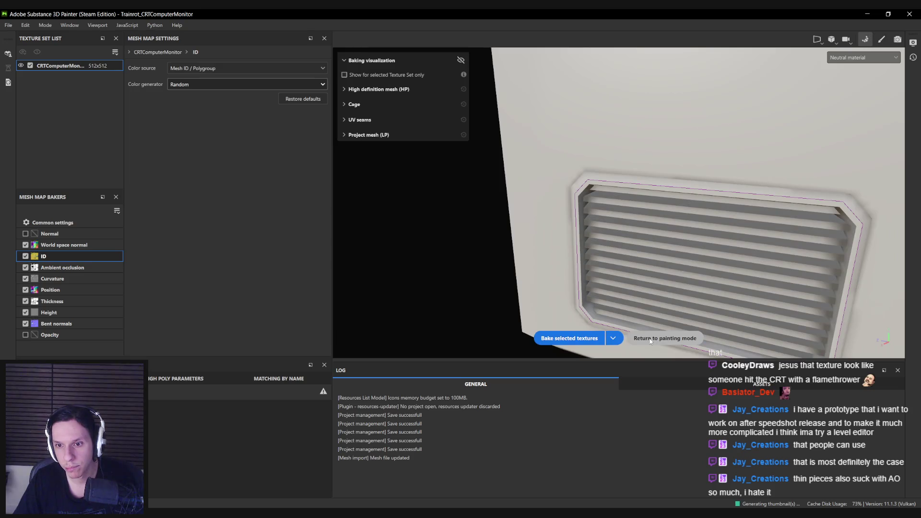
left_click(650, 339)
key("F2")
mouse_move(374, 240)
left_mouse_down("alt")
mouse_move(395, 198)
mouse_move(471, 194)
mouse_move(457, 195)
left_mouse_up("alt")
scroll(470, 194, "down", 3)
scroll(467, 191, "down", 5)
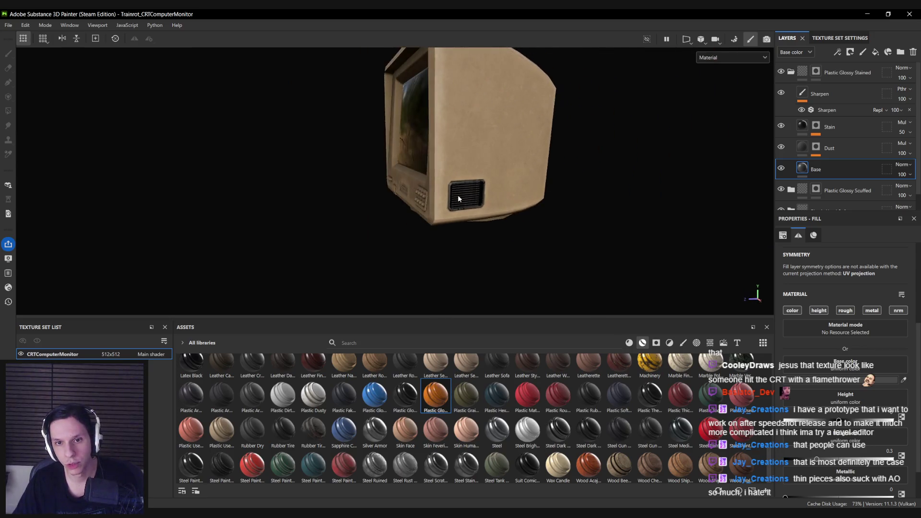
scroll(458, 194, "up", 6)
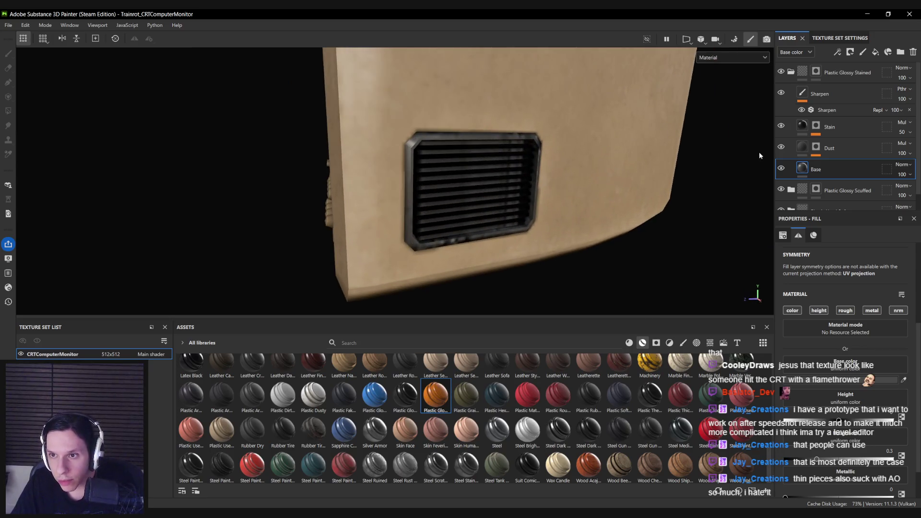
Lower the Global Balance of the Dust layer's mask generator to reduce dust.
left_click(781, 149)
left_click(781, 149)
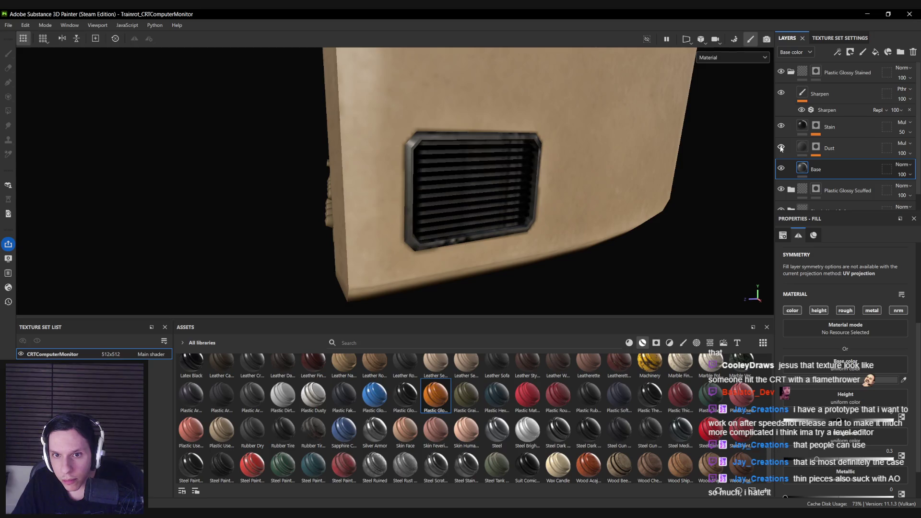
left_click(815, 147)
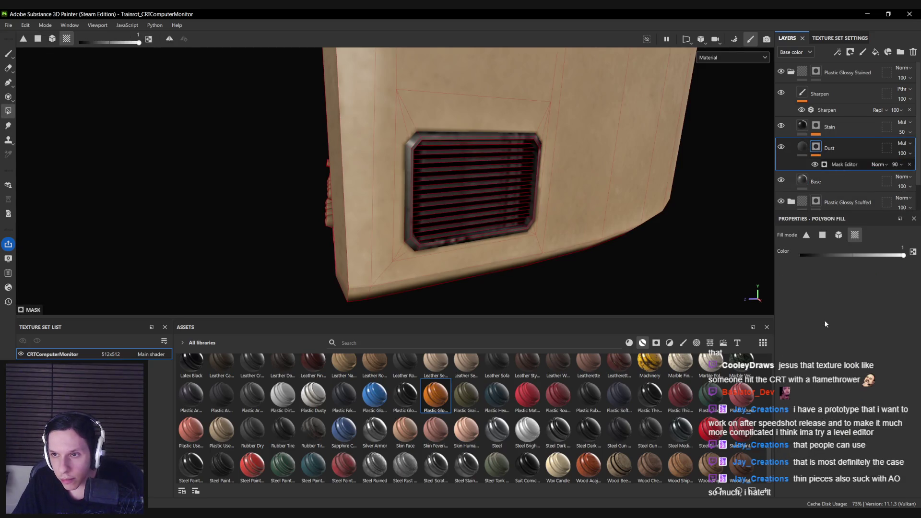
left_click(844, 164)
mouse_move(835, 351)
left_mouse_down()
mouse_move(798, 353)
mouse_move(812, 357)
left_mouse_up()
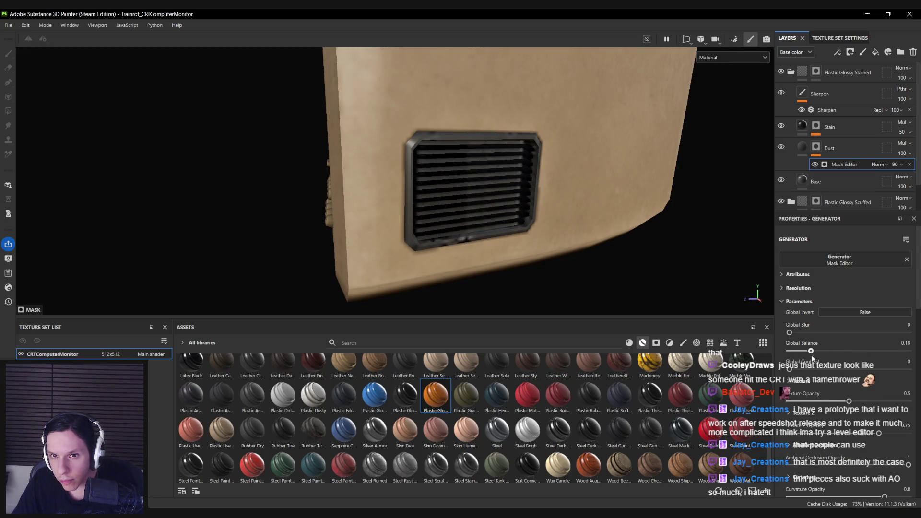
mouse_move(548, 259)
left_mouse_down("alt")
mouse_move(512, 236)
mouse_move(545, 211)
left_mouse_up("alt")
Add a paint effect to the Dust mask and pick the brush tool.
left_click(816, 146)
right_click(815, 146)
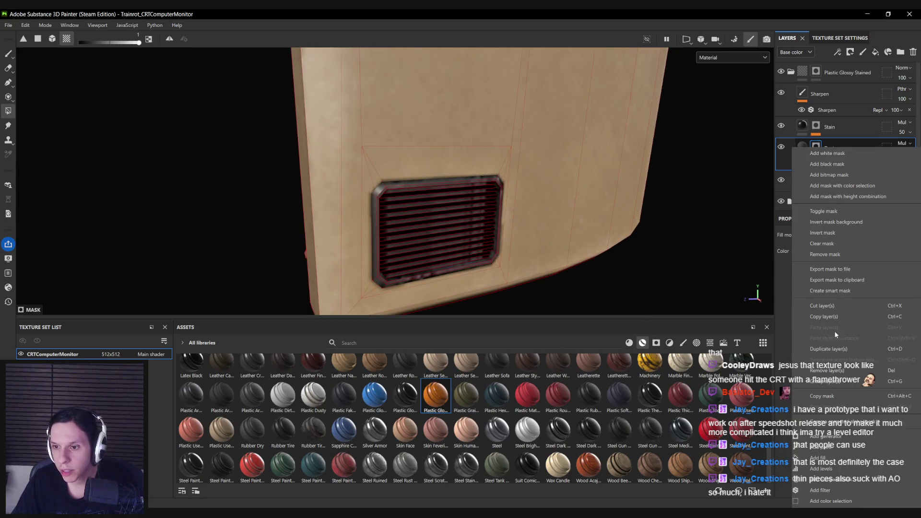
left_click(830, 447)
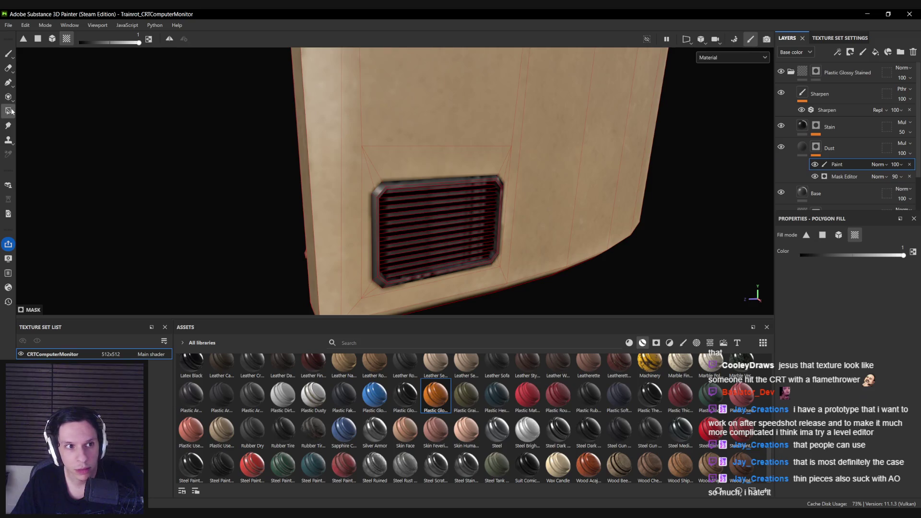
left_click_drag(671, 206, 695, 216, "alt")
scroll(560, 226, "up", 3)
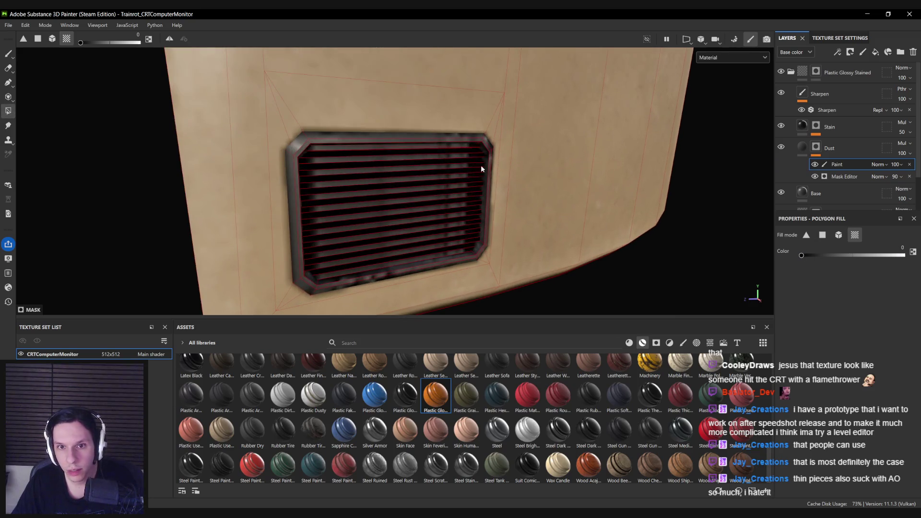
key("1")
mouse_move(303, 161)
left_mouse_down("alt")
mouse_move(274, 164)
mouse_move(303, 161)
mouse_move(317, 211)
mouse_move(384, 206)
mouse_move(372, 231)
mouse_move(395, 214)
mouse_move(684, 158)
mouse_move(568, 169)
mouse_move(461, 211)
mouse_move(451, 182)
mouse_move(582, 178)
mouse_move(412, 169)
left_mouse_up("alt")
scroll(412, 168, "up", 3)
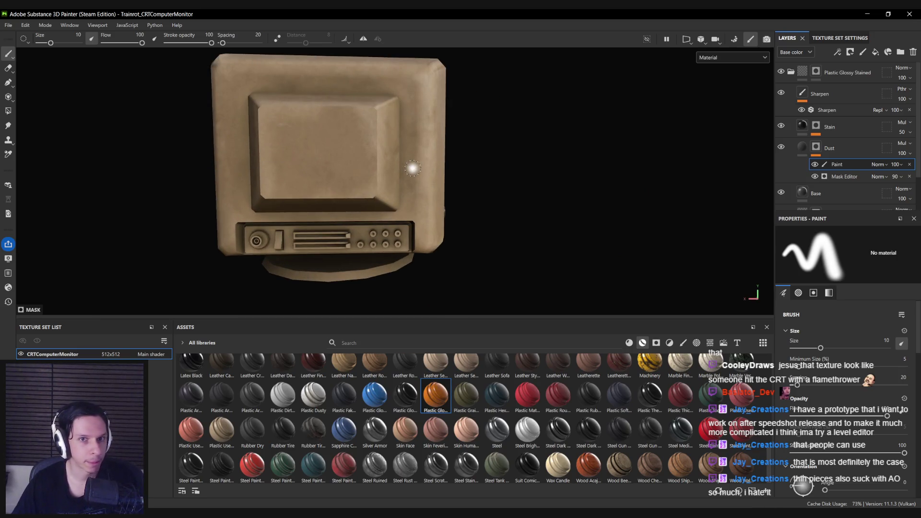
Rename the Plastic Used Soft folder to Body.
scroll(413, 168, "down", 3)
mouse_move(412, 168)
left_mouse_down("alt")
mouse_move(140, 187)
mouse_move(411, 232)
mouse_move(327, 226)
mouse_move(411, 199)
mouse_move(432, 183)
mouse_move(422, 216)
left_mouse_up("alt")
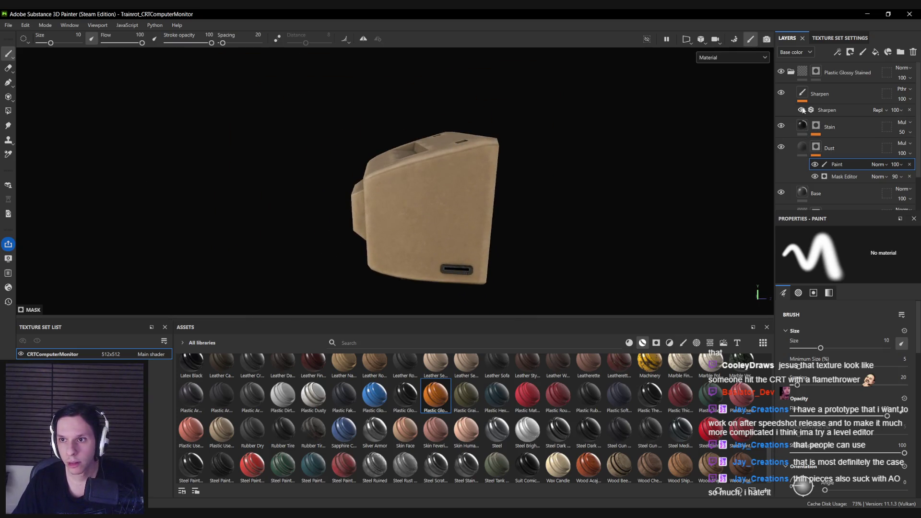
left_click(791, 72)
left_click(781, 92)
left_click(781, 92)
left_click(791, 114)
double_click(824, 116)
type("Body")
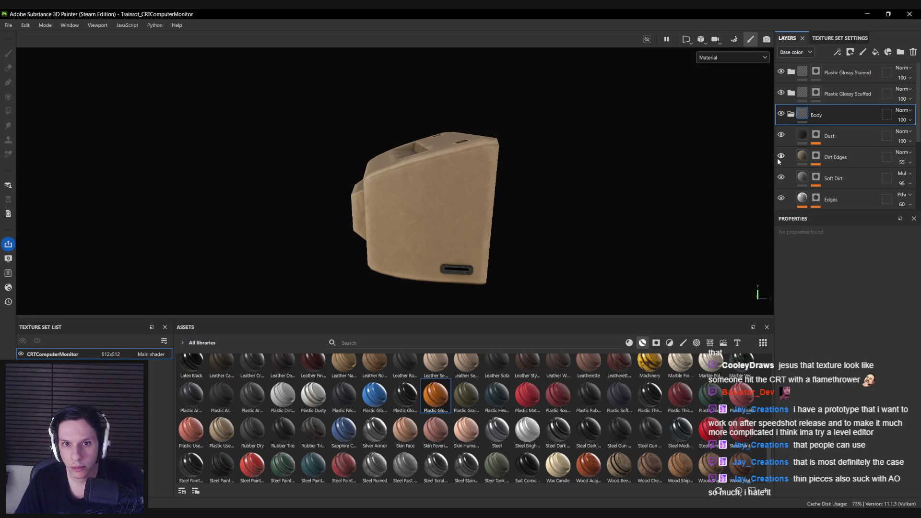
left_click_drag(576, 173, 540, 203, "alt")
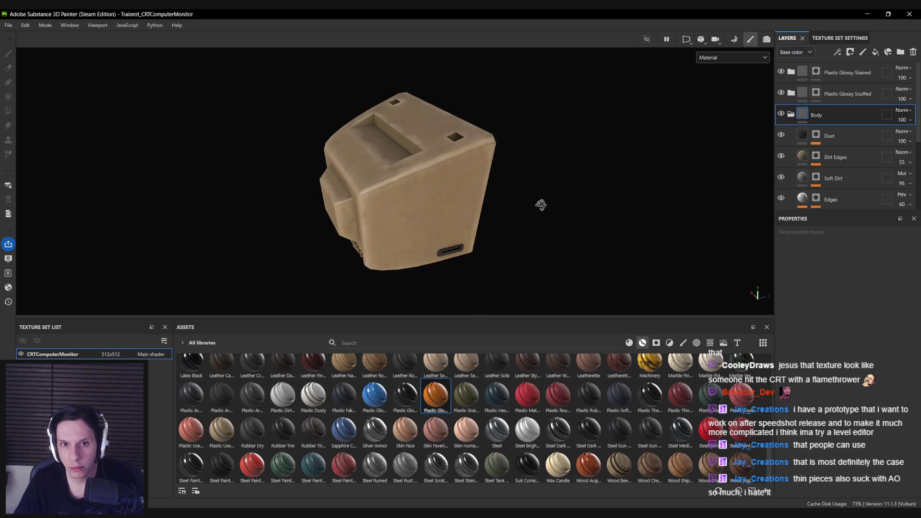
Set Soft Dirt opacity to 55 and Edges opacity to 32, then select the Base layer.
left_click(781, 179)
left_click(780, 178)
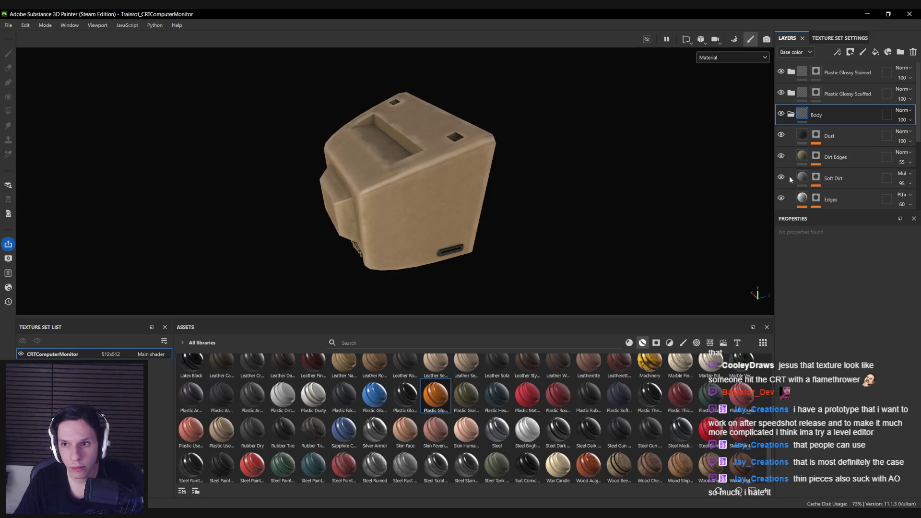
left_click_drag(901, 202, 891, 224)
left_click_drag(374, 201, 305, 206, "alt")
left_click_drag(498, 229, 369, 207, "alt")
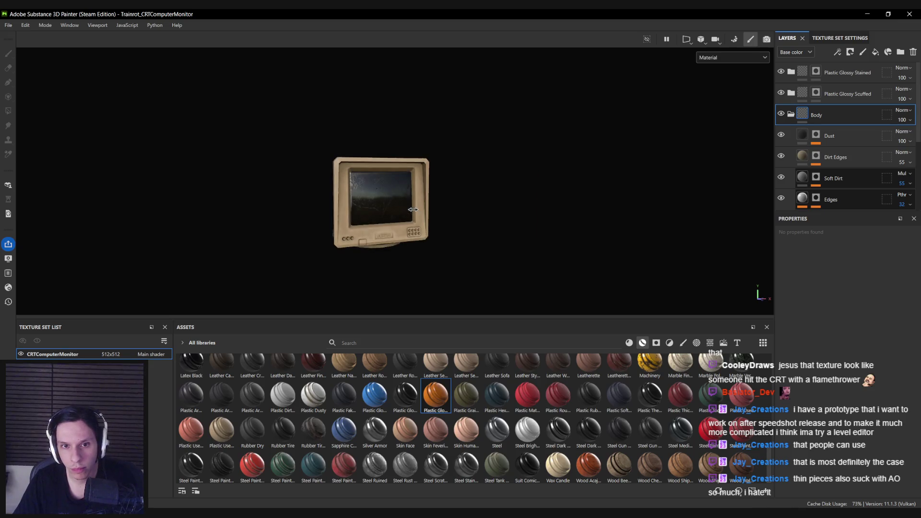
right_click_drag(369, 207, 692, 198, "alt")
scroll(810, 182, "down", 5)
left_click(800, 195)
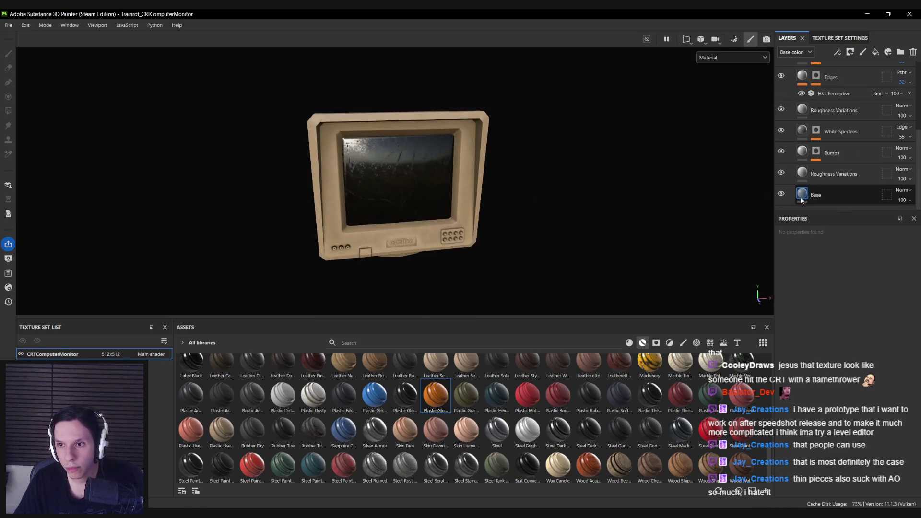
Shift the Base layer's beige plastic colour toward a redder orange.
left_click(825, 378)
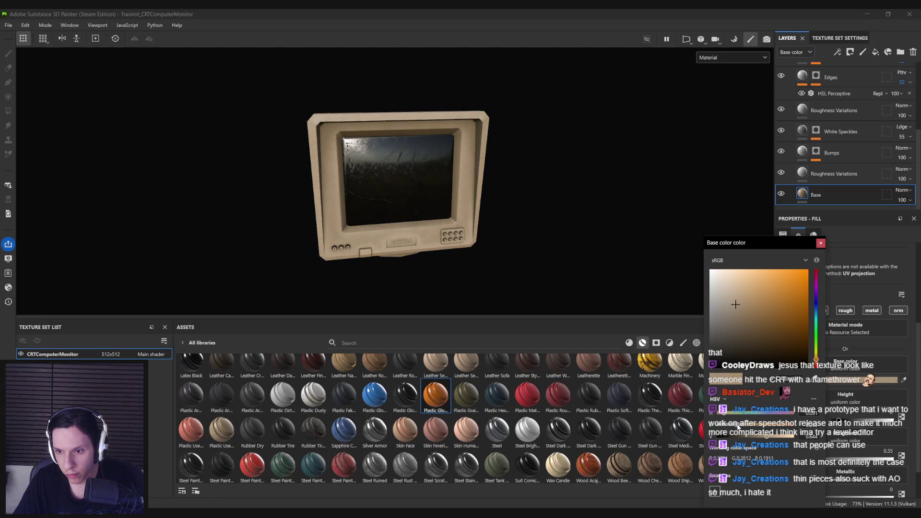
left_click(758, 232)
mouse_move(758, 232)
left_mouse_down("alt")
mouse_move(304, 185)
mouse_move(93, 207)
mouse_move(411, 231)
left_mouse_up("alt")
scroll(432, 221, "up", 4)
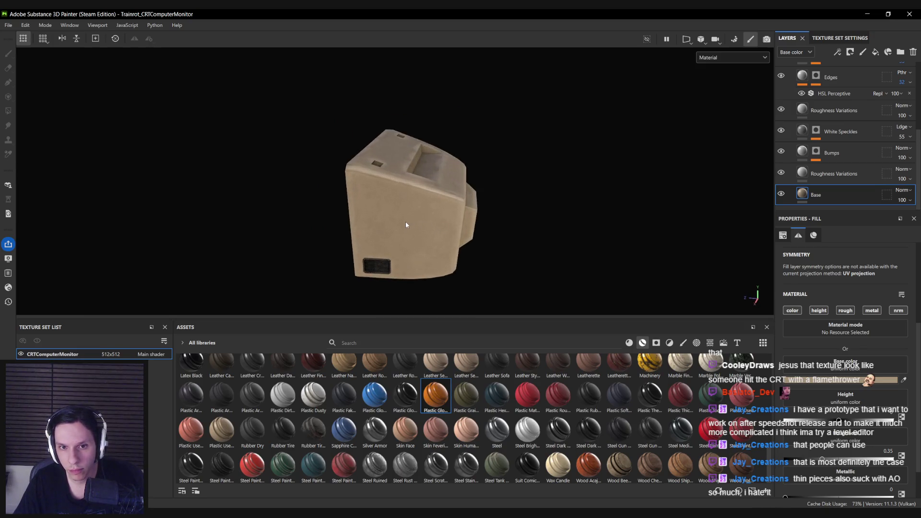
left_click(834, 379)
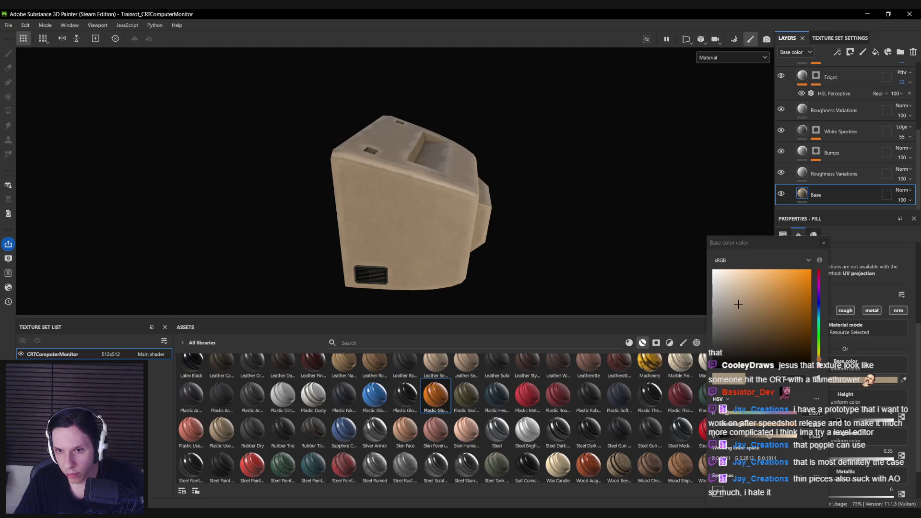
left_click_drag(819, 361, 820, 364)
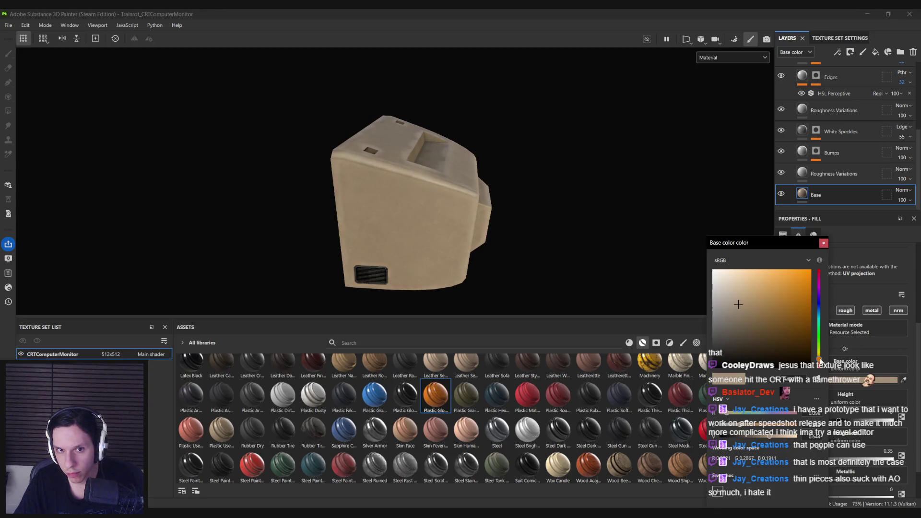
left_click(823, 243)
left_click_drag(517, 225, 449, 226, "alt")
Nudge the Base layer's plastic colour slightly back toward yellow.
scroll(450, 226, "down", 3)
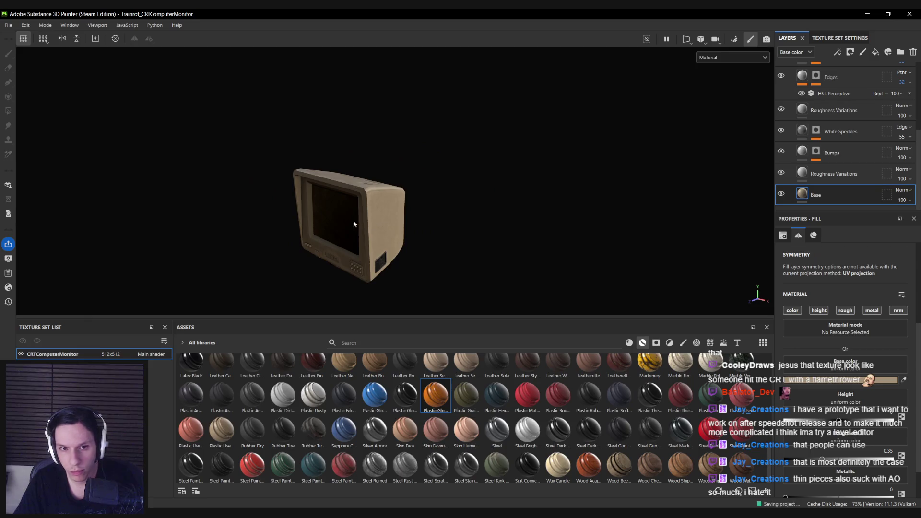
scroll(539, 212, "up", 3)
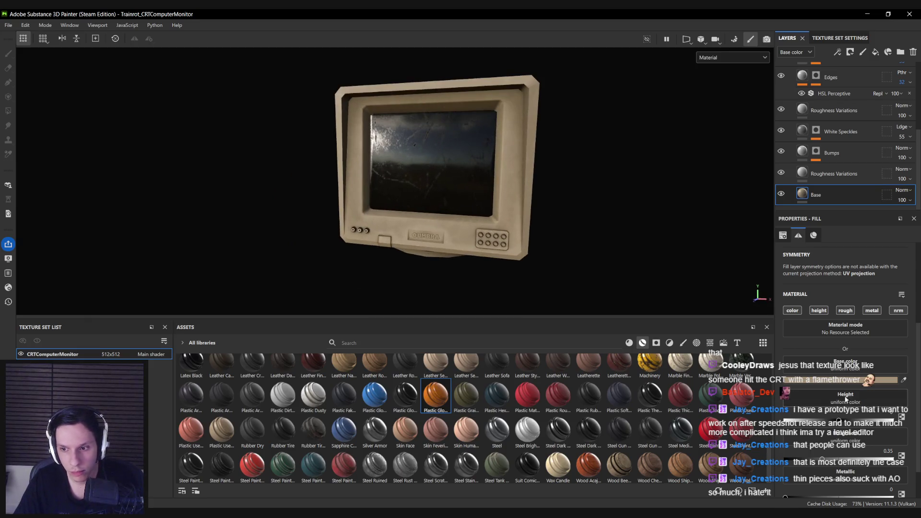
left_click(834, 379)
left_click_drag(828, 359, 827, 361)
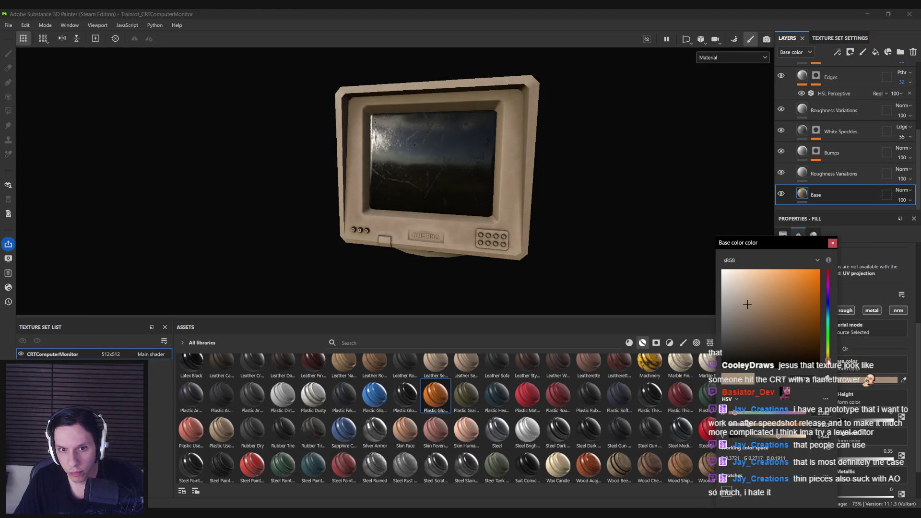
left_click(832, 243)
left_click_drag(520, 211, 500, 213, "alt")
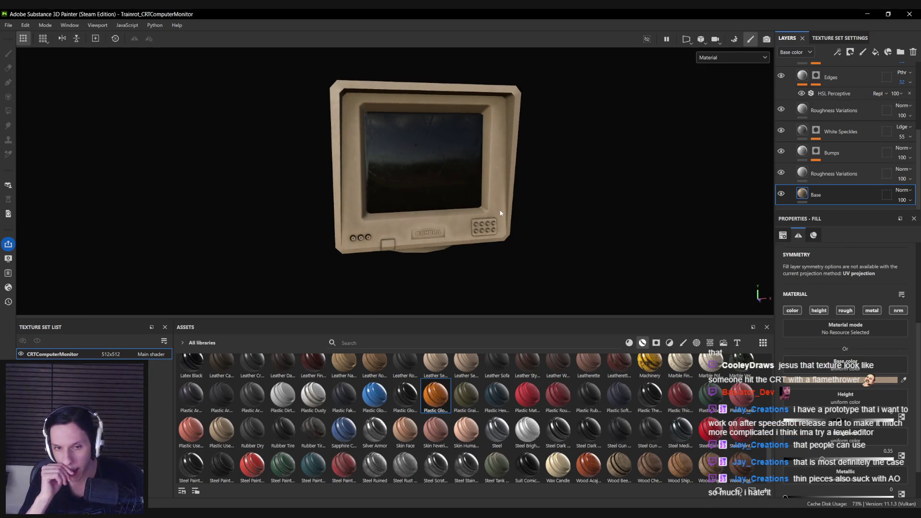
scroll(844, 161, "up", 5)
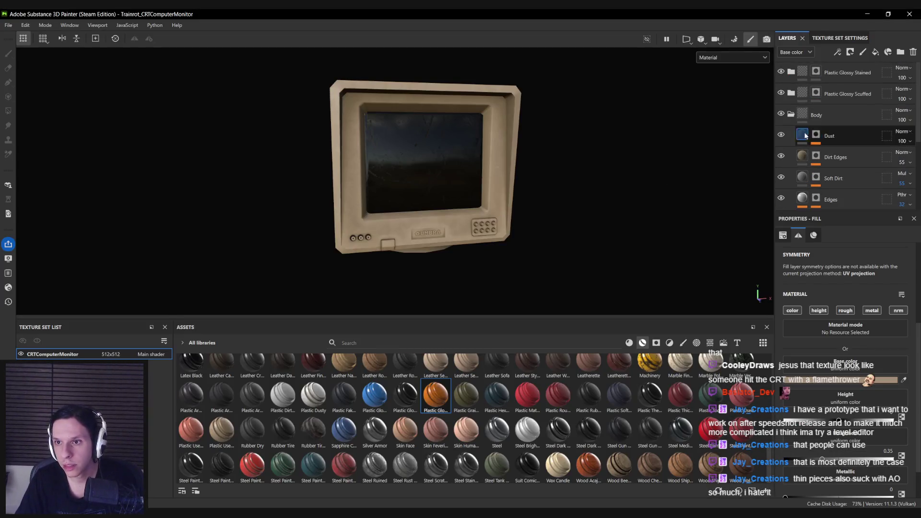
Polygon-fill two UMBRA logo letters in full white into the Plastic Glossy Stained mask.
left_click(792, 115)
left_click(814, 72)
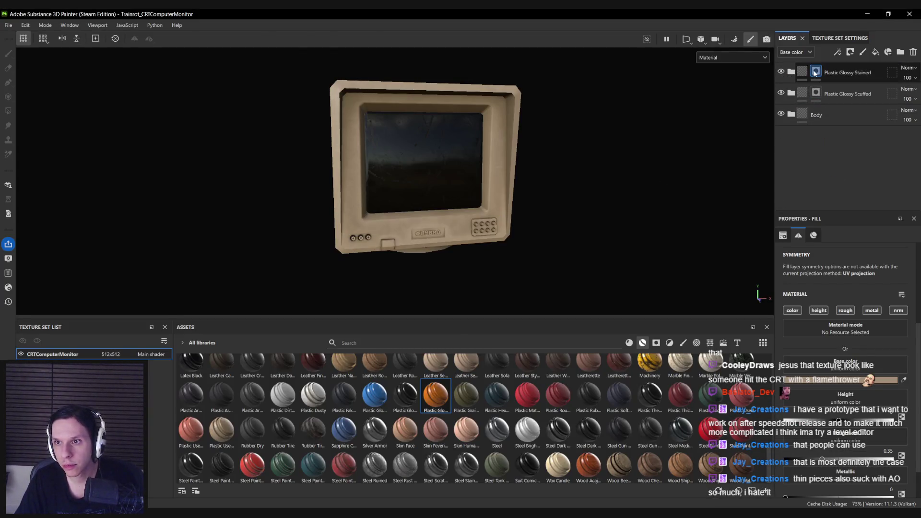
left_click(8, 111)
scroll(479, 270, "up", 5)
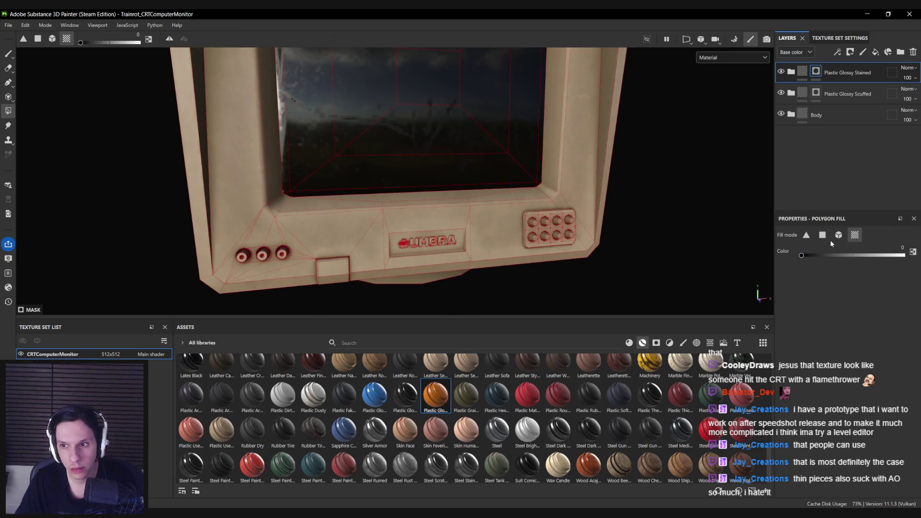
left_click_drag(864, 259, 904, 257)
scroll(388, 258, "up", 5)
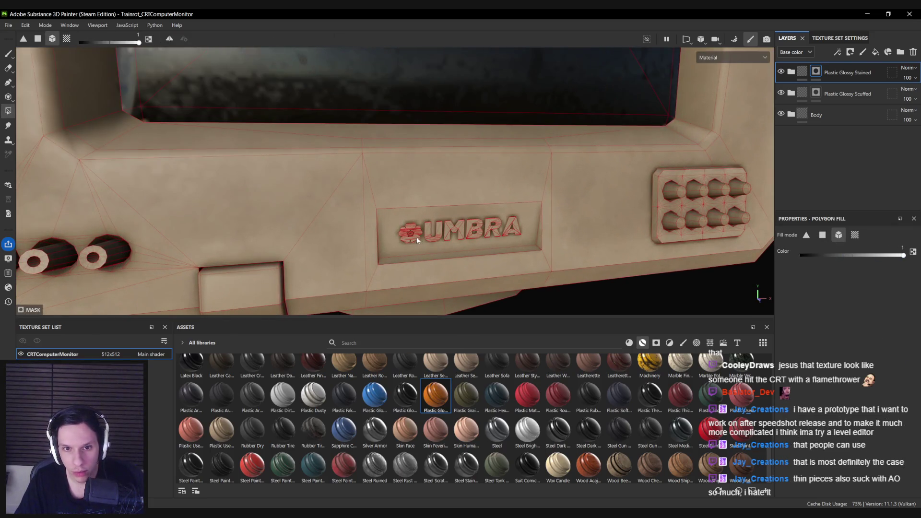
left_click(428, 237)
left_click(447, 229)
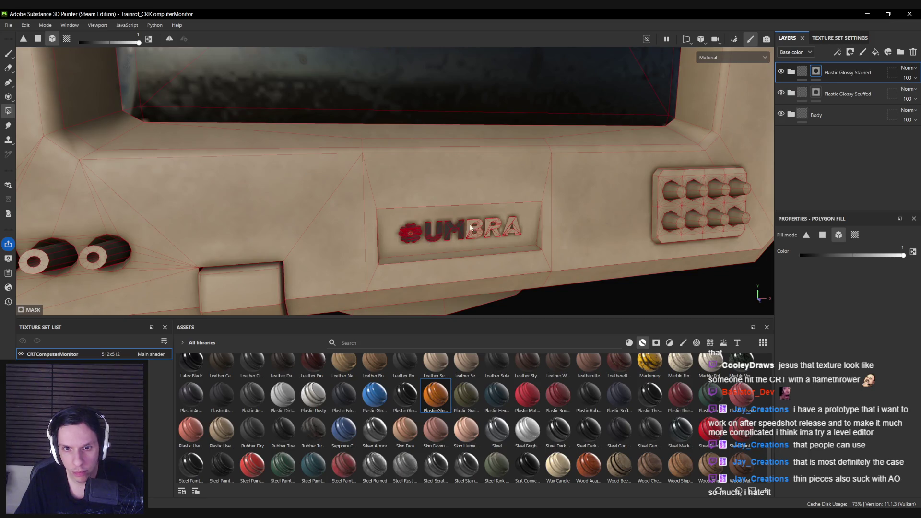
key("1")
Add the Aluminium Brushed Worn material as a layer above Body.
scroll(471, 257, "down", 10)
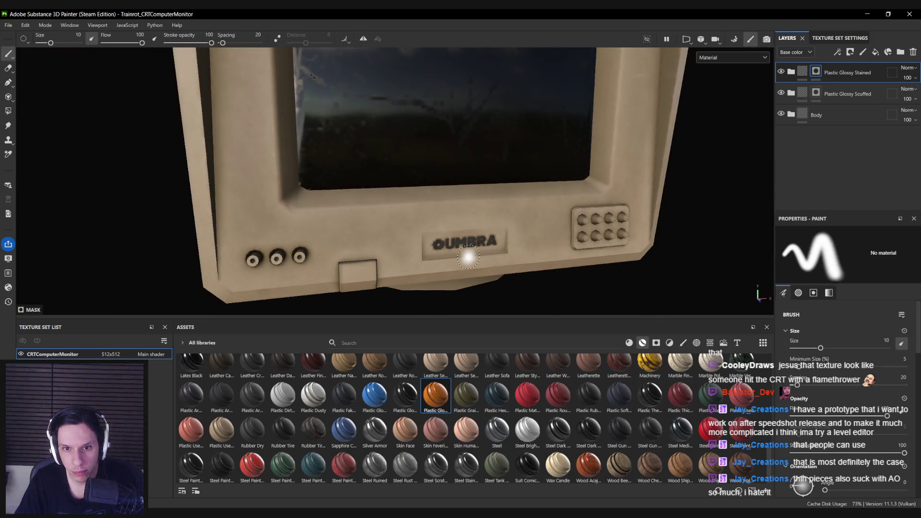
scroll(420, 238, "down", 5)
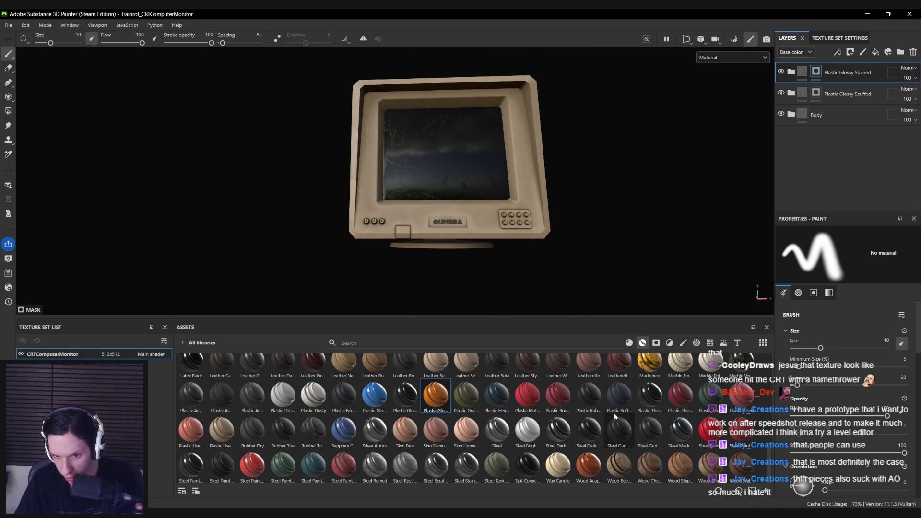
scroll(566, 416, "up", 5)
mouse_move(224, 388)
left_mouse_down()
mouse_move(791, 115)
mouse_move(867, 139)
mouse_move(862, 125)
mouse_move(819, 108)
left_mouse_up()
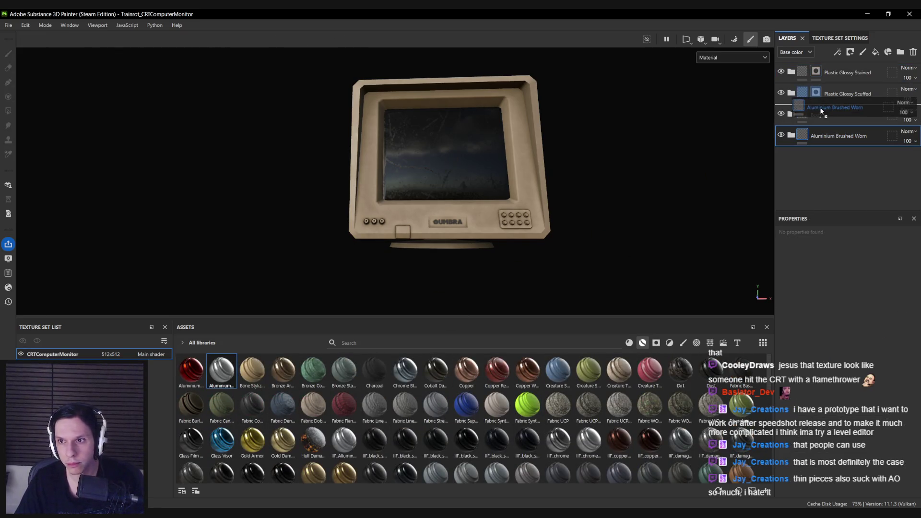
scroll(389, 220, "up", 5)
Check the Unreal Engine editor and the CRT reference image board, then return to Painter.
key("alt+Tab")
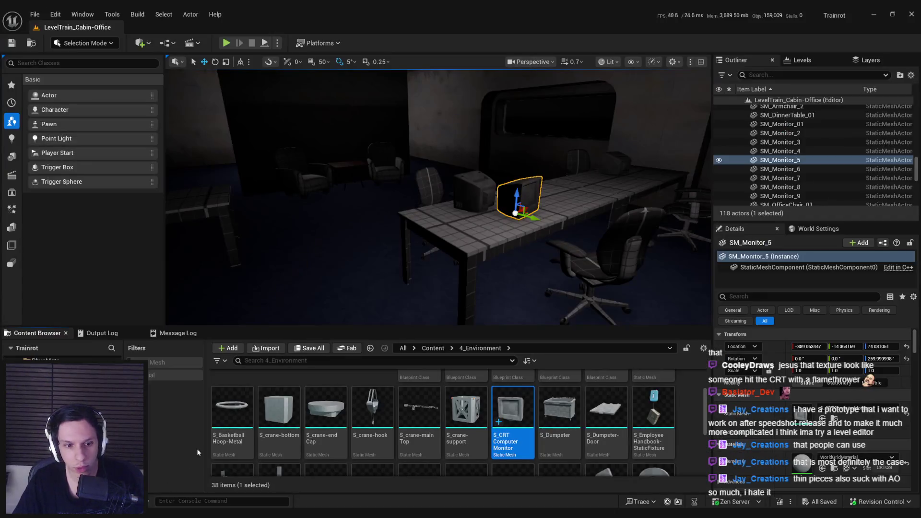
key("alt+Tab")
scroll(528, 352, "up", 2)
scroll(479, 362, "down", 4)
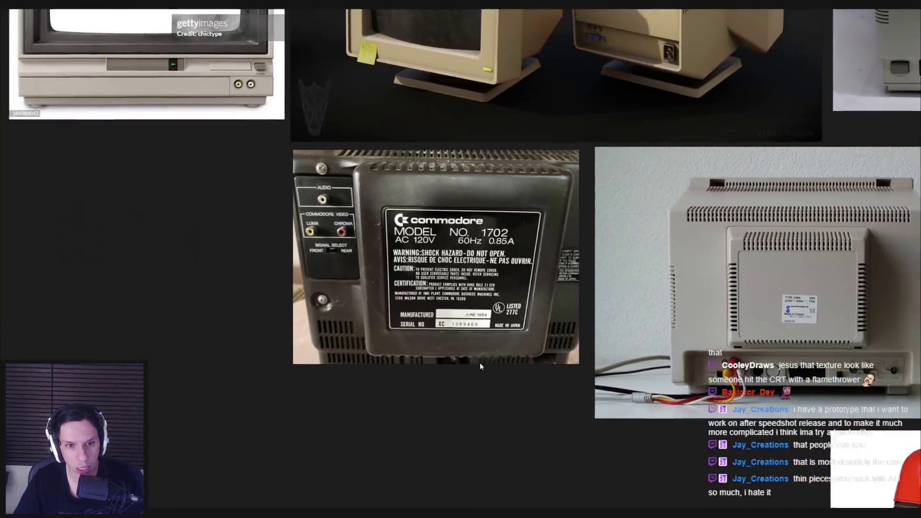
scroll(352, 144, "up", 5)
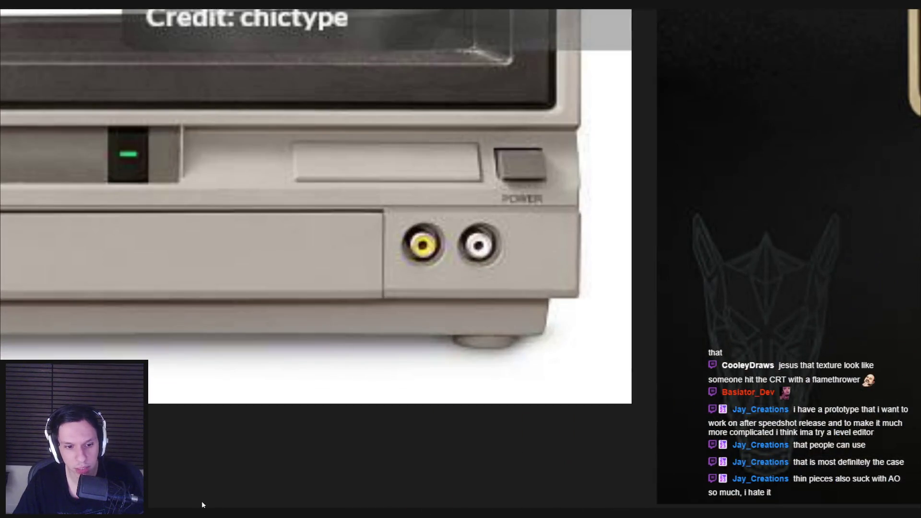
key("alt+Tab")
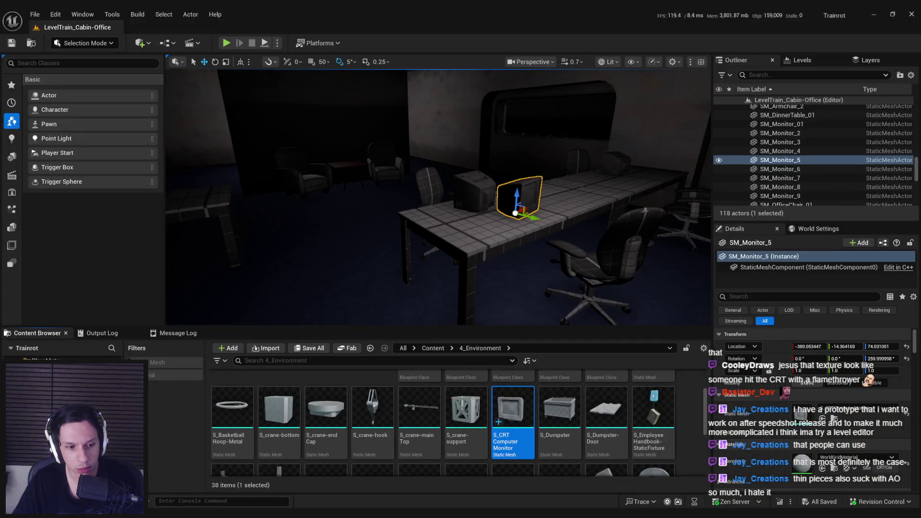
key("alt+Tab")
Give the Aluminium Brushed Worn layer a black mask and switch to Polygon Fill.
right_click(830, 113)
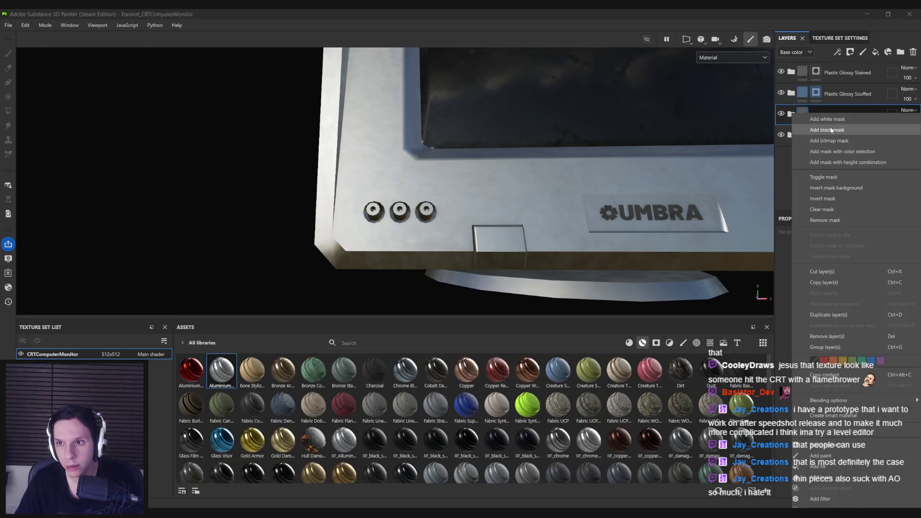
left_click(831, 130)
left_click(9, 110)
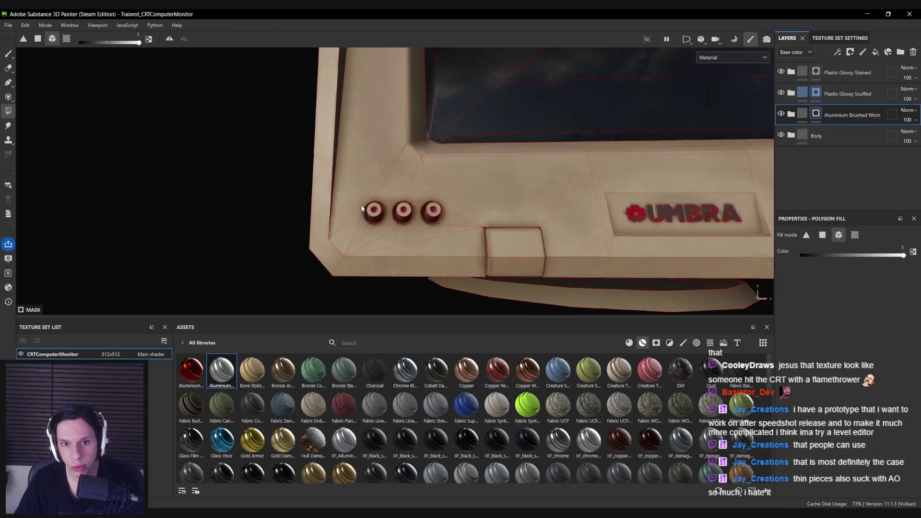
scroll(389, 220, "up", 3)
scroll(478, 217, "down", 5)
Fill three connector knobs into the aluminium mask so they turn metallic.
mouse_move(479, 216)
left_mouse_down("alt")
mouse_move(405, 200)
mouse_move(415, 217)
mouse_move(684, 223)
left_mouse_up("alt")
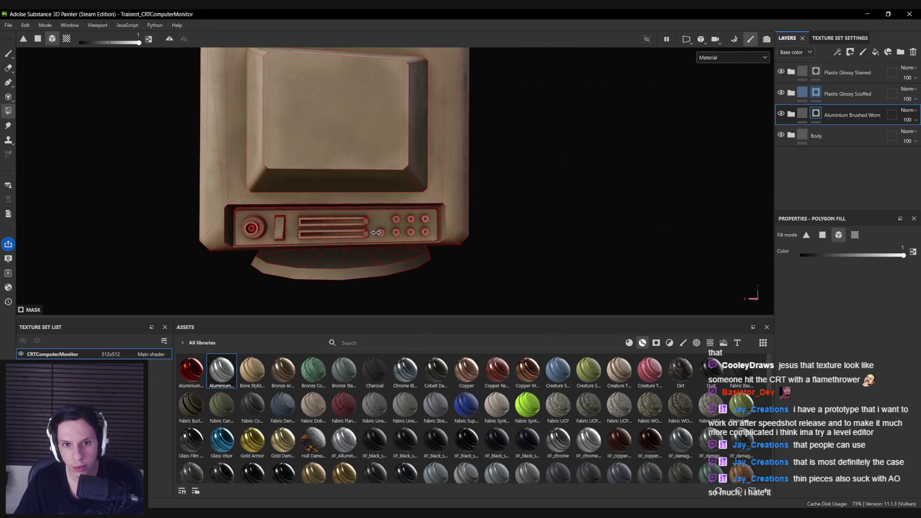
scroll(390, 213, "up", 5)
left_click(390, 211)
scroll(391, 212, "up", 2)
left_click(388, 250)
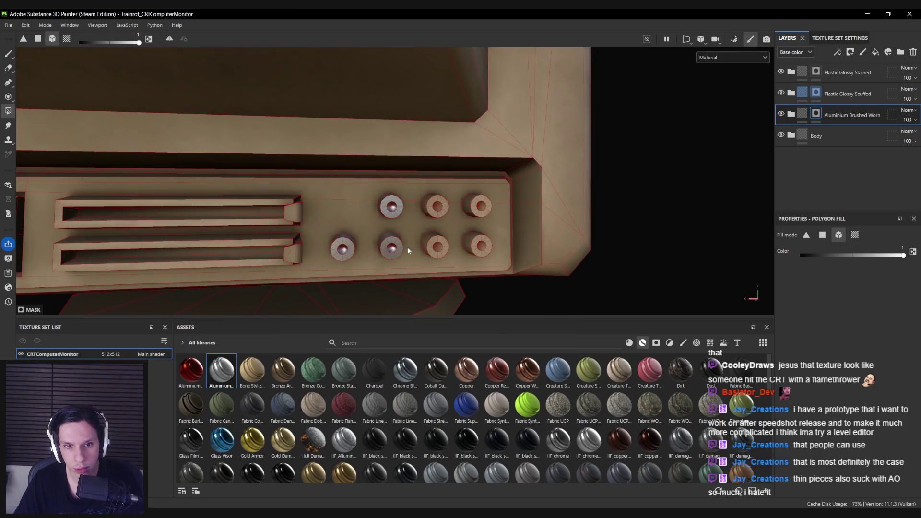
left_click(484, 248)
scroll(602, 237, "down", 3)
left_click_drag(602, 237, 365, 240, "alt")
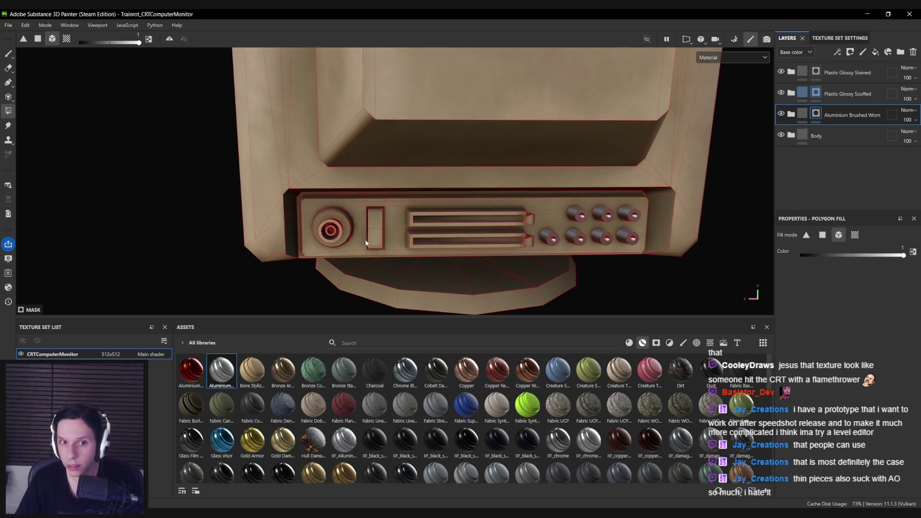
scroll(364, 240, "up", 5)
Reveal the aluminium on the power knob's ring and inspect it from several angles.
left_click_drag(415, 237, 376, 193, "alt")
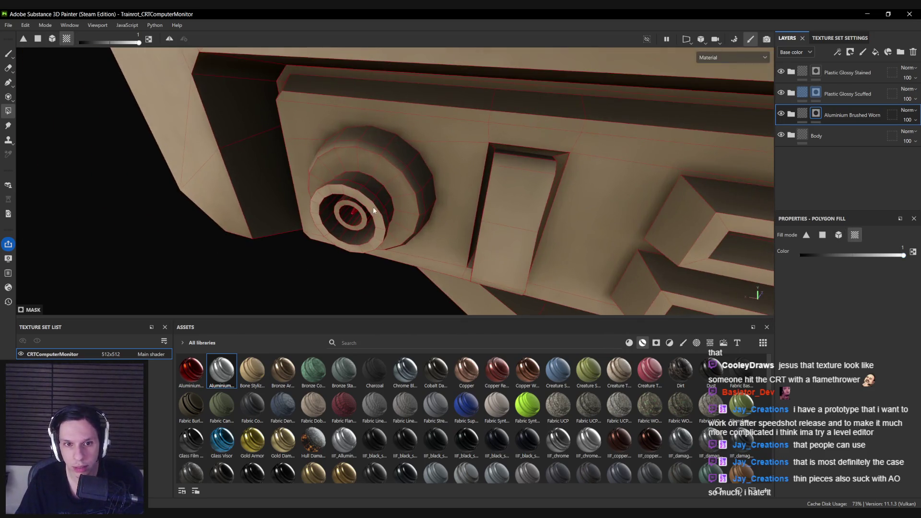
left_click(376, 194)
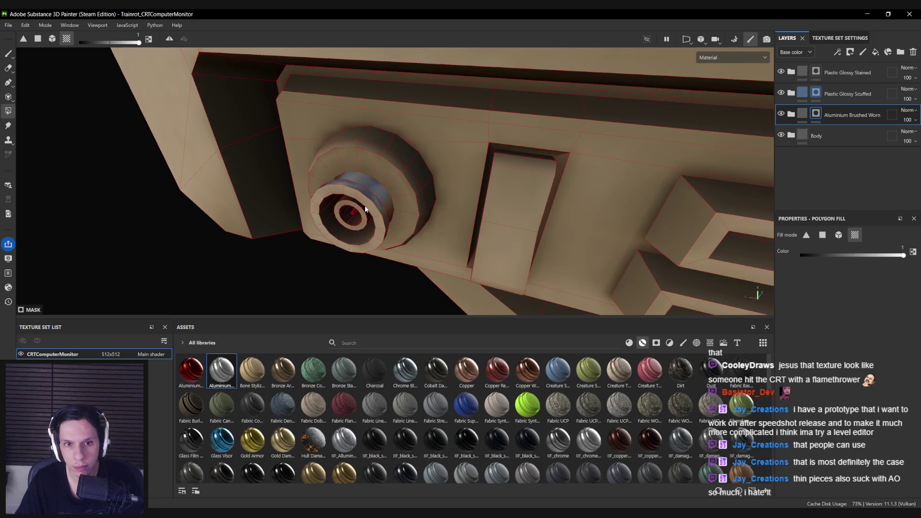
left_click_drag(375, 189, 327, 186, "alt")
right_click_drag(327, 186, 414, 190, "alt")
left_click_drag(414, 189, 275, 193, "alt")
mouse_move(275, 193)
right_mouse_down("alt")
mouse_move(386, 181)
mouse_move(402, 190)
right_mouse_up("alt")
mouse_move(402, 190)
left_mouse_down("alt")
mouse_move(353, 207)
mouse_move(485, 175)
mouse_move(412, 176)
mouse_move(378, 208)
mouse_move(377, 184)
mouse_move(383, 199)
mouse_move(366, 225)
left_mouse_up("alt")
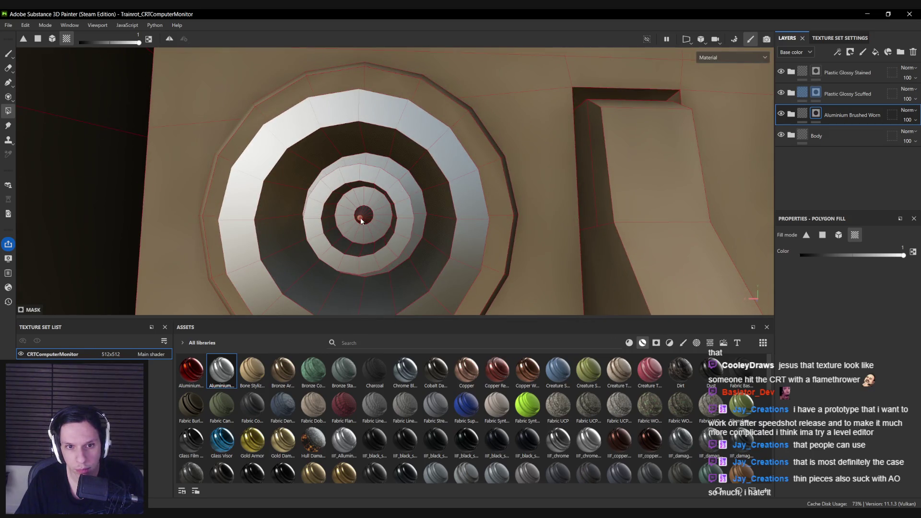
scroll(361, 221, "up", 3)
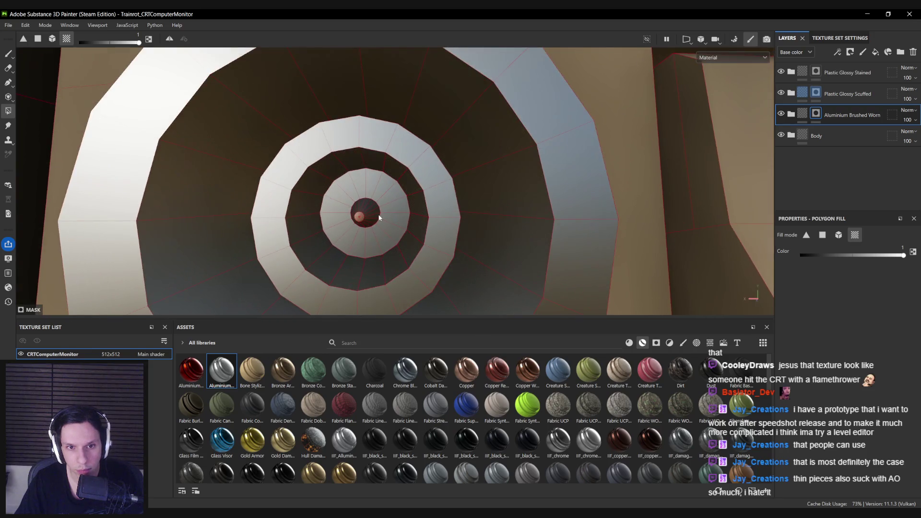
Compare the knob cap with the aluminium layer hidden and shown, then switch to Blender.
key("1")
scroll(372, 225, "up", 5)
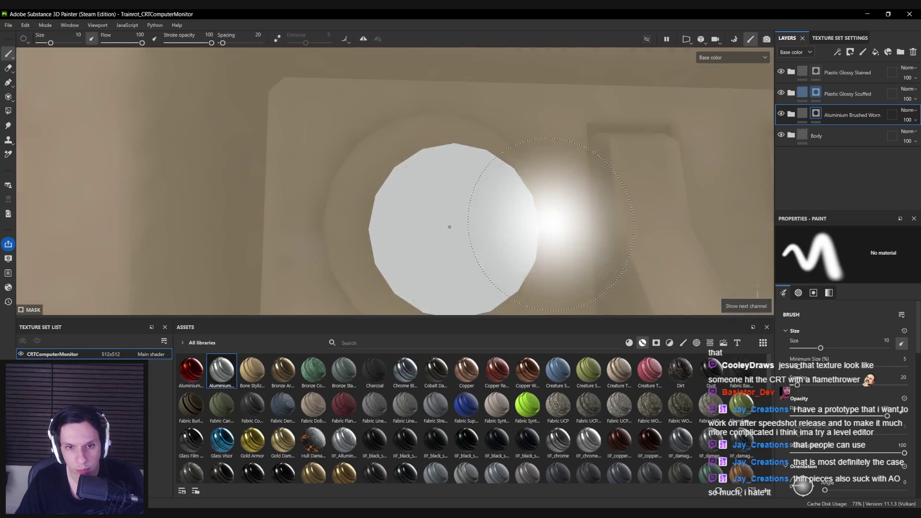
scroll(450, 228, "up", 2)
key("4")
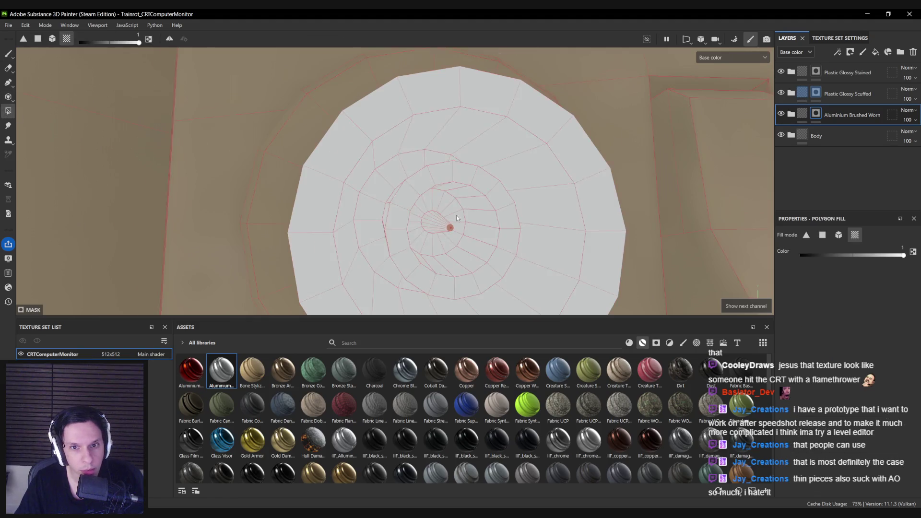
scroll(421, 226, "up", 2)
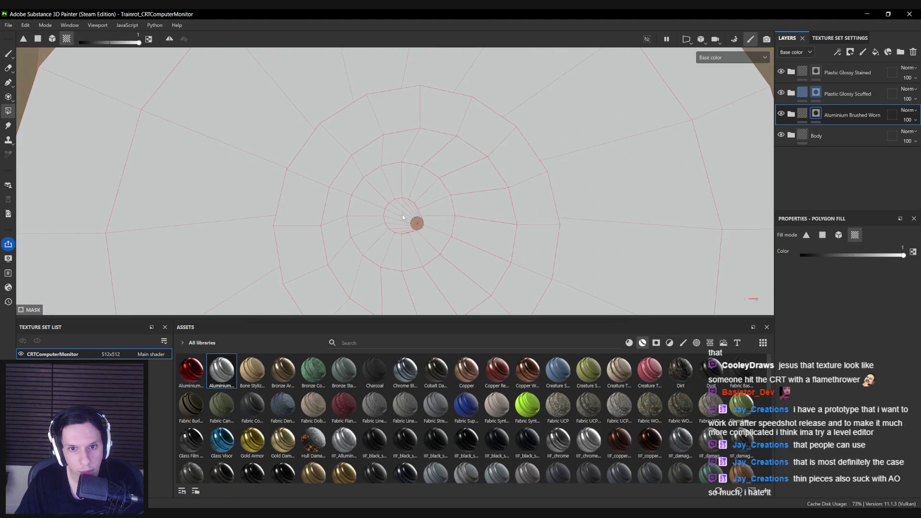
left_click_drag(427, 240, 367, 154, "alt")
left_click(780, 113)
left_click(780, 114)
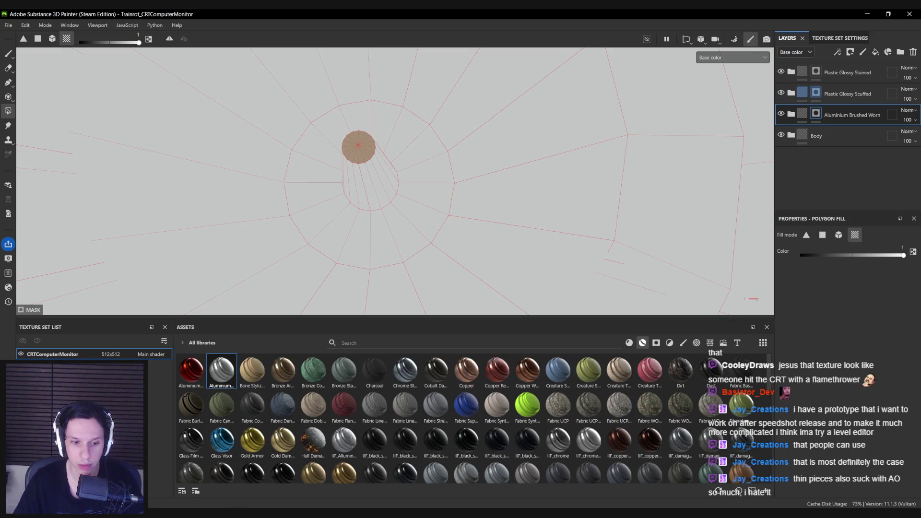
key("alt+Tab")
scroll(685, 251, "up", 5)
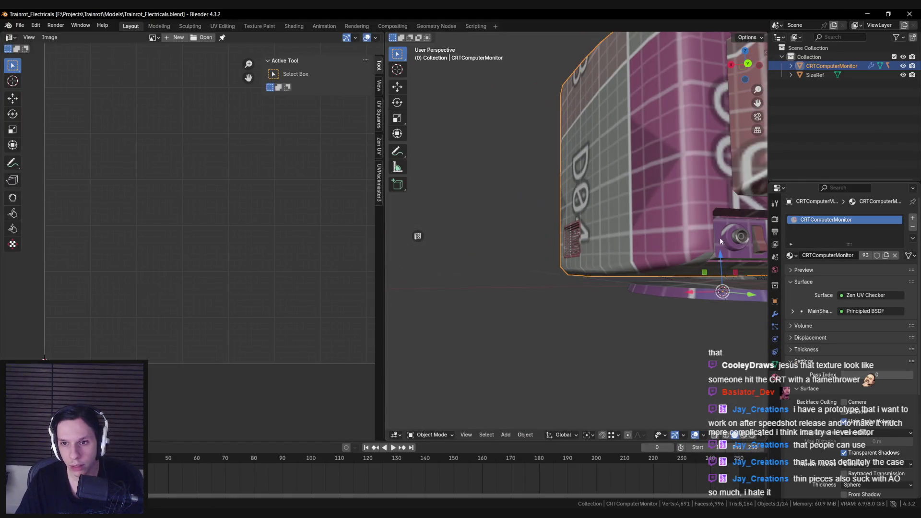
Isolate the wire connector in Edit Mode and select its inner part's UV island.
left_click(719, 237)
key("KP_Decimal")
key("Tab")
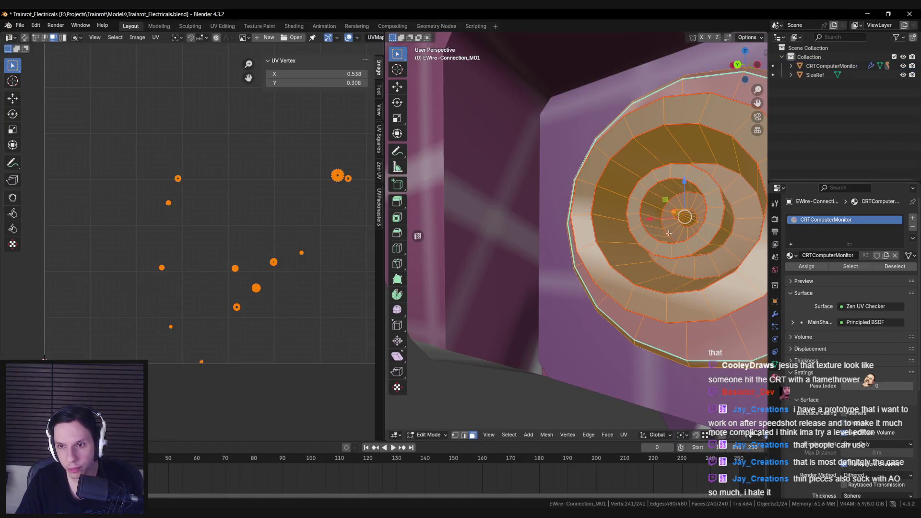
key("alt+a")
middle_click_drag(668, 233, 680, 218)
key("l")
scroll(288, 216, "up", 5)
mouse_move(269, 221)
middle_mouse_down()
mouse_move(202, 235)
mouse_move(165, 261)
mouse_move(135, 261)
mouse_move(254, 274)
middle_mouse_up()
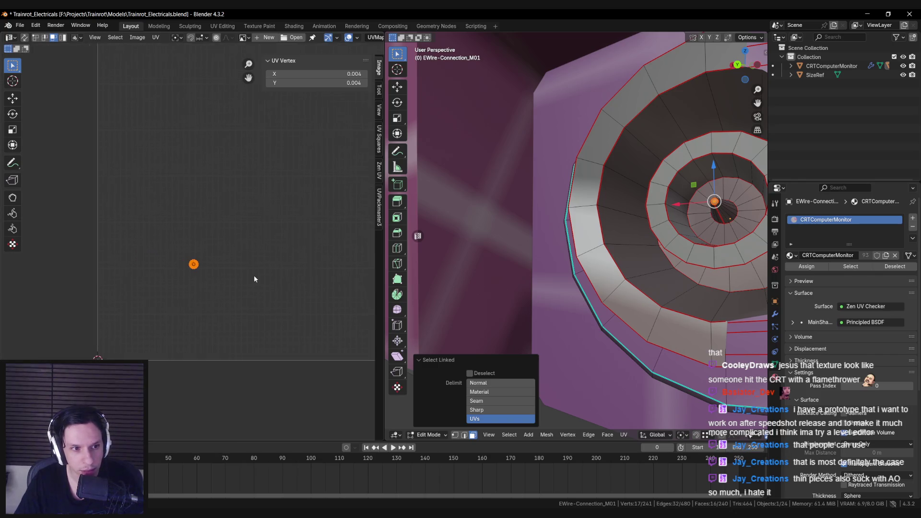
scroll(216, 287, "down", 5)
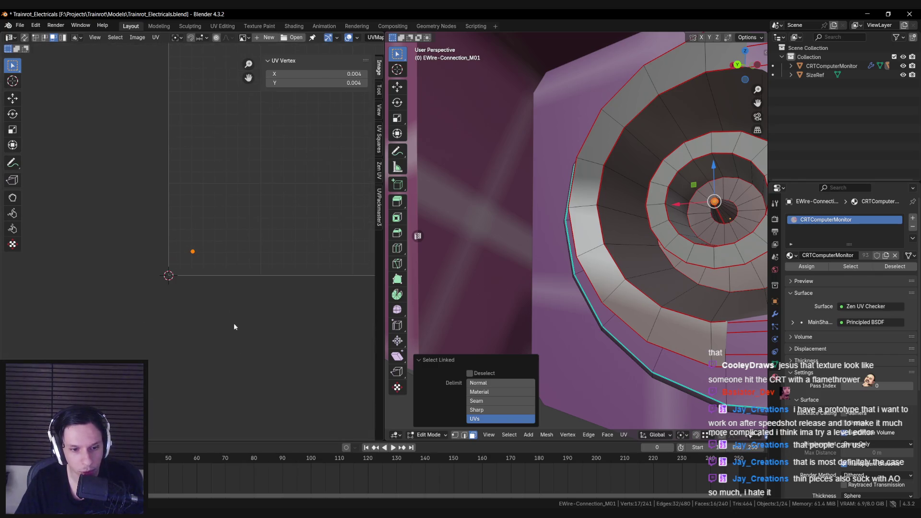
Compare the connector's UVs against the Substance Painter project, then come back to Blender.
key("alt+Tab")
scroll(454, 159, "down", 5)
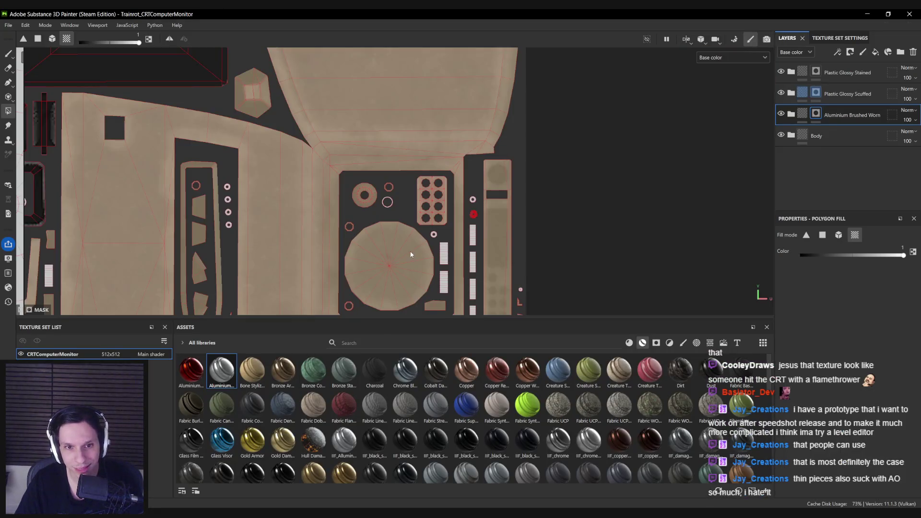
scroll(430, 124, "up", 5)
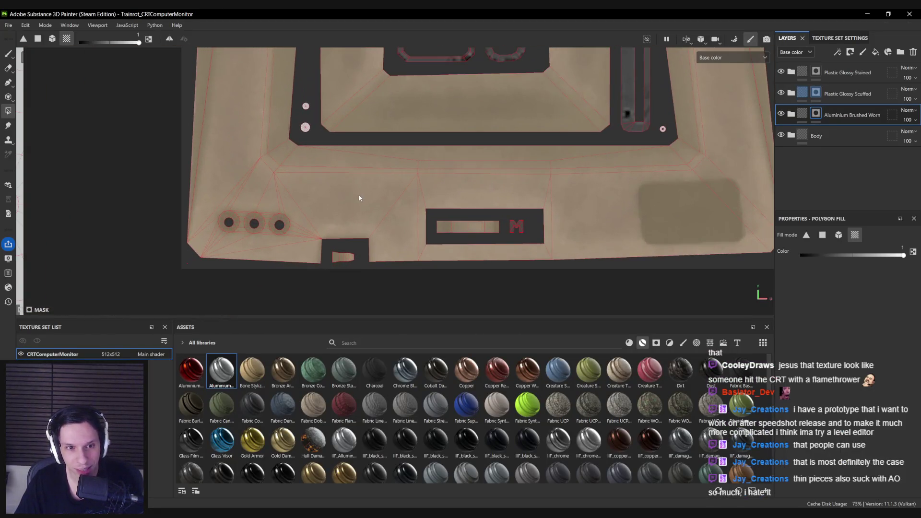
scroll(326, 215, "up", 2)
scroll(323, 205, "up", 4)
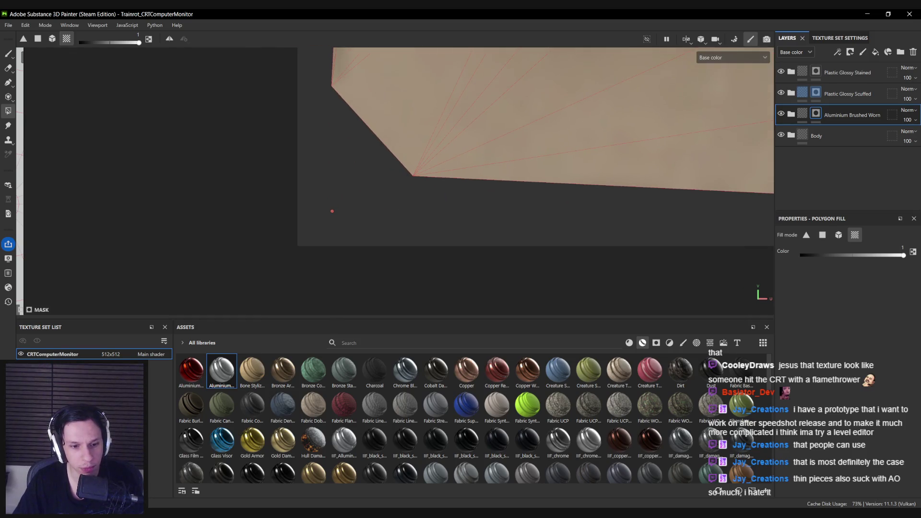
key("alt+Tab")
Cancel the UV island scaling and return to Object Mode with the whole monitor in view.
key("s")
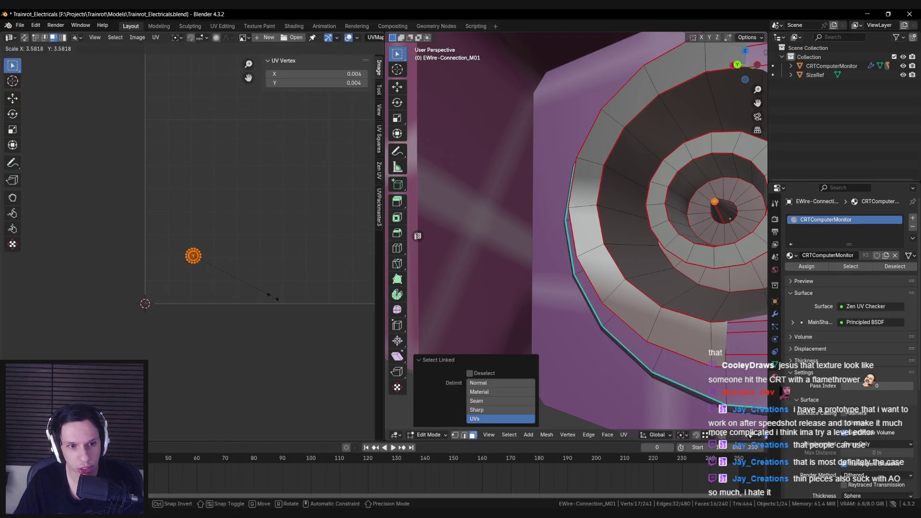
right_click(270, 294)
scroll(634, 261, "down", 5)
key("Tab")
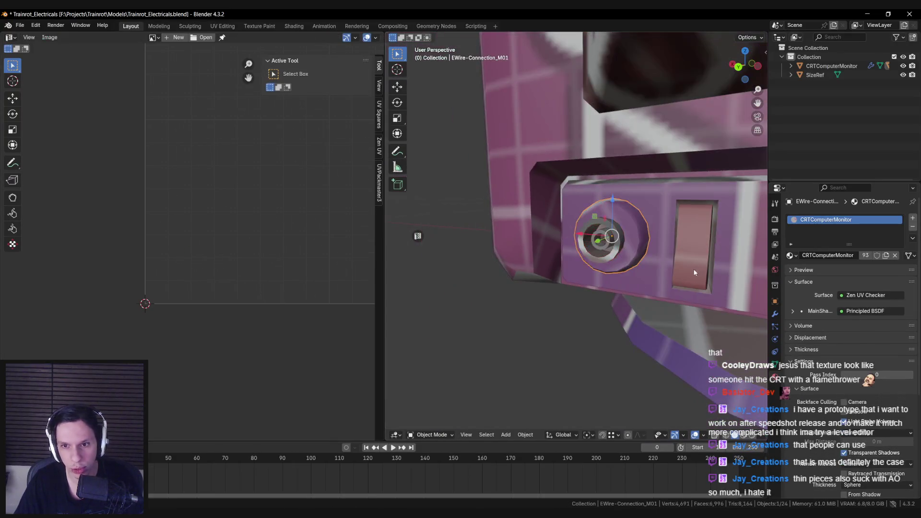
scroll(634, 260, "down", 3)
scroll(635, 260, "down", 3)
middle_click_drag(634, 261, 624, 287)
Select the CRT monitor object and export it to Unreal Engine from the sidebar.
left_click(575, 230)
key("a")
key("shift+z")
scroll(653, 321, "down", 2)
left_click(536, 263)
key("shift+z")
key("KP_Decimal")
key("n")
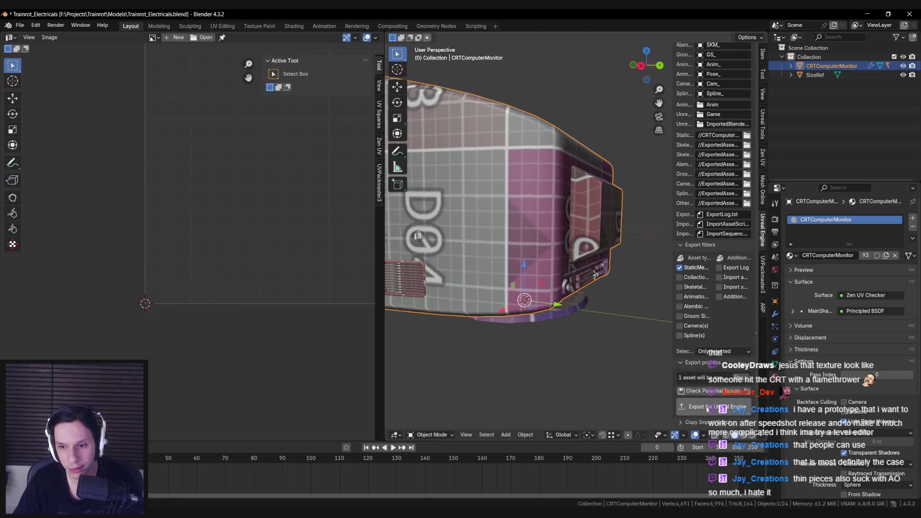
left_click(712, 406)
Reimport the S_CRT Computer Monitor asset in Unreal Engine and return to Substance Painter.
key("alt+Tab")
right_click(516, 422)
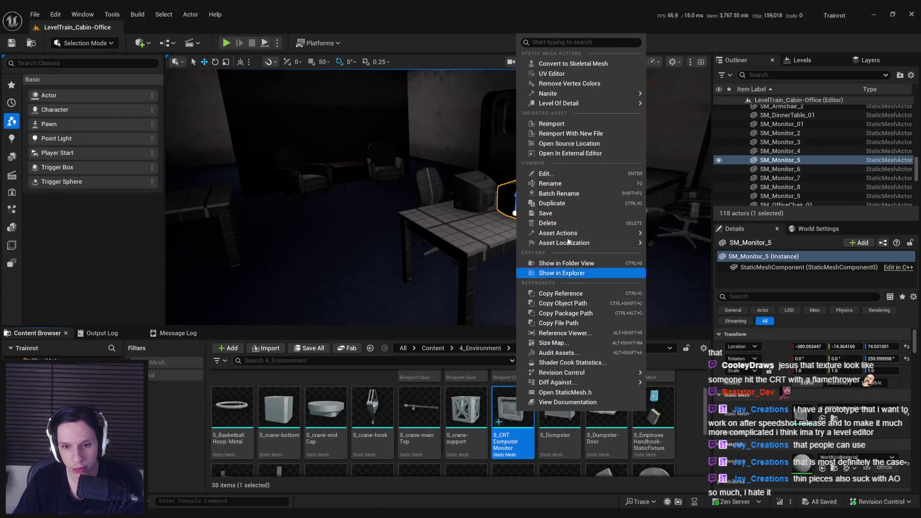
left_click(551, 124)
key("alt+Tab")
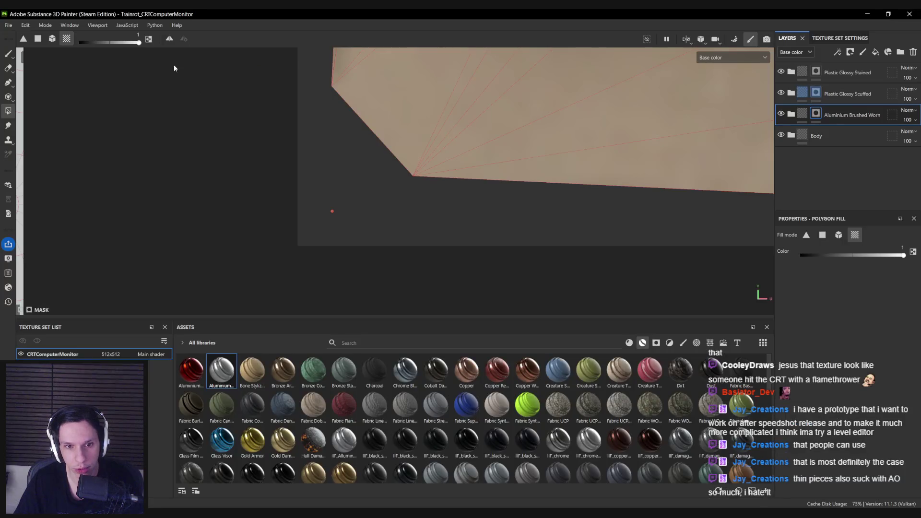
left_click(39, 26)
Bake the selected mesh maps in Baking mode, then go back to painting mode.
left_click(38, 64)
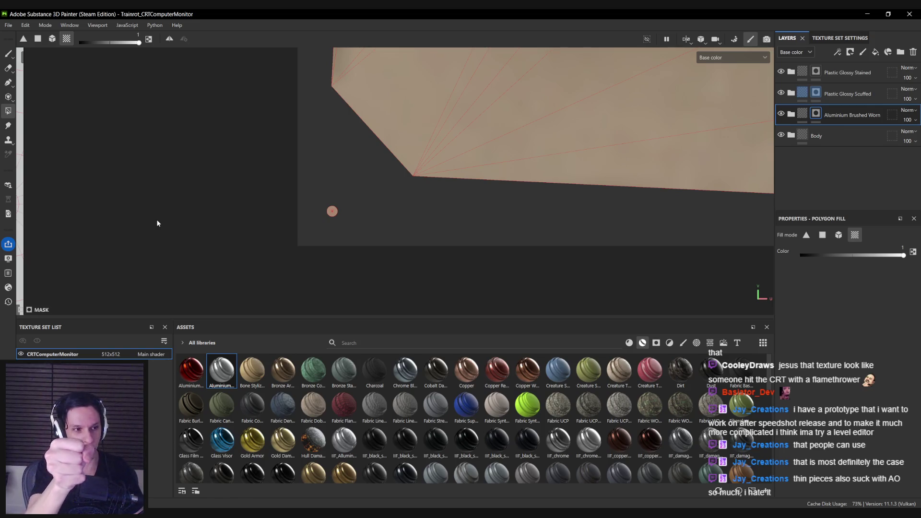
mouse_move(347, 173)
left_mouse_down("alt")
mouse_move(424, 200)
mouse_move(498, 147)
mouse_move(458, 134)
left_mouse_up("alt")
left_click(734, 40)
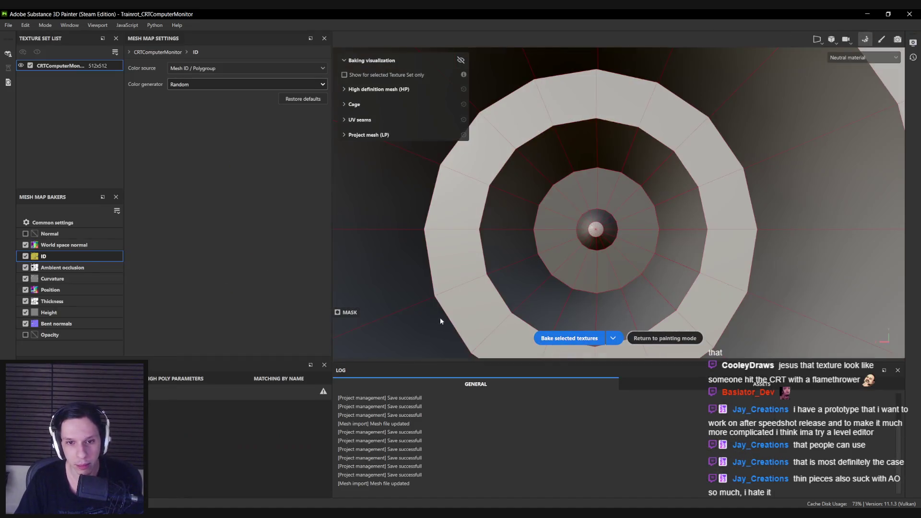
left_click(572, 339)
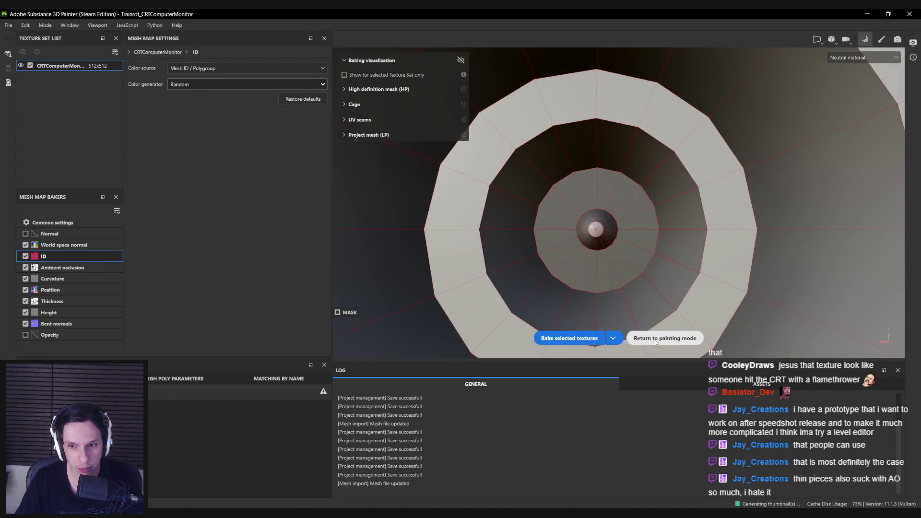
left_click(656, 339)
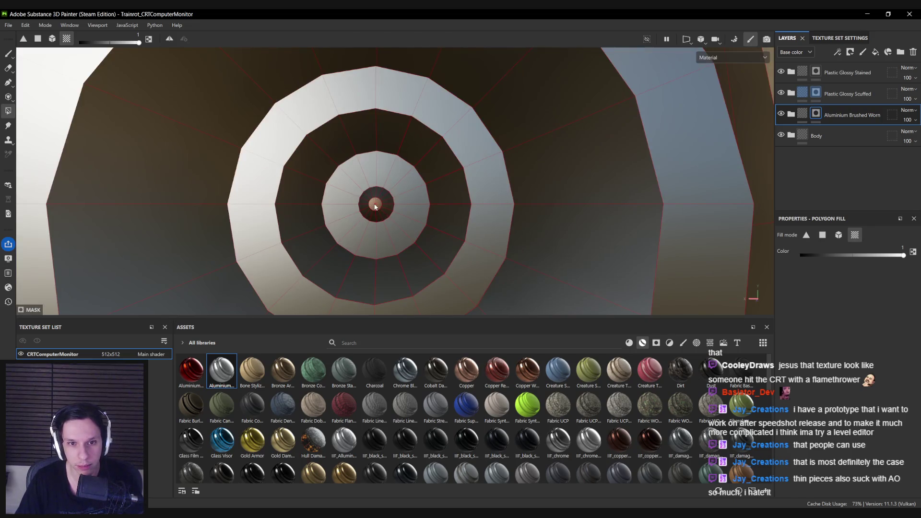
Orbit around the ringed hole to view the nested rings and cone head-on.
mouse_move(372, 210)
left_mouse_down("alt")
mouse_move(413, 235)
mouse_move(355, 235)
left_mouse_up("alt")
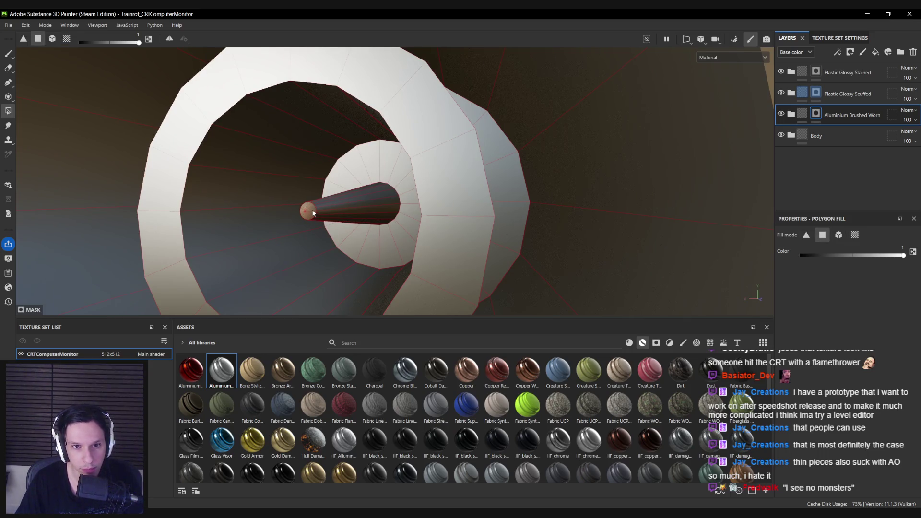
left_click_drag(571, 225, 330, 211, "alt")
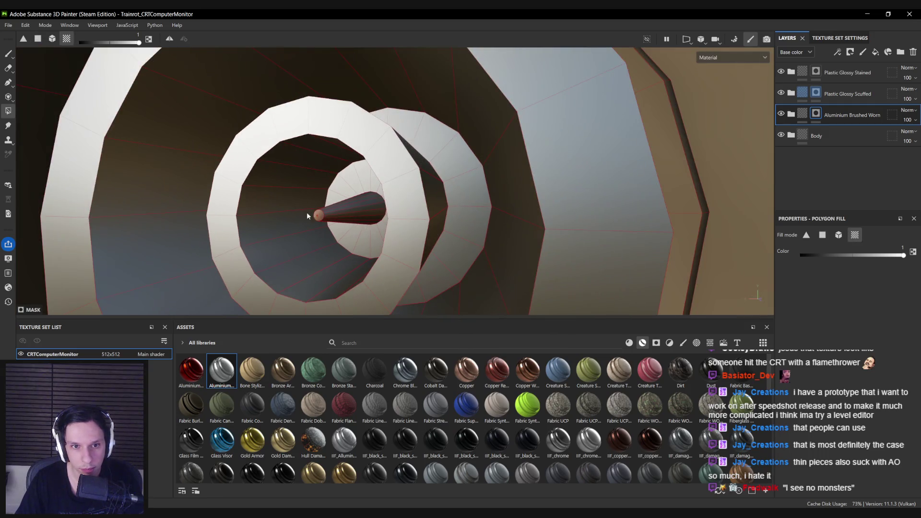
scroll(361, 193, "up", 5)
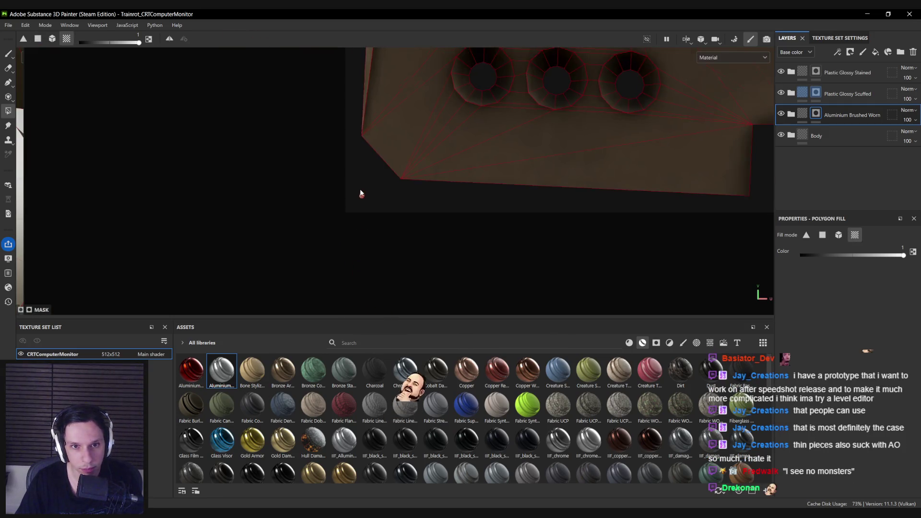
scroll(361, 194, "down", 3)
mouse_move(347, 201)
left_mouse_down()
mouse_move(384, 239)
mouse_move(464, 174)
mouse_move(451, 160)
mouse_move(350, 183)
mouse_move(378, 198)
left_mouse_up()
scroll(378, 195, "down", 10)
scroll(479, 220, "up", 3)
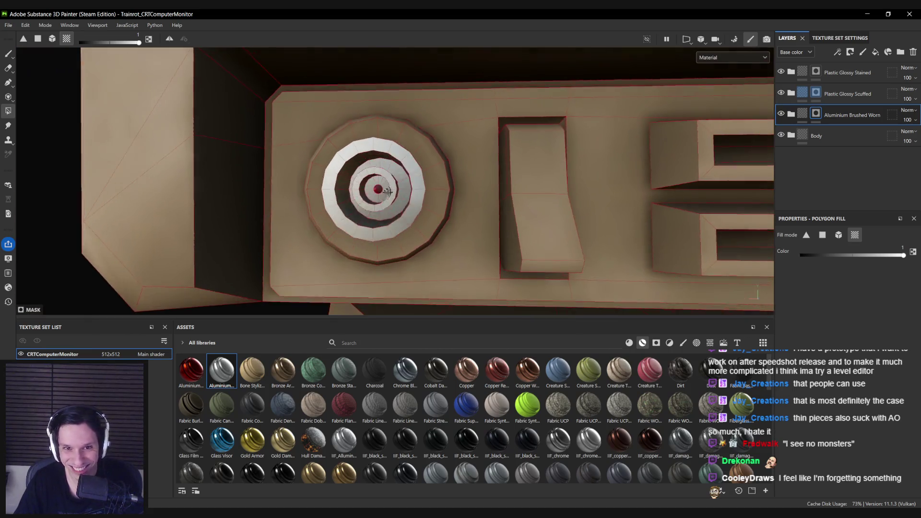
Switch to the brush and orbit across the panel to an angled view of the dial.
key("1")
scroll(531, 243, "up", 2)
mouse_move(531, 243)
left_mouse_down("alt")
mouse_move(446, 216)
mouse_move(480, 216)
mouse_move(412, 177)
mouse_move(391, 187)
mouse_move(354, 274)
mouse_move(127, 130)
left_mouse_up("alt")
scroll(480, 230, "up", 5)
scroll(127, 129, "down", 5)
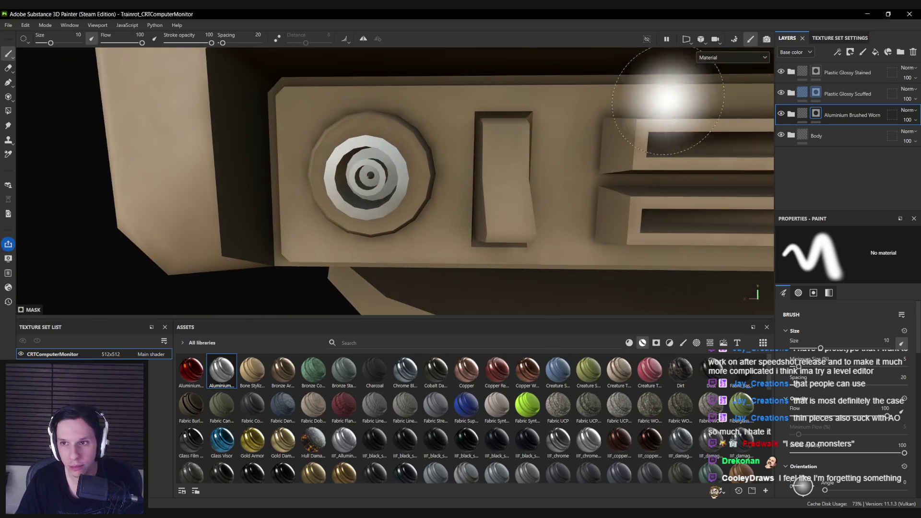
scroll(401, 165, "down", 5)
mouse_move(401, 164)
left_mouse_down("alt")
mouse_move(336, 202)
mouse_move(461, 187)
left_mouse_up("alt")
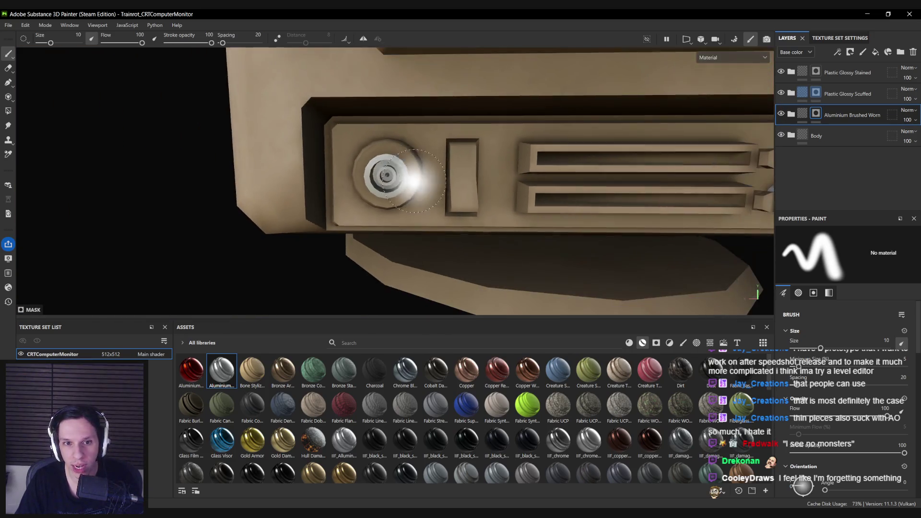
Polygon-fill the dial's outer ring into the Plastic Glossy Stained layer's mask.
left_click(789, 75)
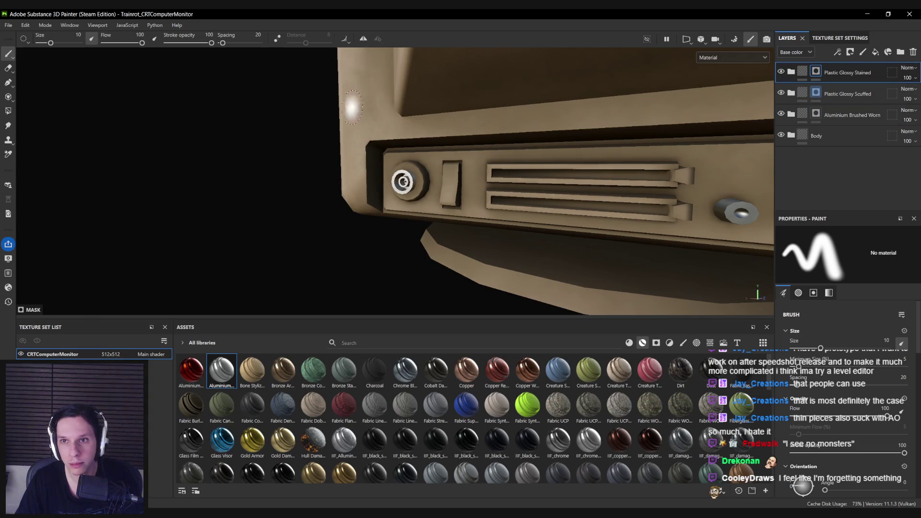
left_click(8, 110)
scroll(454, 191, "up", 5)
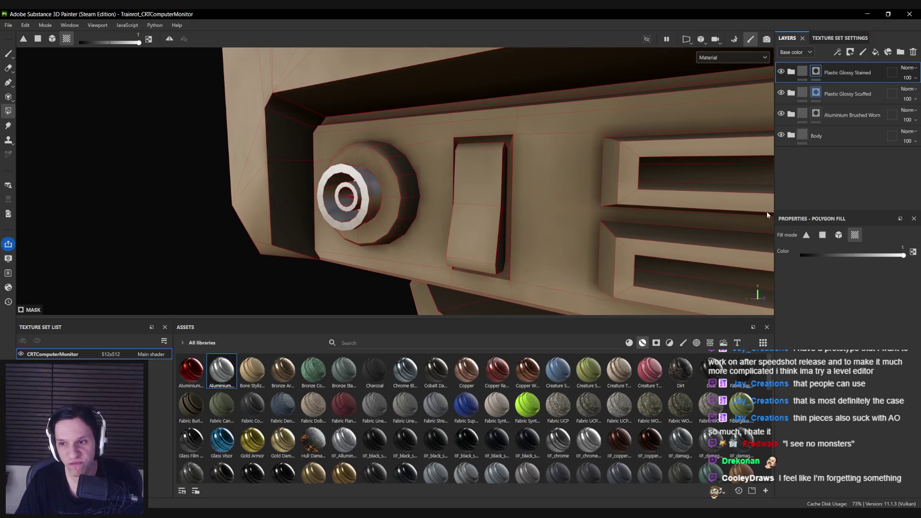
left_click(396, 192)
key("1")
scroll(408, 194, "down", 5)
Expand the Plastic Glossy Stained folder and open the Dust layer's mask generator settings.
mouse_move(411, 195)
left_mouse_down("alt")
mouse_move(520, 211)
mouse_move(500, 229)
mouse_move(574, 216)
mouse_move(457, 218)
left_mouse_up("alt")
scroll(460, 212, "up", 3)
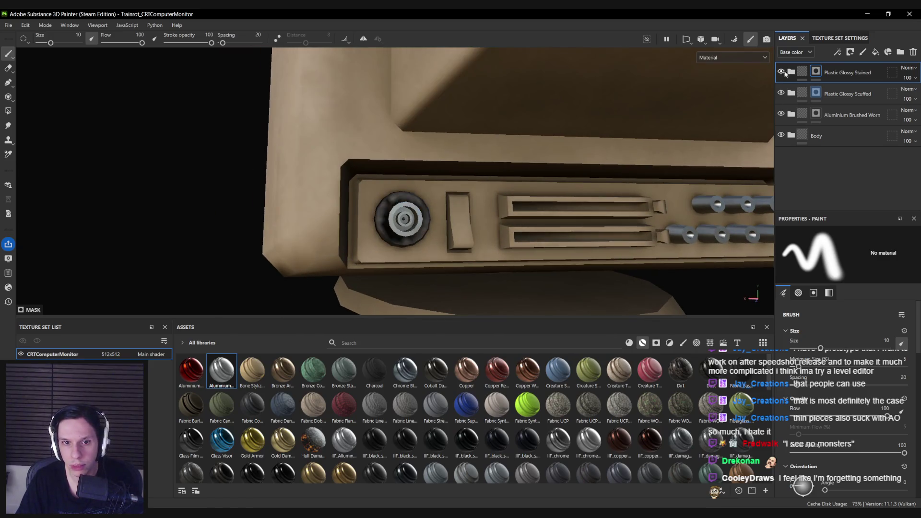
left_click(792, 72)
left_click(813, 130)
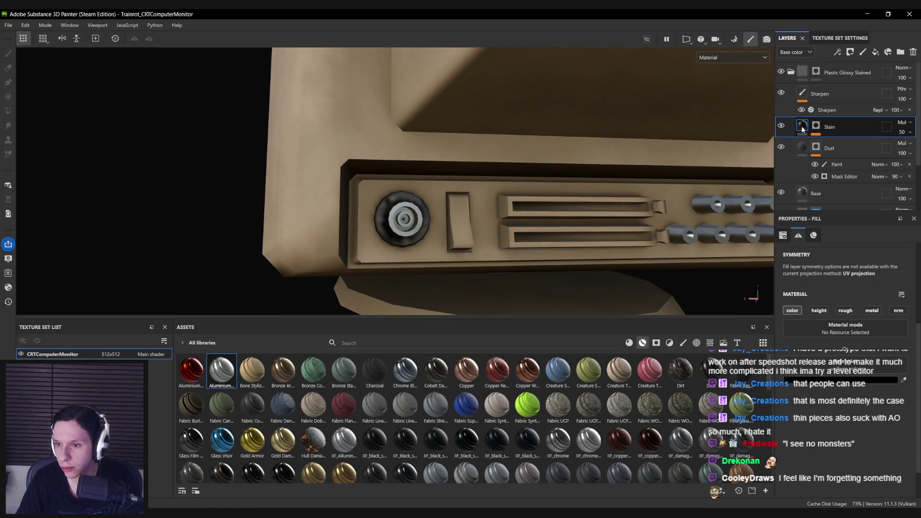
left_click(829, 147)
scroll(841, 332, "down", 1)
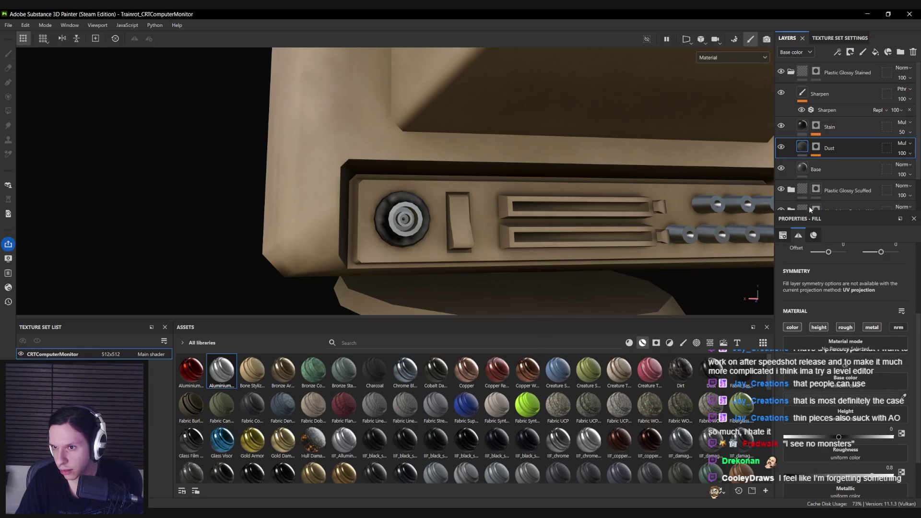
left_click(805, 168)
left_click(803, 149)
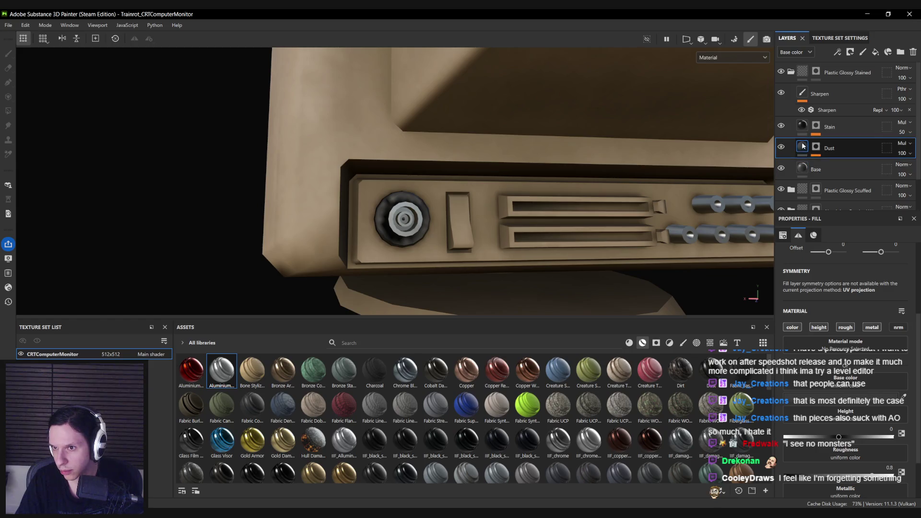
left_click(789, 128)
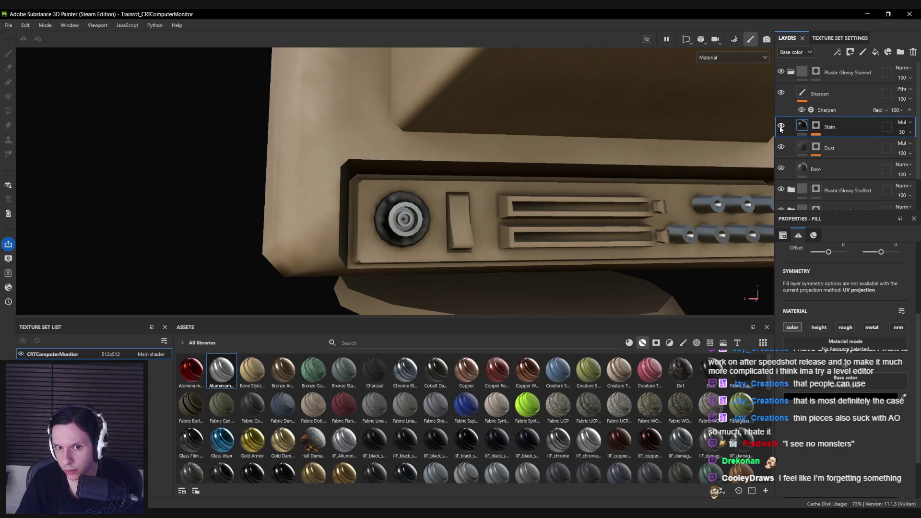
left_click(815, 147)
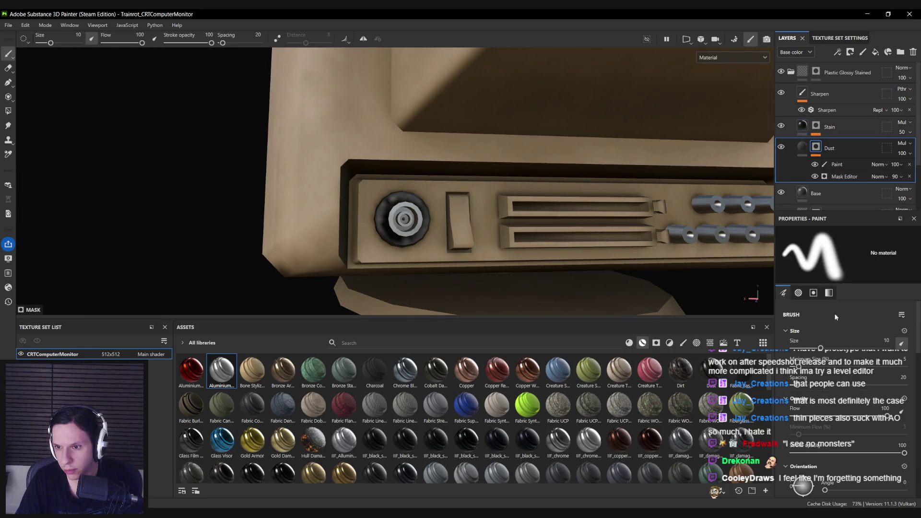
left_click(836, 176)
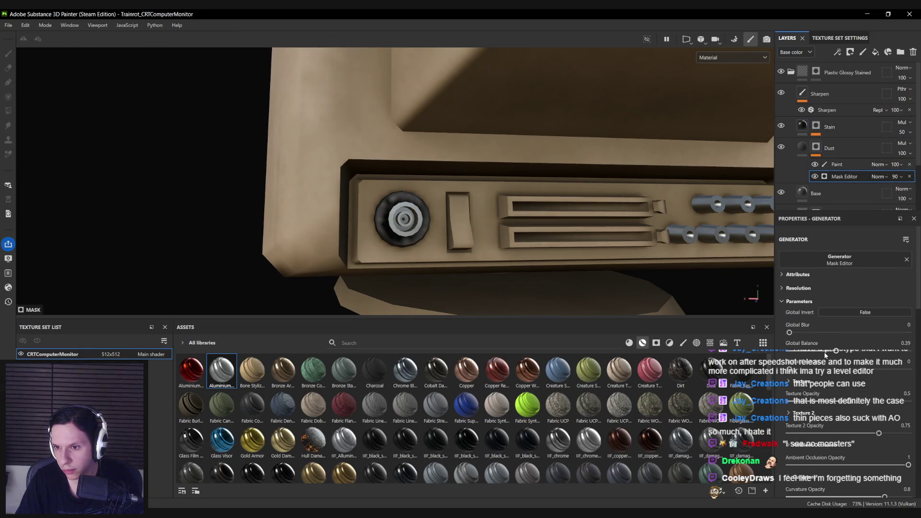
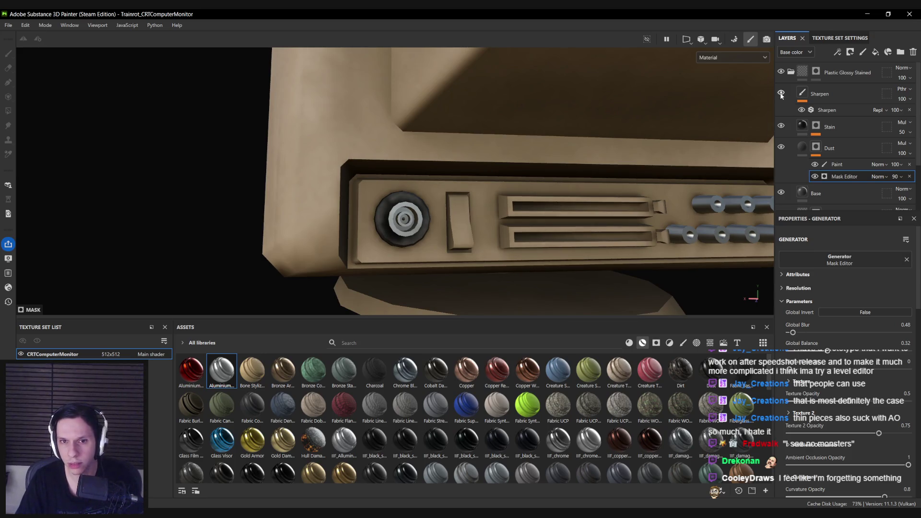
Select the Plastic Glossy Stained folder and bring the monitor front into view.
left_click(819, 111)
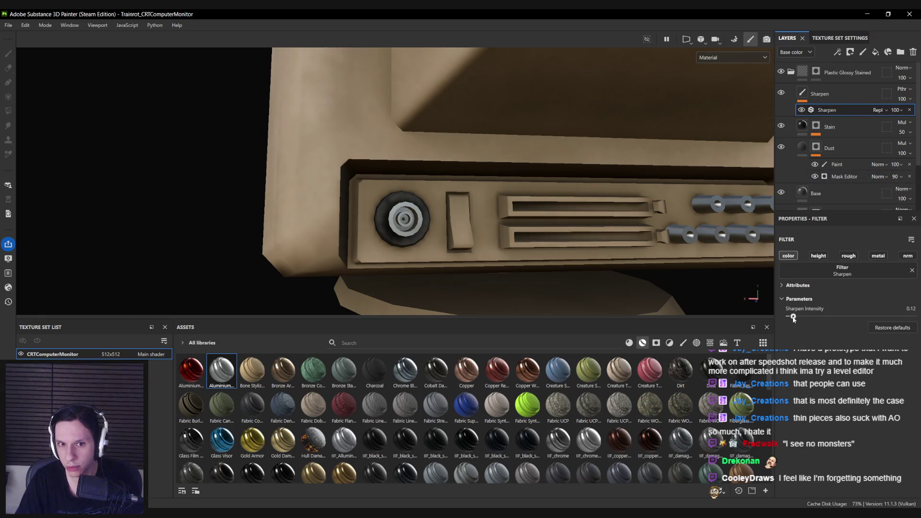
scroll(471, 264, "down", 5)
mouse_move(471, 264)
left_mouse_down("alt")
mouse_move(345, 226)
mouse_move(764, 133)
left_mouse_up("alt")
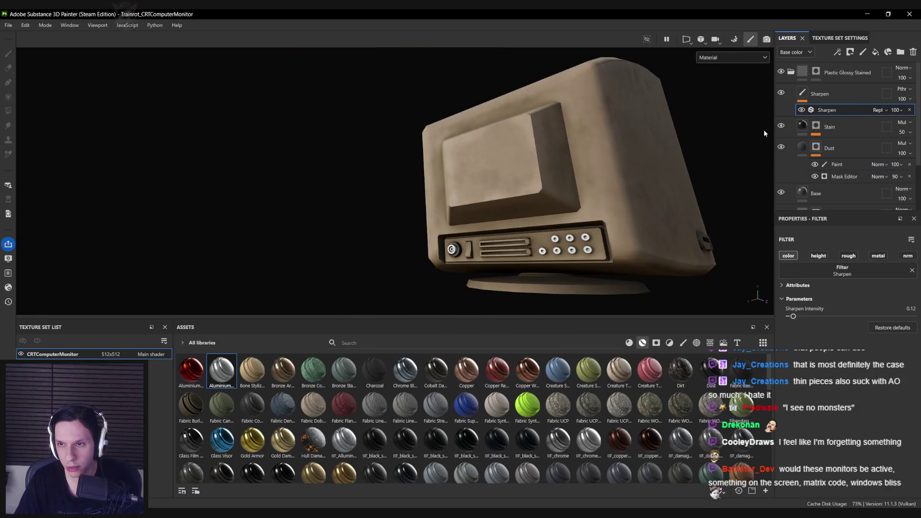
left_click(791, 72)
left_click_drag(764, 91, 552, 151, "alt")
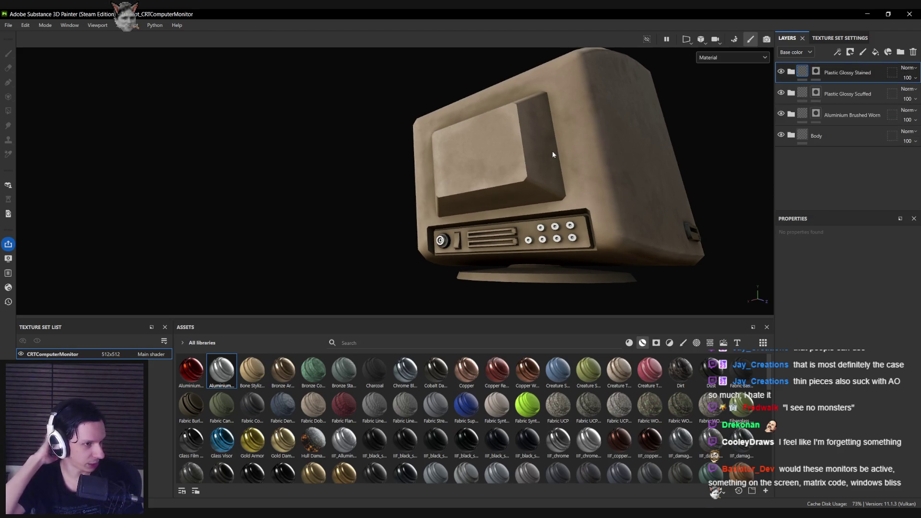
mouse_move(616, 202)
left_mouse_down("alt")
mouse_move(604, 249)
mouse_move(468, 222)
left_mouse_up("alt")
scroll(457, 217, "up", 3)
scroll(456, 217, "up", 2)
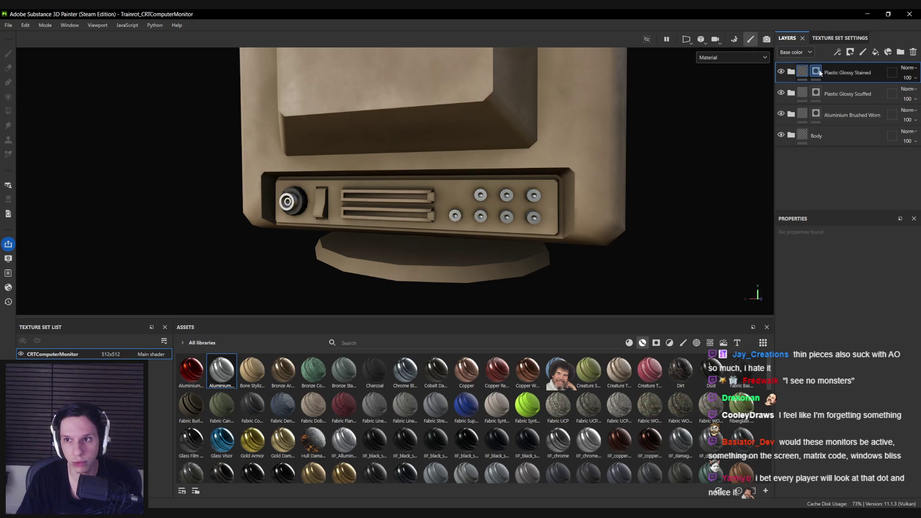
Fill the two vent slots dark on the mask with Polygon Fill, then return to the brush.
key("4")
scroll(428, 226, "up", 2)
left_click_drag(429, 225, 832, 243, "alt")
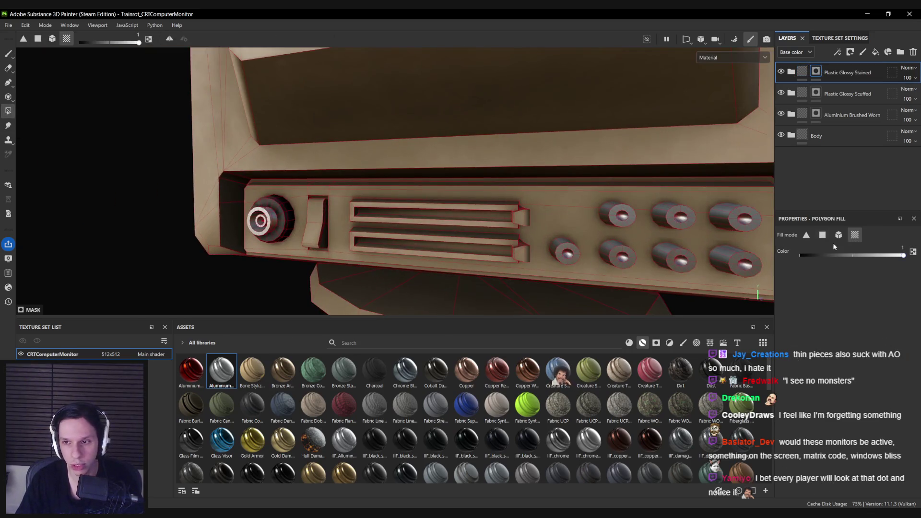
left_click(482, 213)
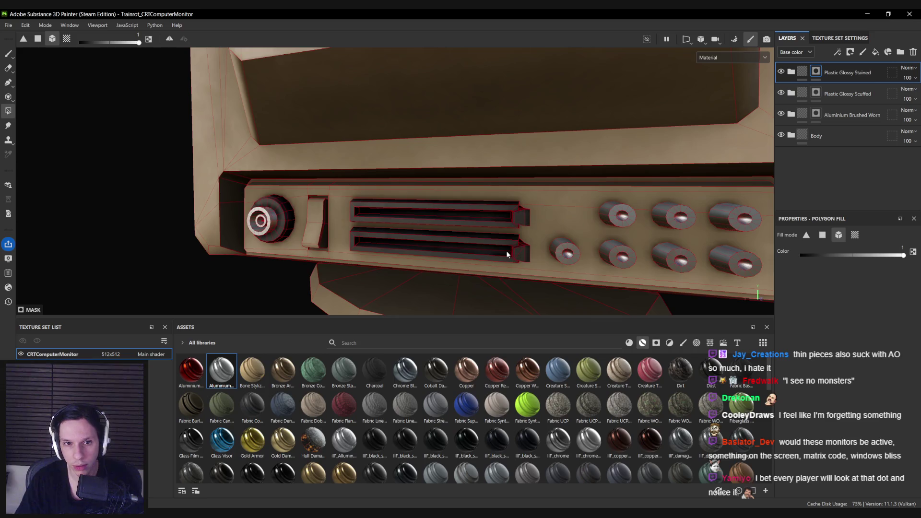
key("1")
Add a Fiberglass Worn material layer on top of the stack, turning the monitor green.
scroll(507, 254, "down", 6)
mouse_move(506, 253)
left_mouse_down("alt")
mouse_move(489, 236)
mouse_move(433, 222)
left_mouse_up("alt")
scroll(433, 222, "down", 2)
scroll(438, 212, "up", 4)
scroll(384, 215, "down", 2)
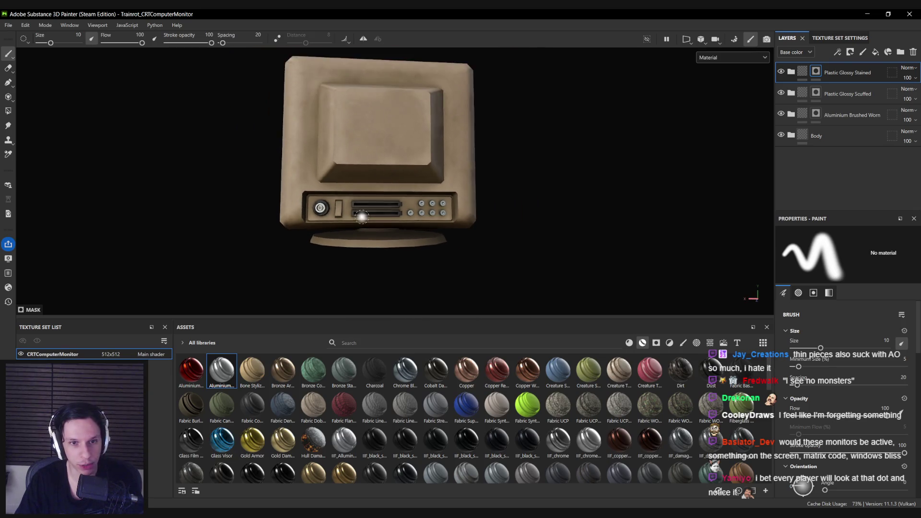
scroll(362, 217, "down", 2)
mouse_move(361, 217)
left_mouse_down("alt")
mouse_move(477, 206)
mouse_move(468, 231)
left_mouse_up("alt")
scroll(468, 231, "up", 3)
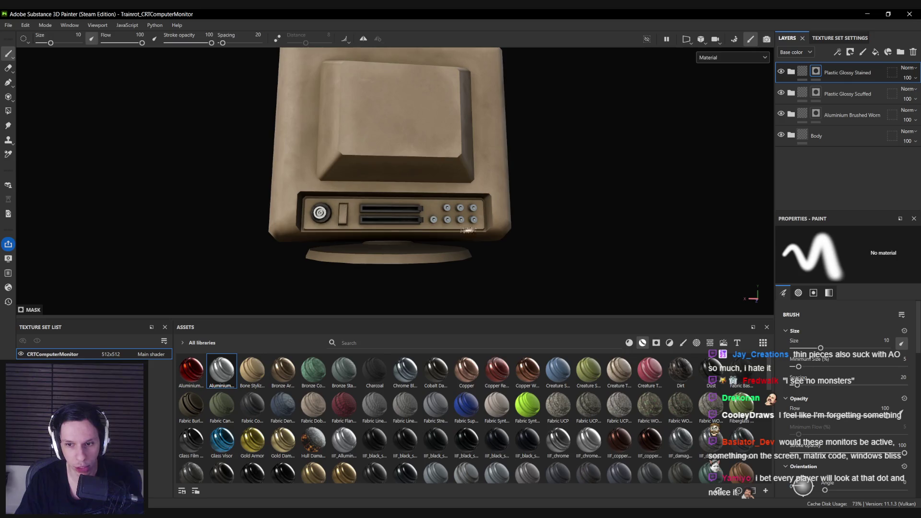
scroll(767, 385, "down", 1)
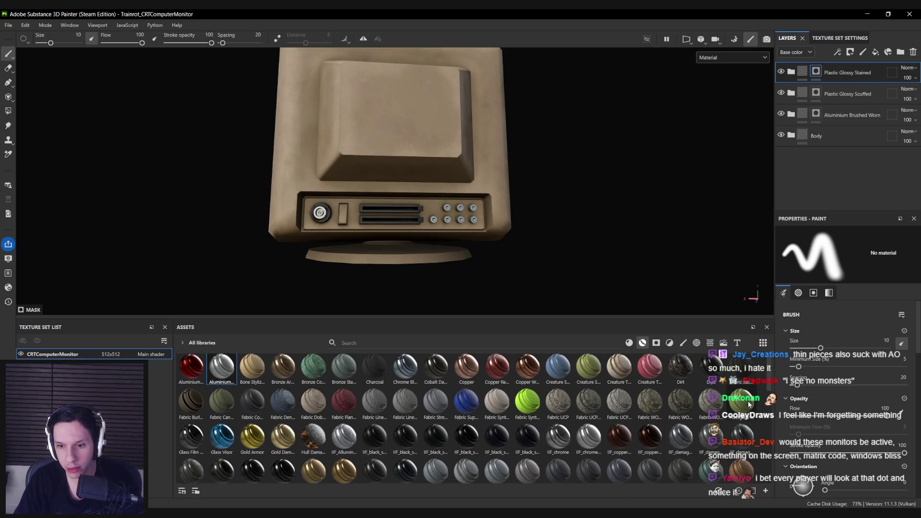
mouse_move(645, 438)
mouse_move(741, 400)
left_mouse_down()
mouse_move(788, 318)
mouse_move(839, 91)
mouse_move(832, 63)
left_mouse_up()
scroll(384, 202, "up", 5)
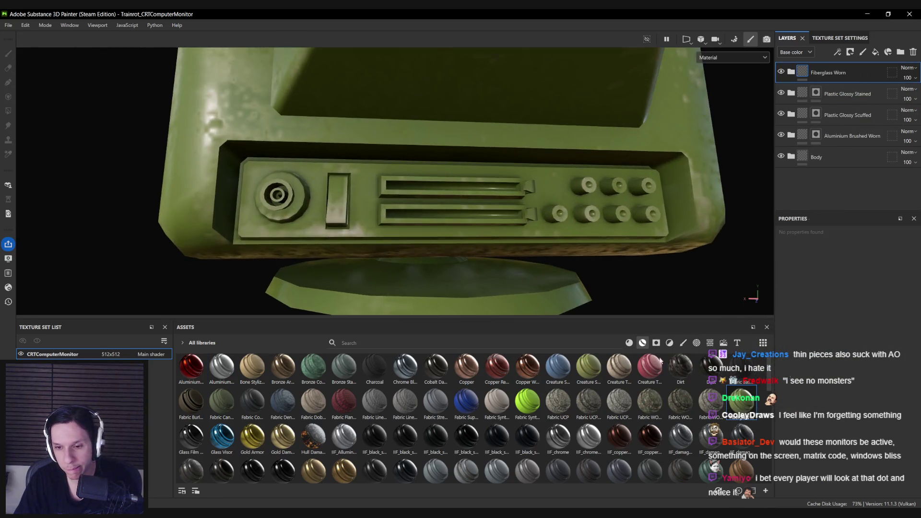
Preview Jade, a blue glossy plastic and a green worn material as trial top layers.
scroll(768, 382, "down", 5)
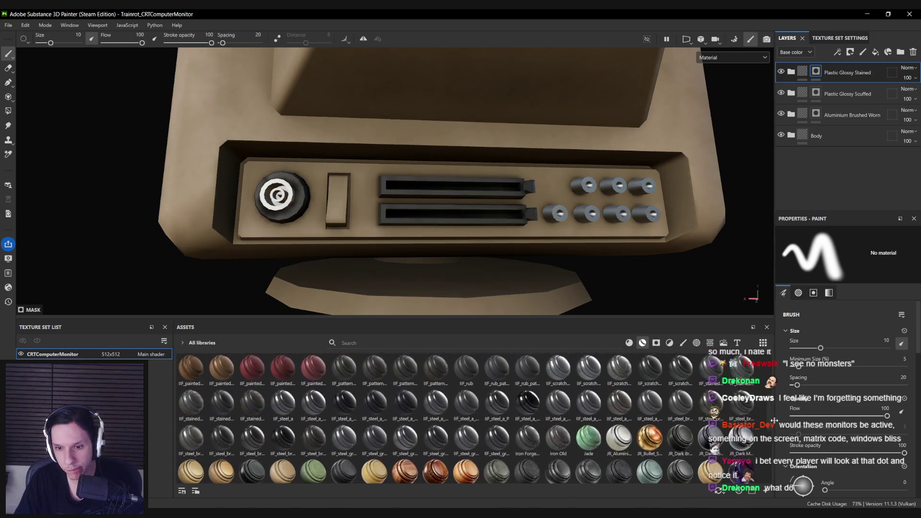
mouse_move(588, 415)
left_mouse_down()
mouse_move(593, 422)
mouse_move(791, 216)
mouse_move(839, 66)
left_mouse_up()
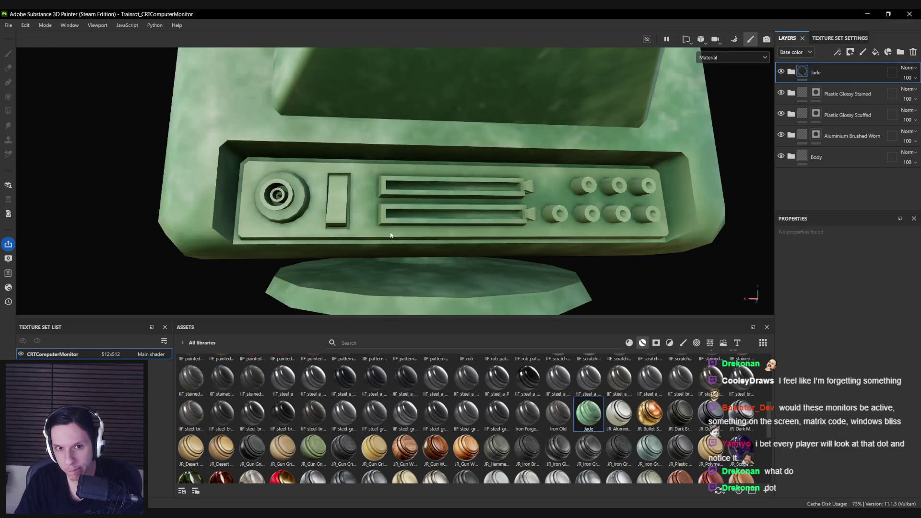
scroll(768, 431, "down", 2)
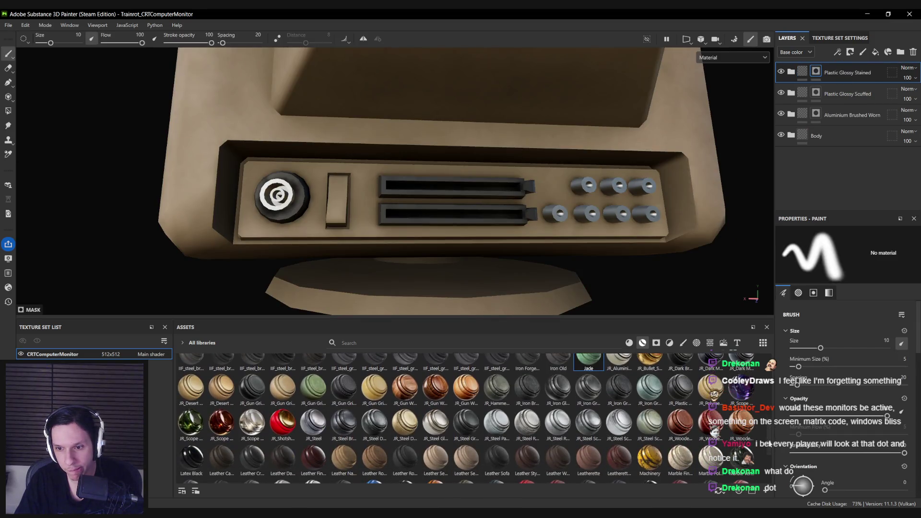
scroll(766, 446, "down", 2)
scroll(765, 458, "down", 1)
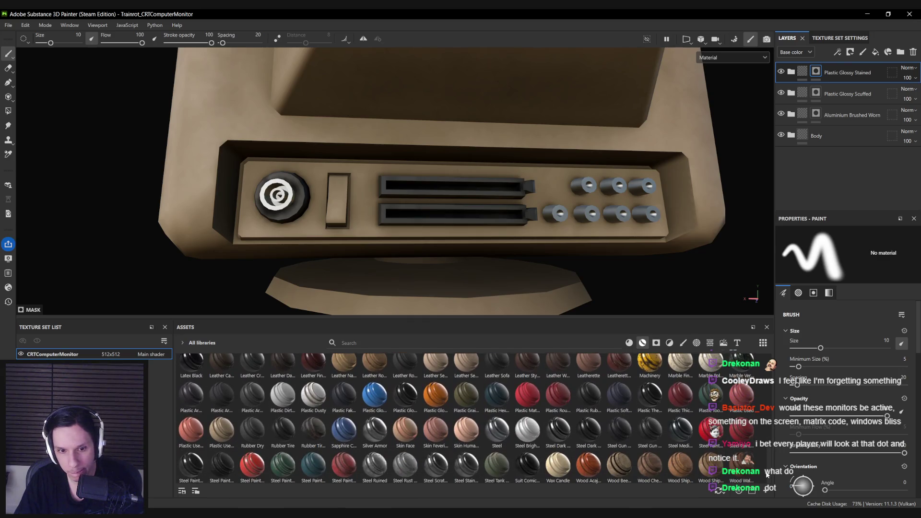
mouse_move(341, 436)
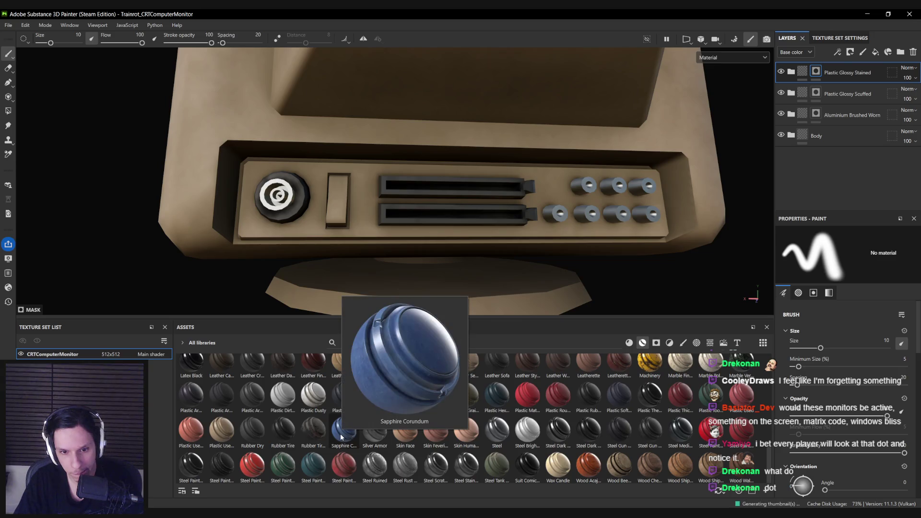
mouse_move(375, 395)
left_mouse_down()
mouse_move(812, 72)
mouse_move(790, 64)
mouse_move(726, 277)
mouse_move(586, 422)
left_mouse_up()
scroll(586, 422, "up", 5)
scroll(586, 423, "up", 3)
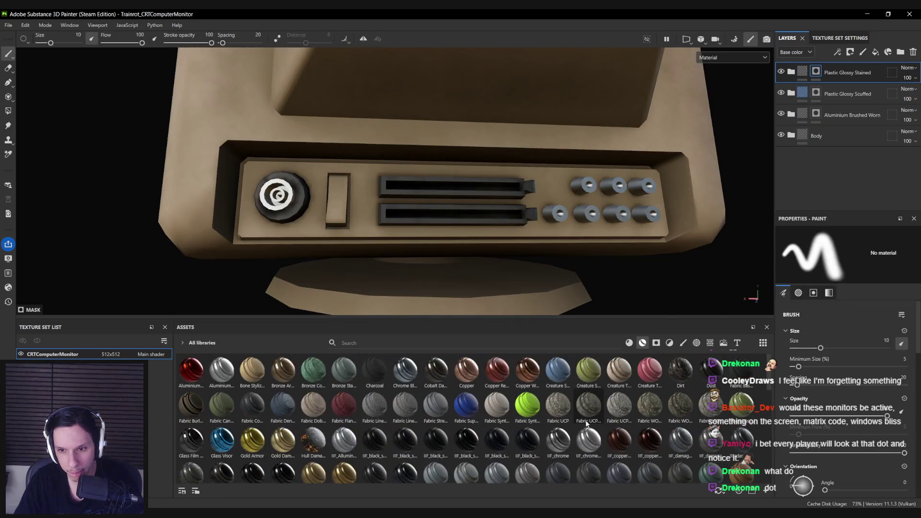
mouse_move(738, 406)
left_mouse_down()
mouse_move(849, 75)
mouse_move(843, 64)
mouse_move(830, 70)
left_mouse_up()
Rename the top layer PowerButtonback and give it a black mask with the button area filled.
double_click(830, 70)
type("PowerButtonback")
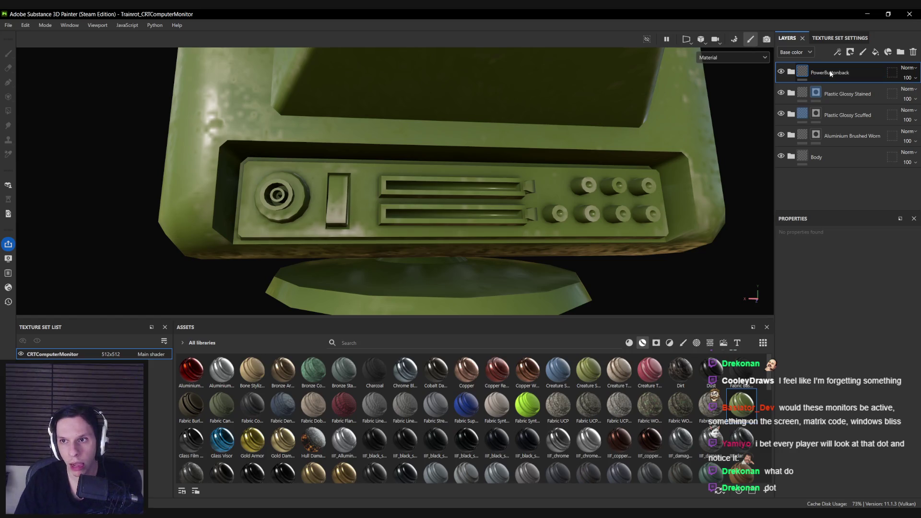
right_click(830, 72)
left_click(836, 90)
left_click(8, 111)
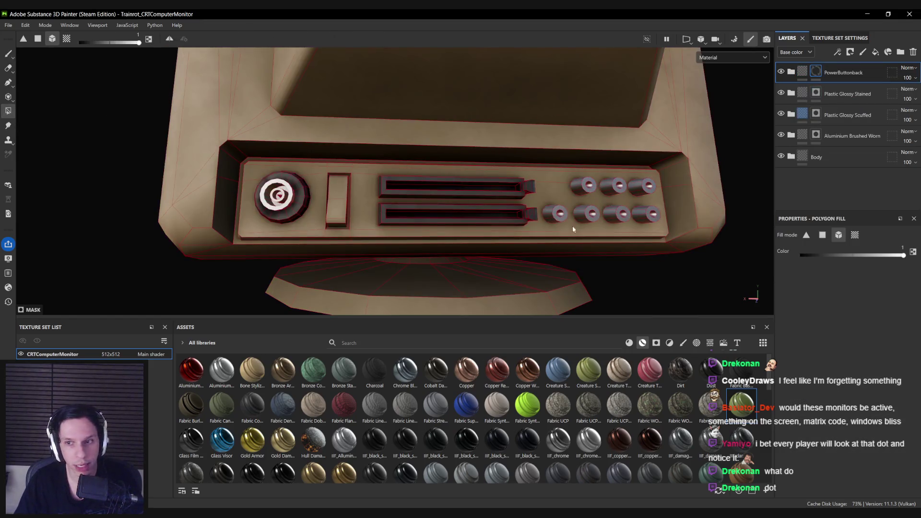
left_click(790, 72)
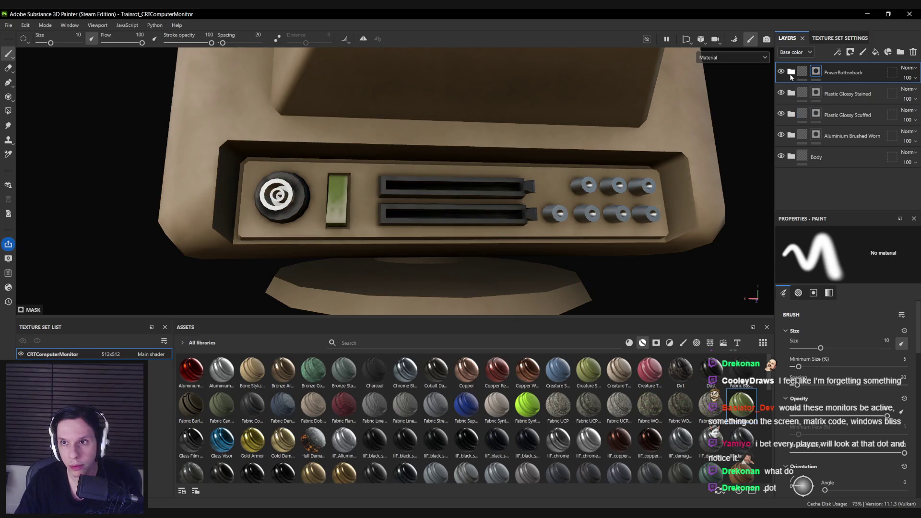
Set the Raw Fiber layer's base colour to red inside PowerButtonback.
left_click(805, 117)
left_click(781, 114)
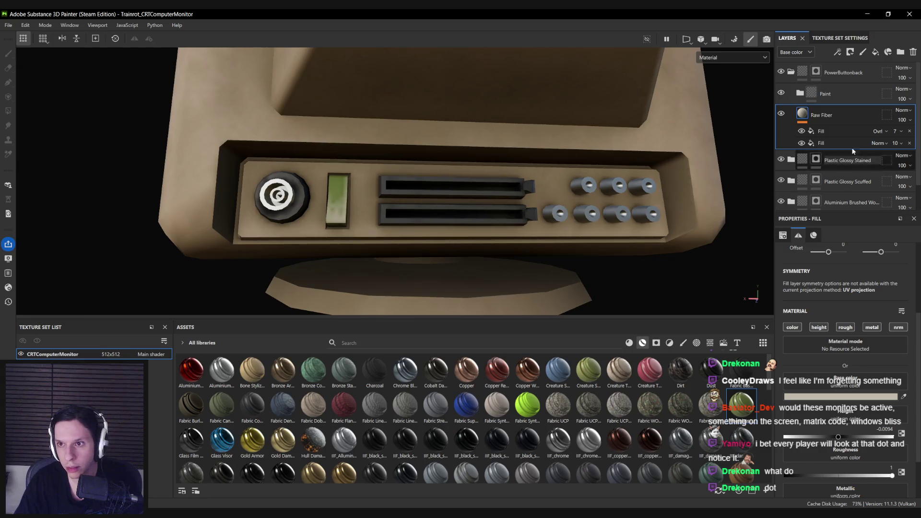
left_click(899, 131)
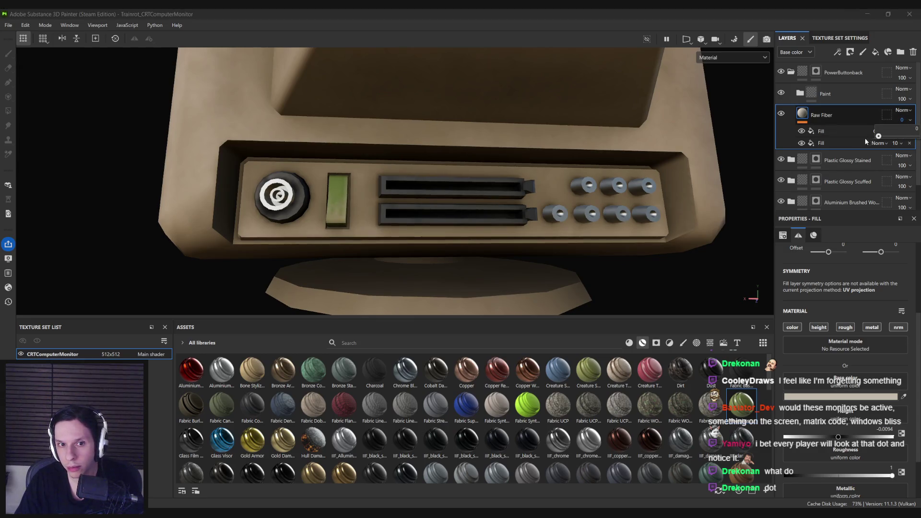
left_click(841, 396)
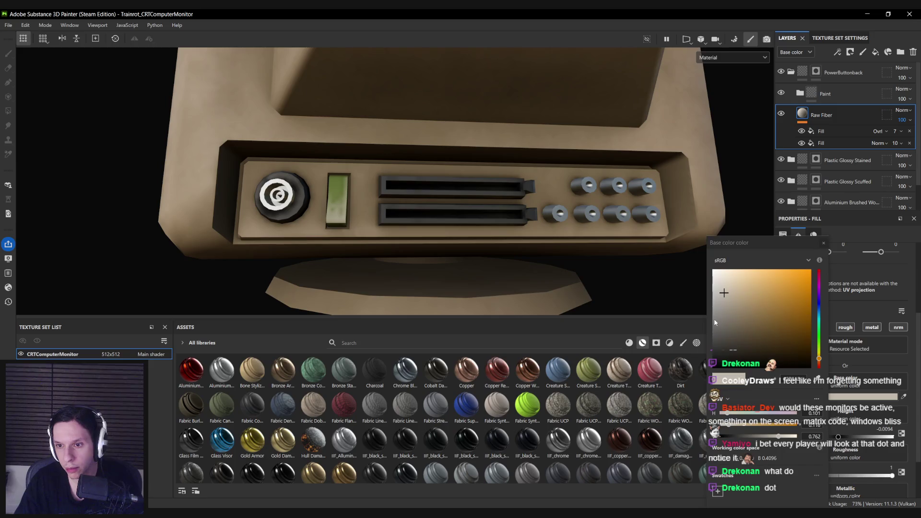
left_click_drag(818, 357, 818, 366)
left_click(726, 326)
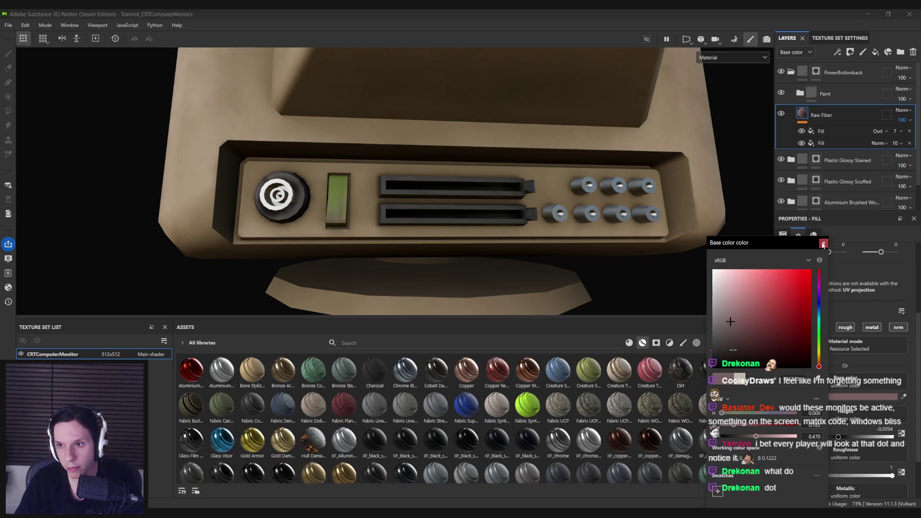
left_click(799, 94)
Change the Color paint layer from green to a slightly darker red.
left_click(815, 177)
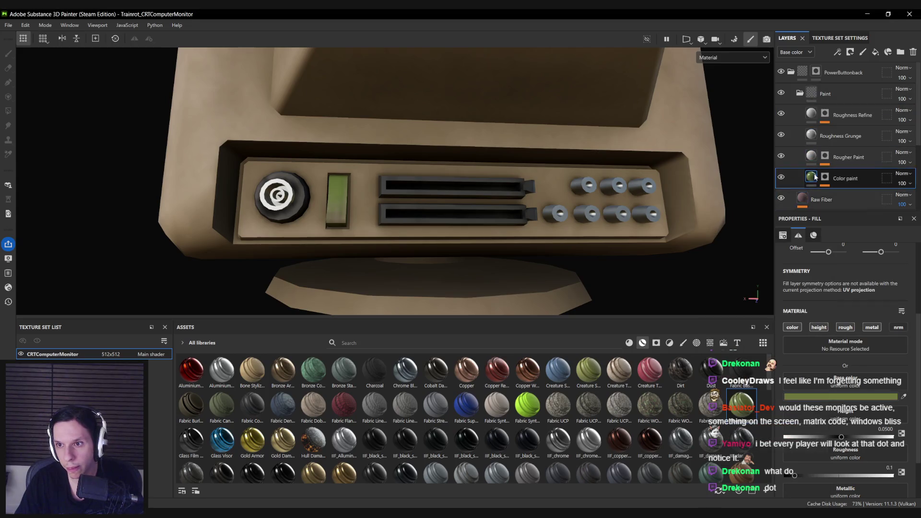
left_click(840, 396)
left_click(817, 271)
left_click_drag(785, 294, 776, 308)
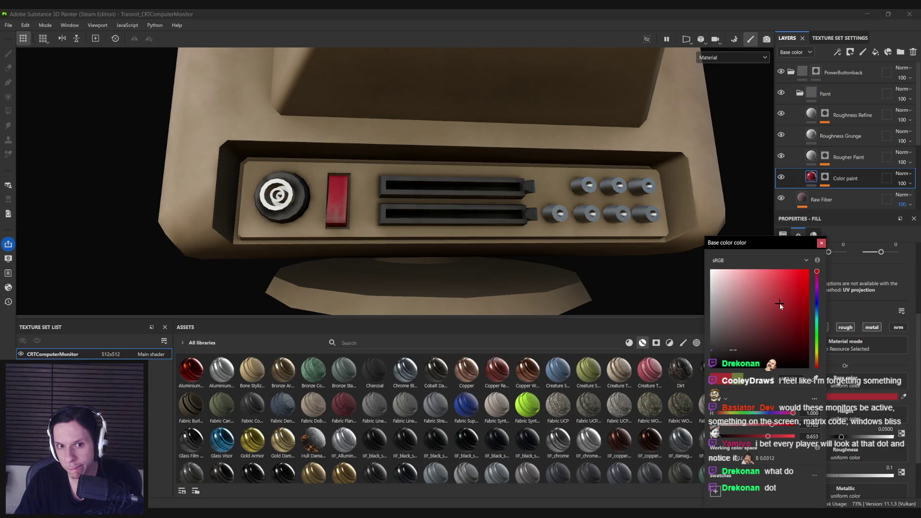
left_click(457, 218)
Check the button in the Roughness and Metallic channel views, then return to the material view.
scroll(456, 217, "down", 5)
mouse_move(456, 217)
left_mouse_down("alt")
mouse_move(583, 219)
mouse_move(524, 240)
mouse_move(257, 235)
left_mouse_up("alt")
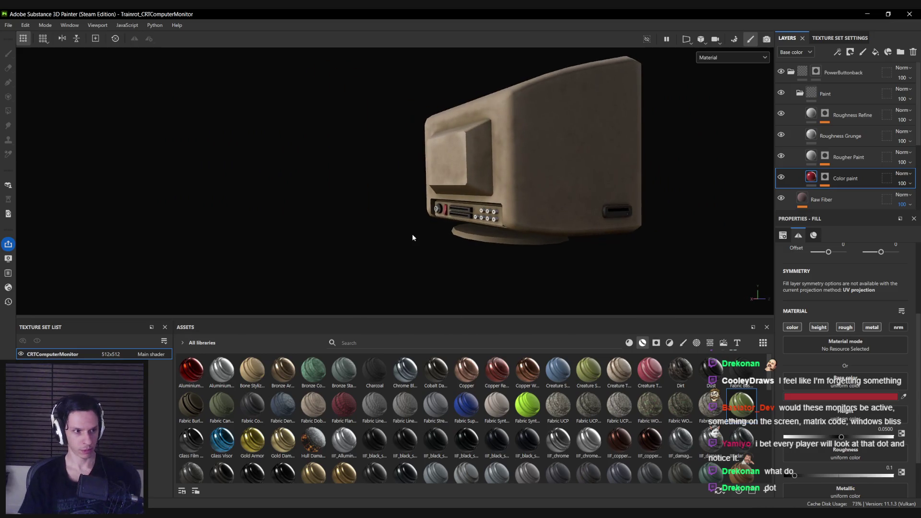
scroll(465, 199, "up", 5)
key("c")
scroll(463, 203, "down", 4)
key("c")
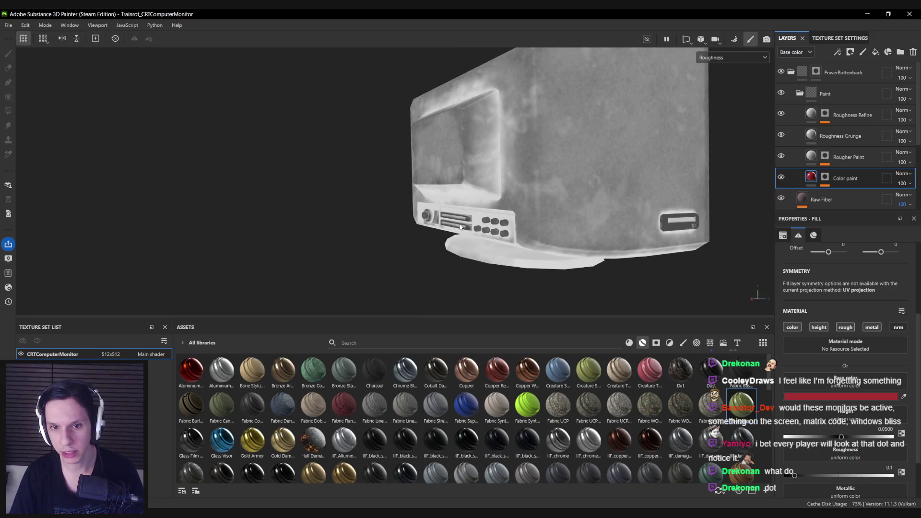
scroll(517, 222, "up", 5)
key("c")
key("c")
key("m")
scroll(508, 224, "up", 5)
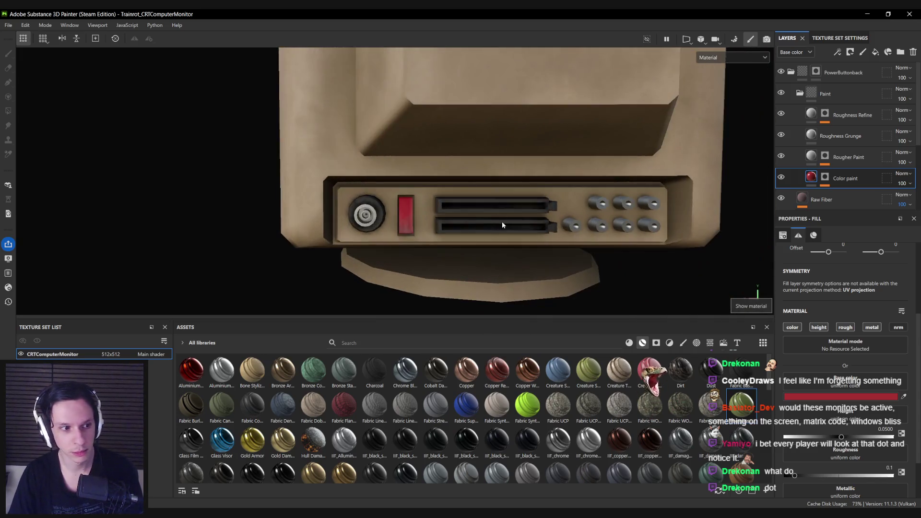
scroll(467, 211, "up", 3)
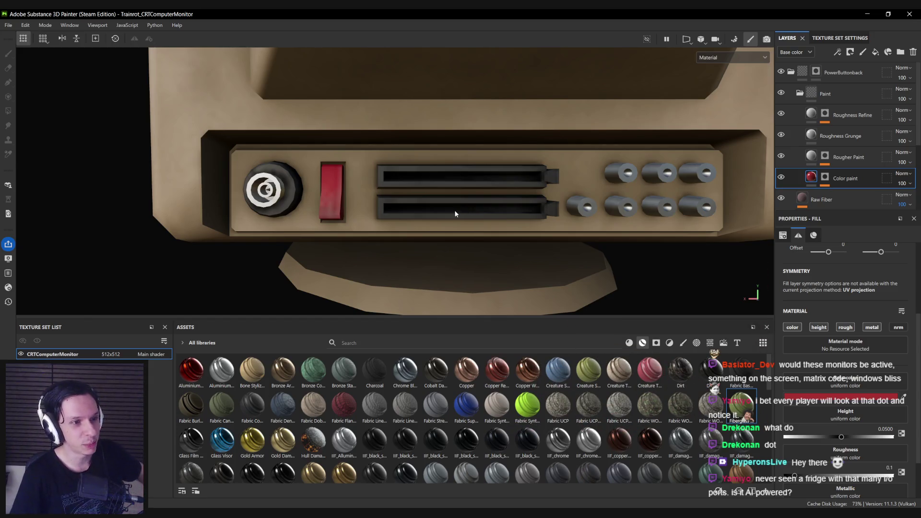
left_click(799, 94)
Toggle the Aluminium Brushed Worn layer's visibility off and on to compare.
left_click(791, 72)
left_click(832, 136)
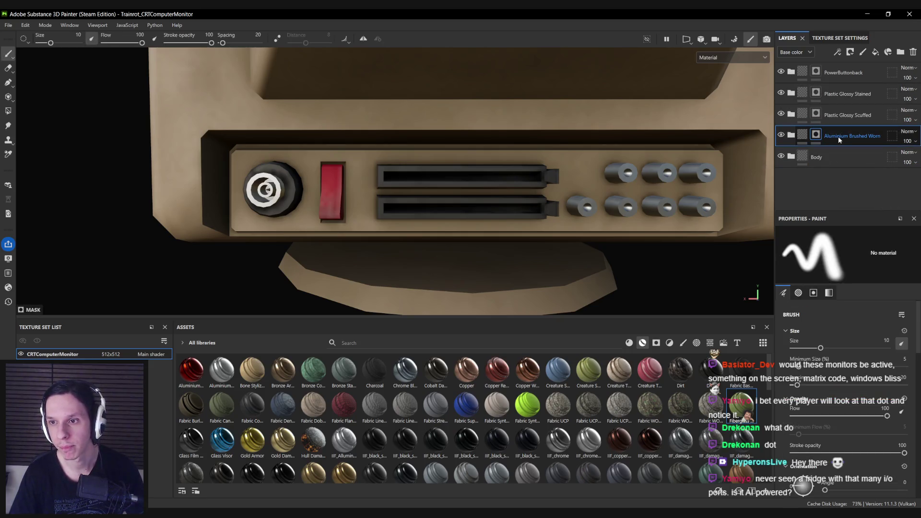
left_click(781, 137)
left_click(782, 136)
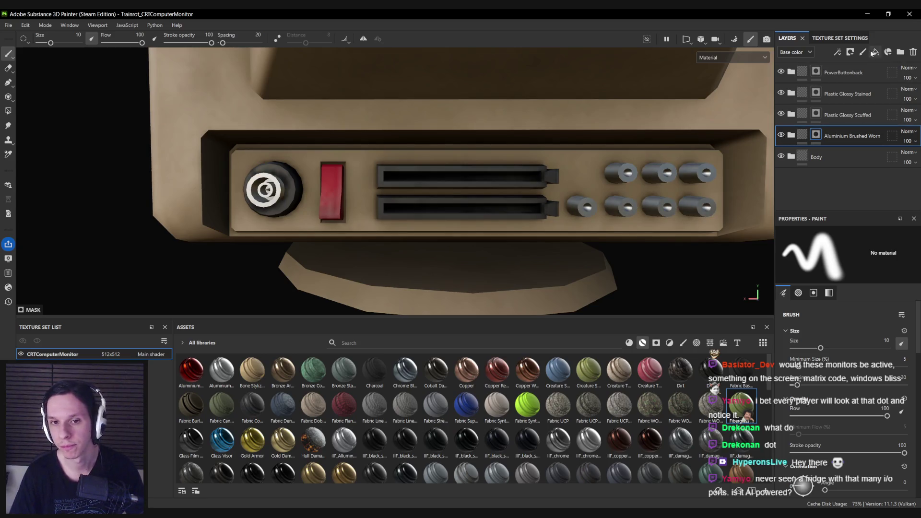
Add a new fill layer named Metal Bump Back Cartridges.
left_click(875, 52)
double_click(818, 135)
type("Metal Bump Back Cartridge")
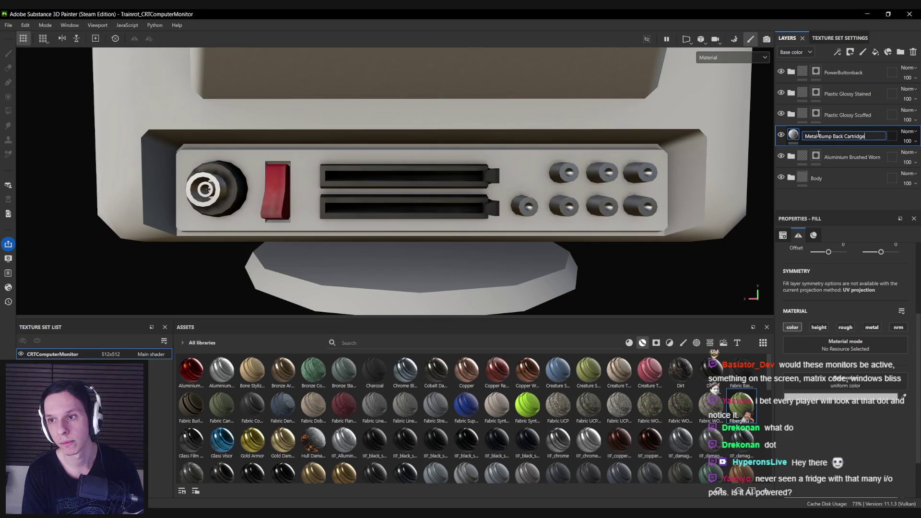
type("s")
key("Return")
Enable height (about 0.11), roughness and metallic channels on the fill layer.
left_click(818, 327)
left_click_drag(839, 438, 845, 439)
left_click(846, 327)
left_click_drag(835, 477, 835, 475)
left_click(871, 327)
scroll(871, 327, "down", 1)
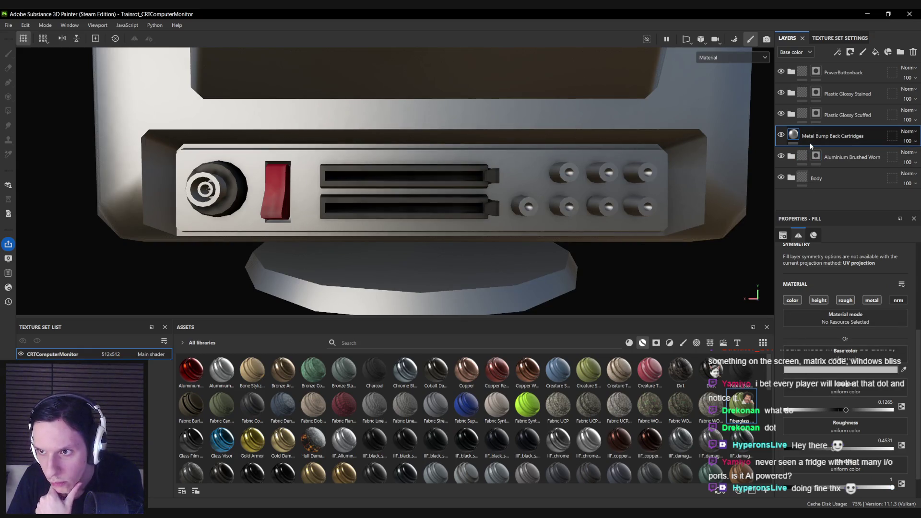
Move the metal layer up to second place and give it a black mask with a Fill effect.
right_click(810, 139)
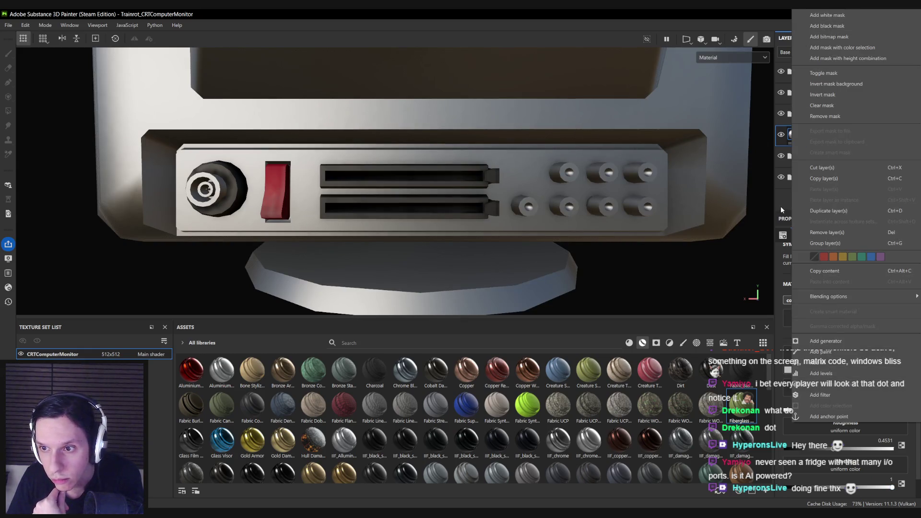
left_click(781, 208)
left_click_drag(818, 138, 821, 85)
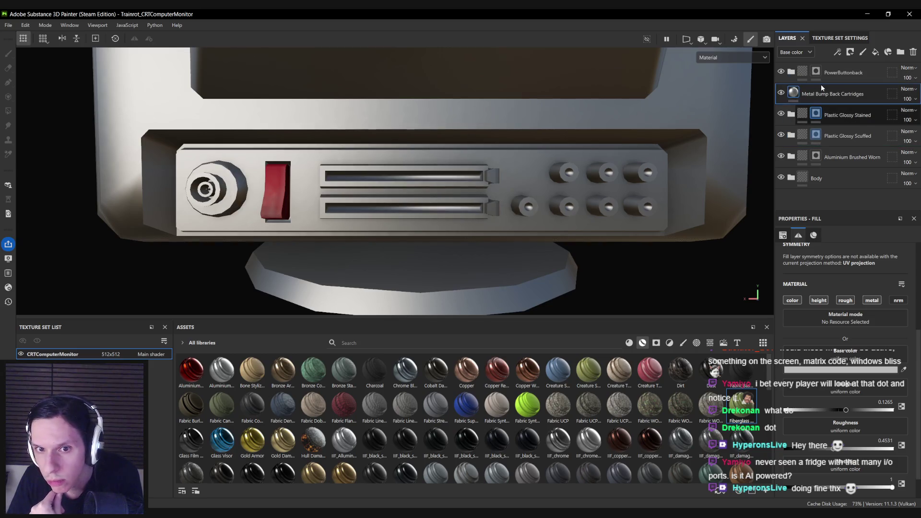
right_click(827, 94)
left_click(812, 99)
right_click(812, 98)
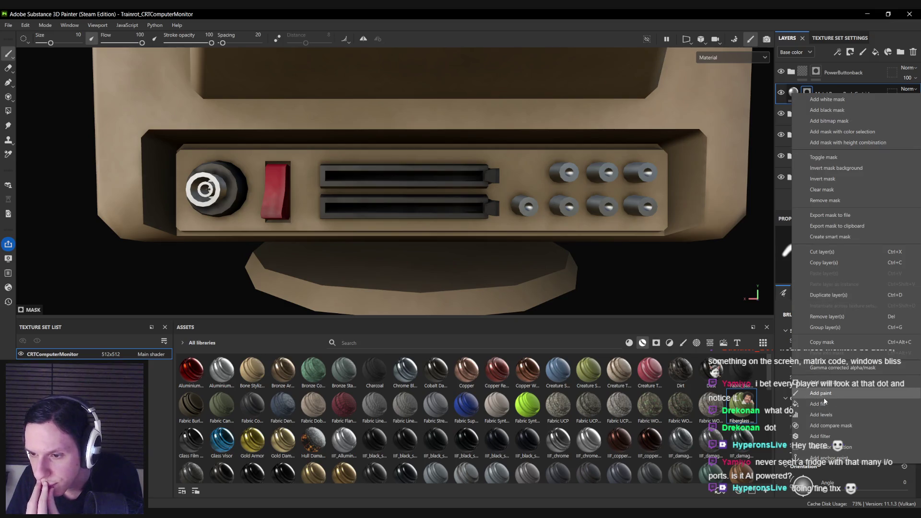
left_click(821, 404)
left_click(696, 343)
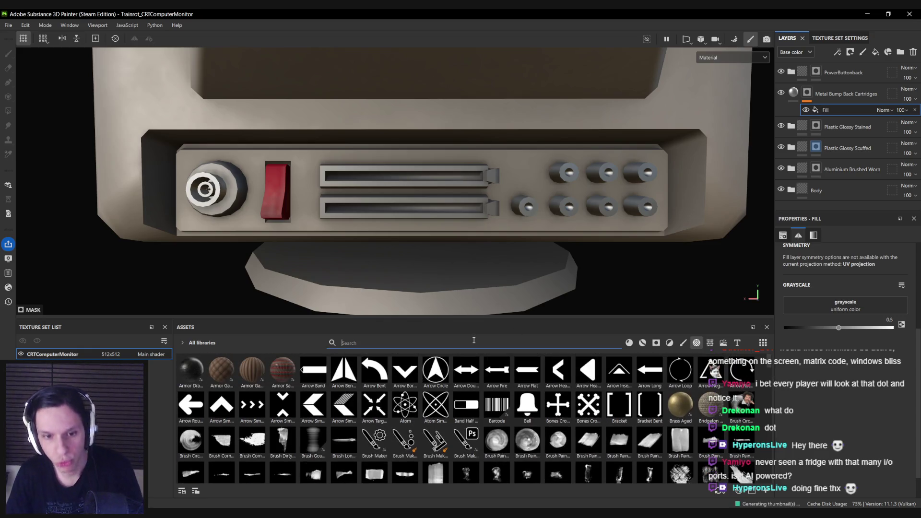
Load the Stripes alpha into the mask fill with tiling 10.4 and 45° rotation.
type("strip")
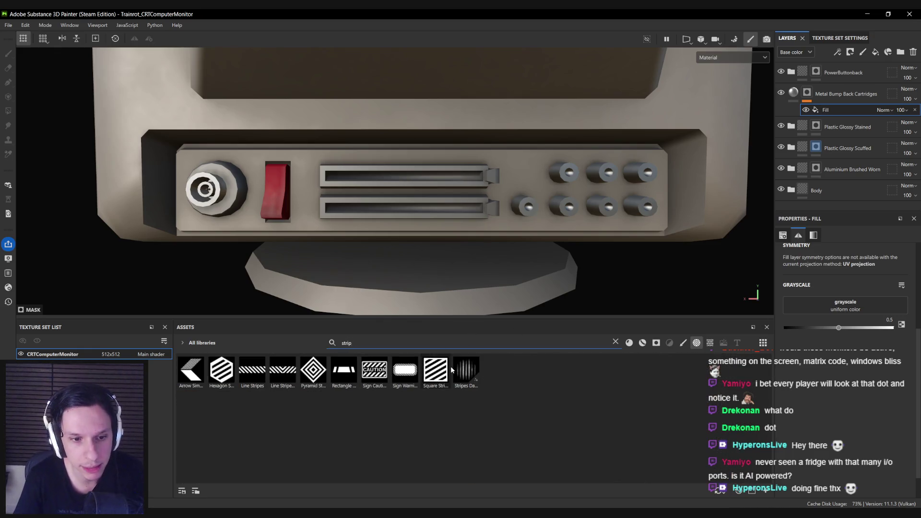
left_click(709, 342)
mouse_move(191, 370)
left_mouse_down()
mouse_move(791, 329)
mouse_move(818, 302)
mouse_move(837, 305)
left_mouse_up()
scroll(405, 199, "up", 2)
scroll(811, 295, "up", 3)
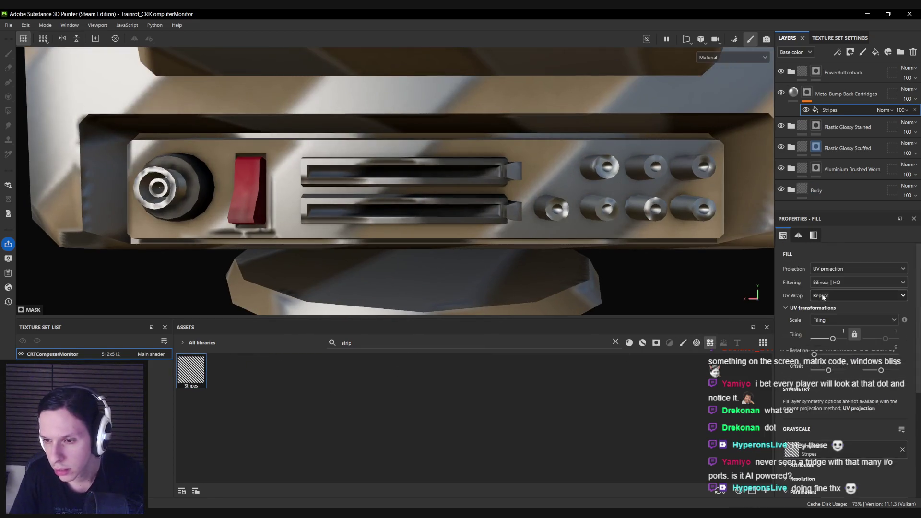
left_click_drag(840, 342, 840, 342)
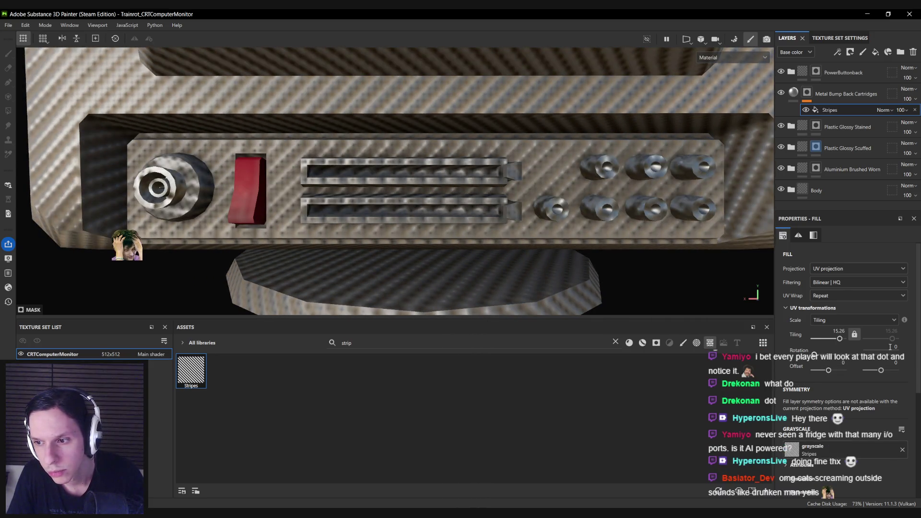
key("Return")
left_click_drag(839, 338, 838, 341)
Set the stripe histogram position to 0.61 and adjust the Stripes pattern settings.
scroll(839, 341, "down", 3)
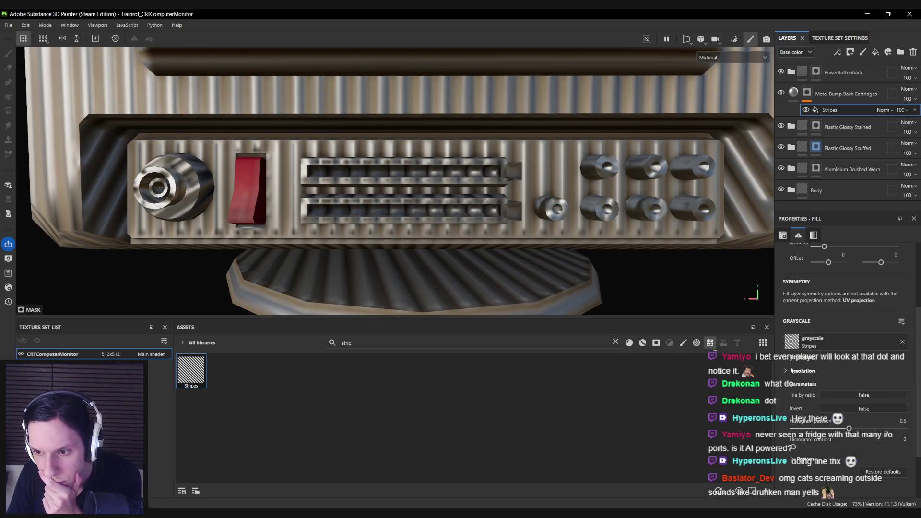
mouse_move(849, 428)
left_mouse_down()
mouse_move(804, 429)
mouse_move(861, 428)
left_mouse_up()
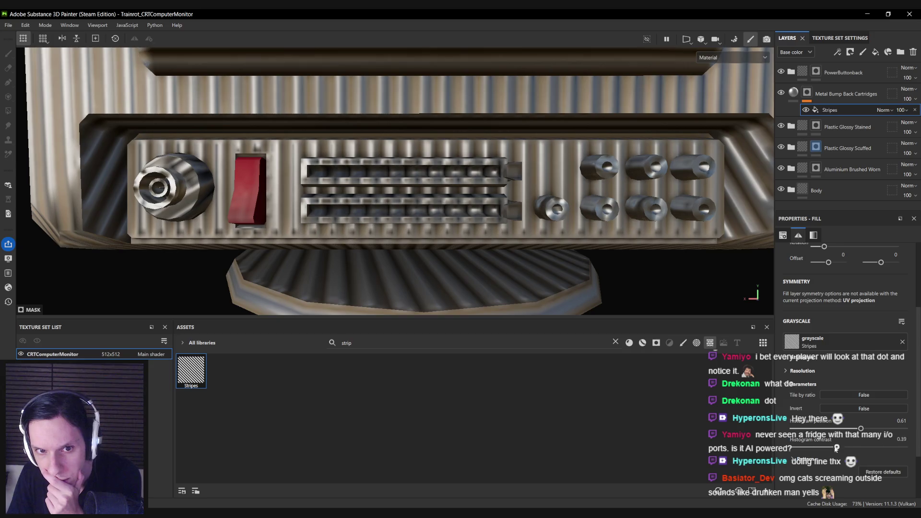
left_click(791, 459)
scroll(796, 431, "down", 2)
left_click_drag(809, 396, 846, 415)
scroll(587, 265, "down", 2)
scroll(586, 262, "down", 2)
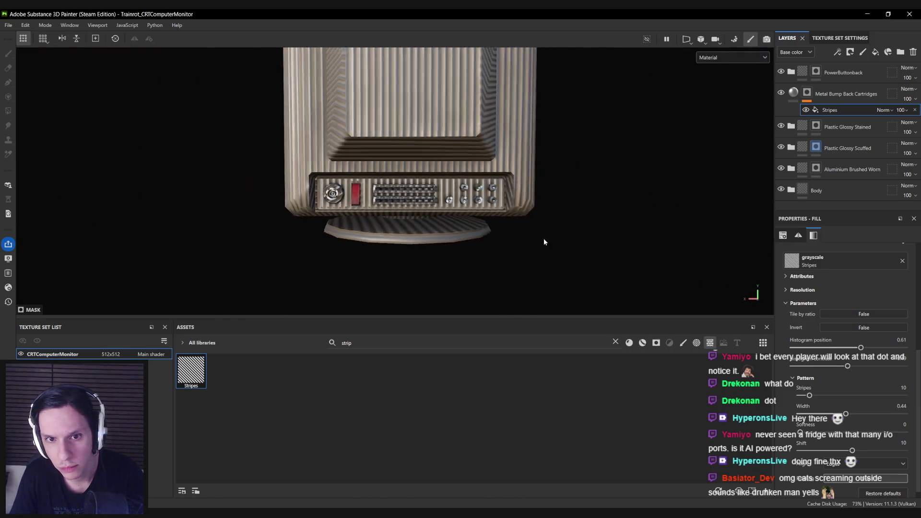
mouse_move(263, 293)
left_mouse_down("alt")
mouse_move(376, 202)
mouse_move(411, 158)
mouse_move(460, 145)
mouse_move(461, 113)
mouse_move(467, 158)
mouse_move(475, 144)
left_mouse_up("alt")
Add a Paint effect below Stripes, set Stripes to Multiply, and use Polygon Fill by UV islands.
left_click(862, 52)
right_click(829, 110)
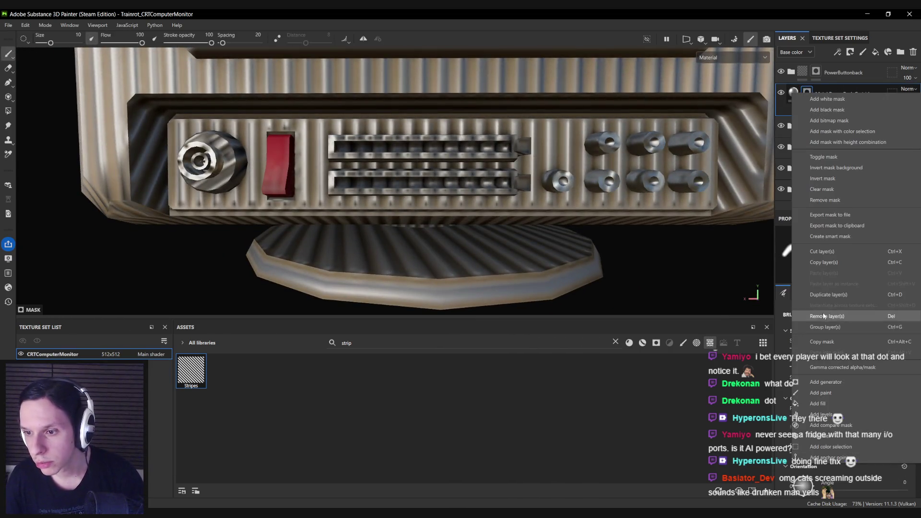
key("Escape")
left_click_drag(837, 111, 832, 128)
left_click(884, 108)
left_click(878, 160)
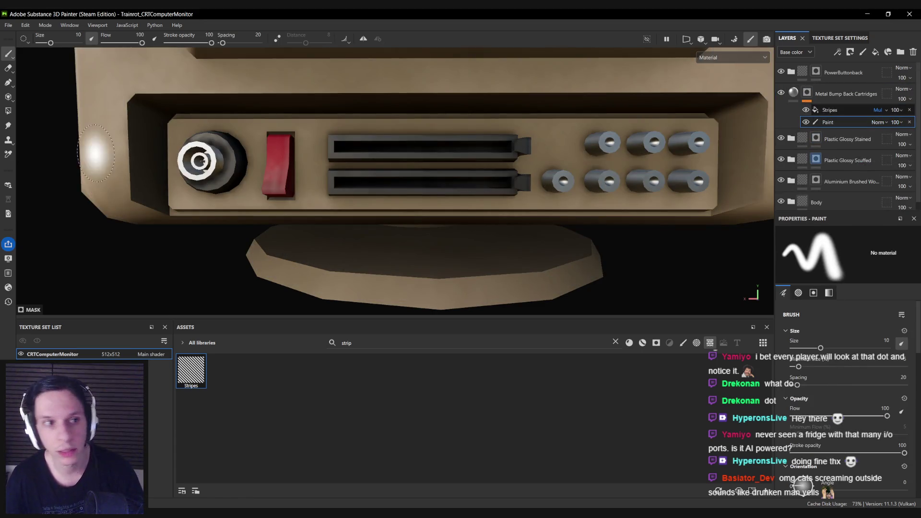
key("4")
scroll(436, 152, "up", 3)
left_click(855, 234)
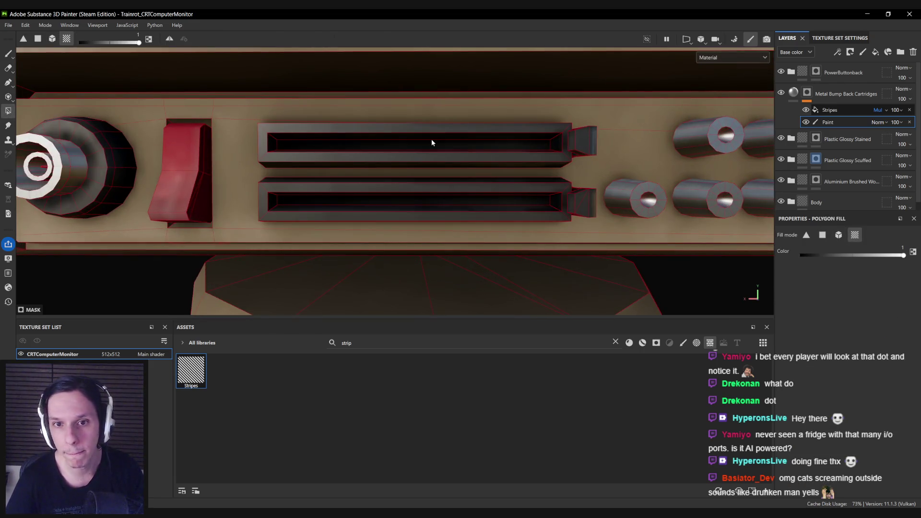
Fill both cartridge slots in the metal layer's mask with Polygon Fill.
left_click(427, 145)
scroll(352, 168, "down", 8)
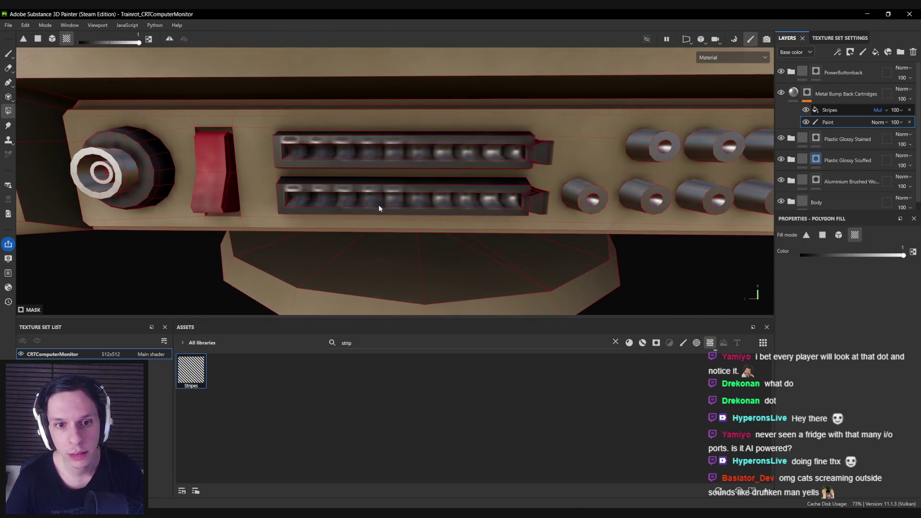
key("1")
scroll(438, 151, "down", 3)
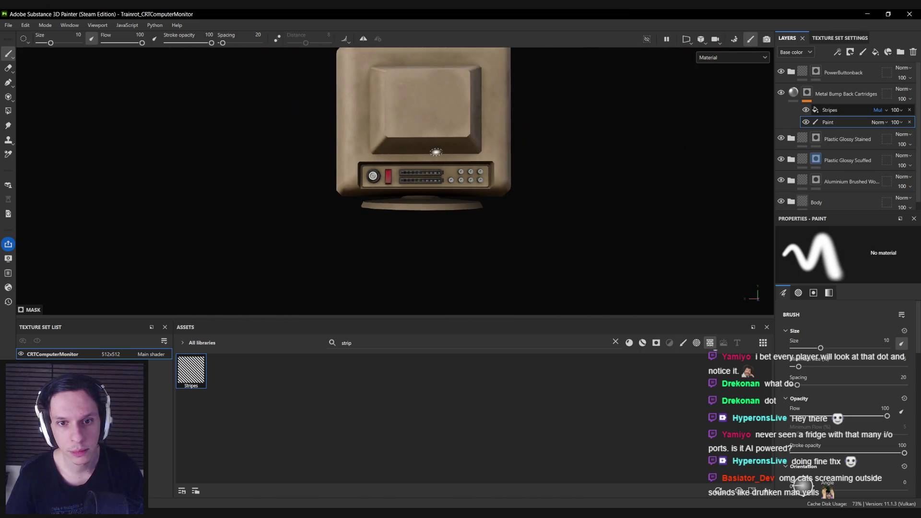
scroll(438, 151, "up", 5)
left_click(9, 111)
scroll(404, 192, "up", 5)
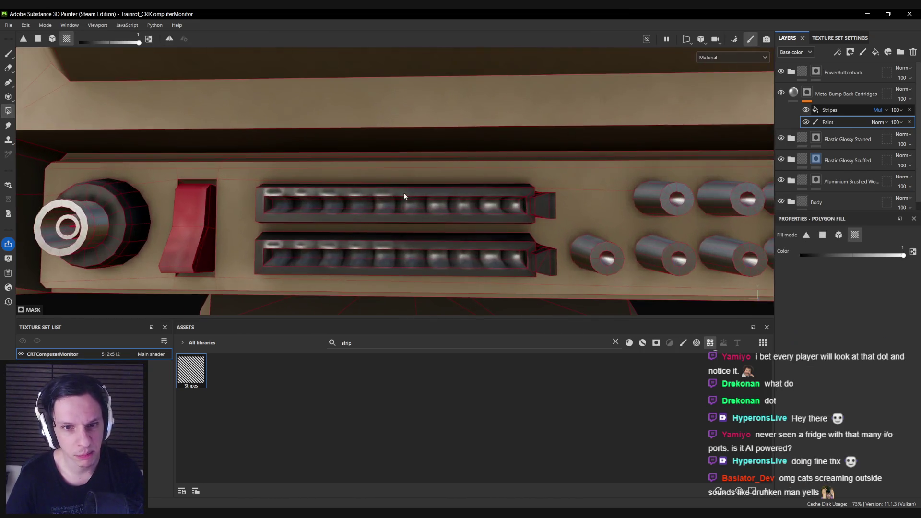
Switch the Stripes fill effect to UV projection and inspect the ribbed metal slots.
left_click(830, 110)
scroll(437, 205, "down", 5)
scroll(438, 205, "up", 6)
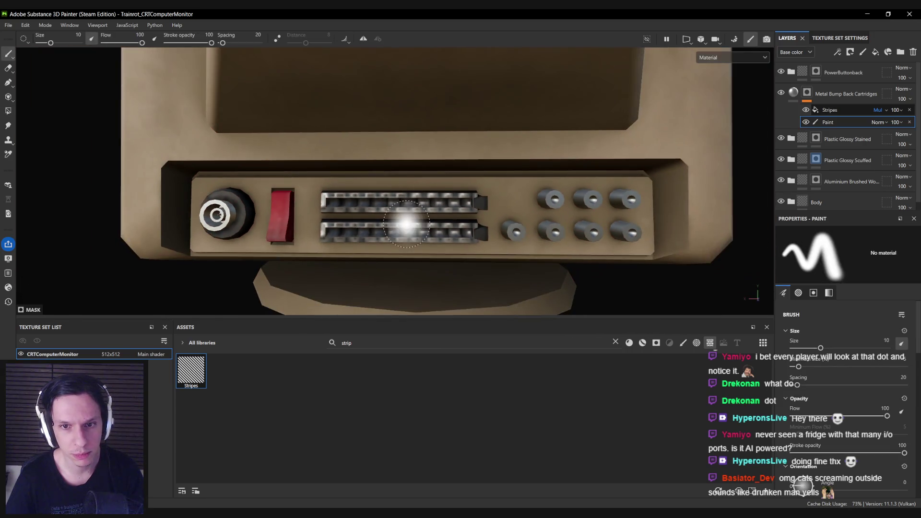
key("w")
key("ctrl+z")
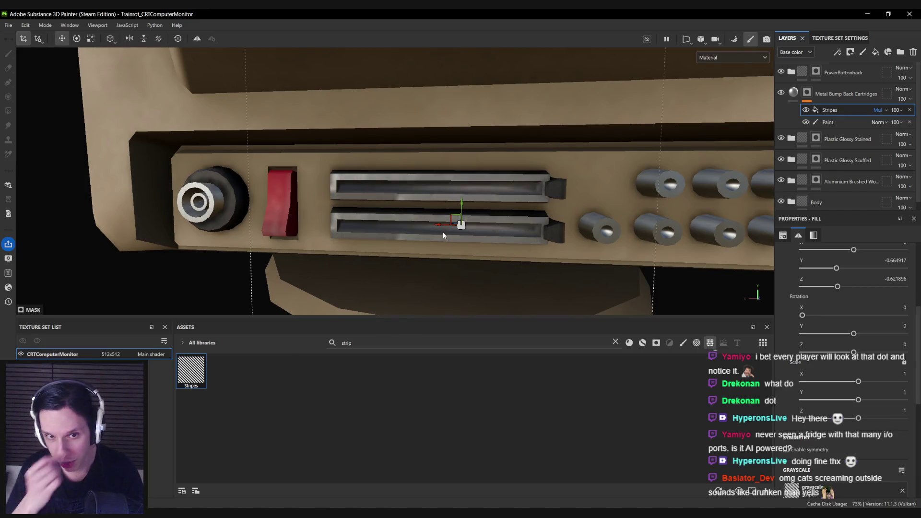
key("ctrl+z")
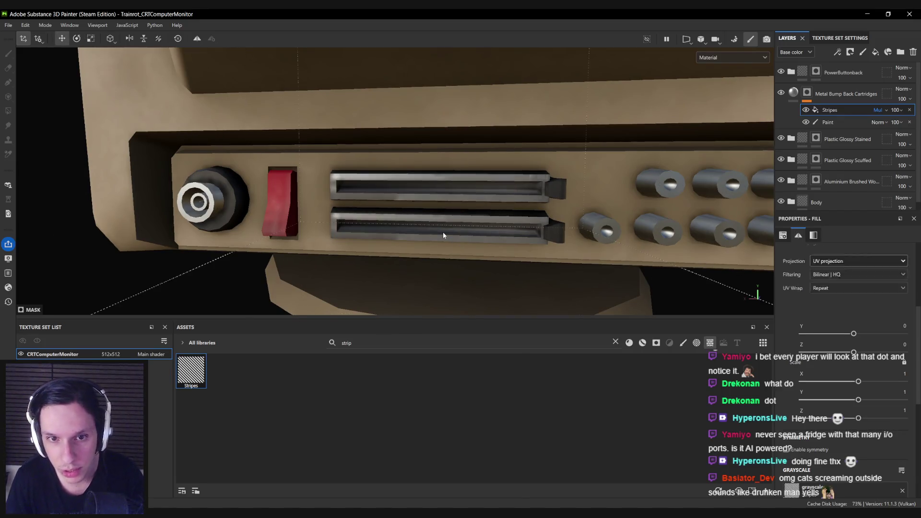
mouse_move(422, 223)
left_mouse_down("alt")
mouse_move(425, 202)
mouse_move(357, 238)
mouse_move(384, 232)
mouse_move(545, 261)
mouse_move(390, 228)
mouse_move(401, 217)
mouse_move(246, 216)
mouse_move(400, 212)
mouse_move(336, 245)
mouse_move(285, 253)
mouse_move(383, 267)
mouse_move(397, 294)
mouse_move(396, 268)
left_mouse_up("alt")
scroll(424, 209, "down", 5)
scroll(415, 226, "up", 2)
scroll(396, 218, "up", 3)
scroll(402, 221, "down", 5)
scroll(398, 226, "up", 3)
scroll(398, 235, "up", 4)
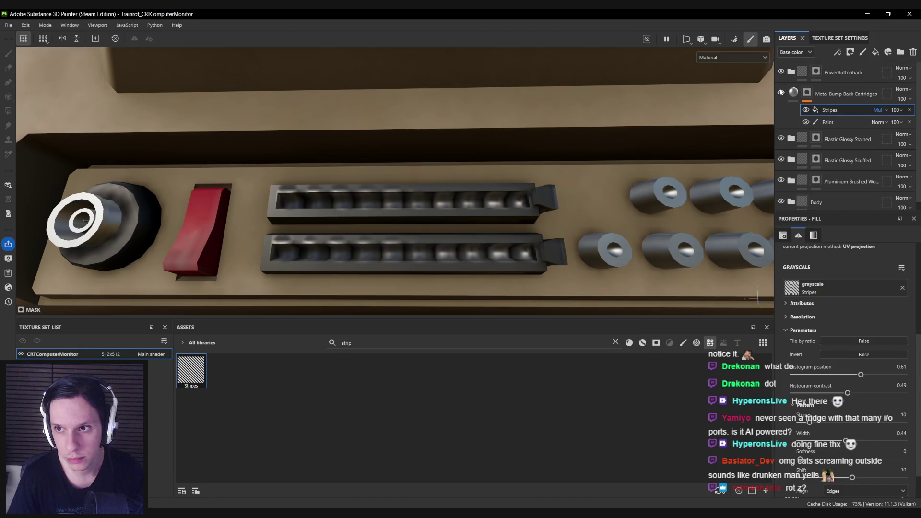
Turn off height on Metal Bump Back Cartridges; make its Stripes thinner, softer, tiling 19.22.
left_click(794, 93)
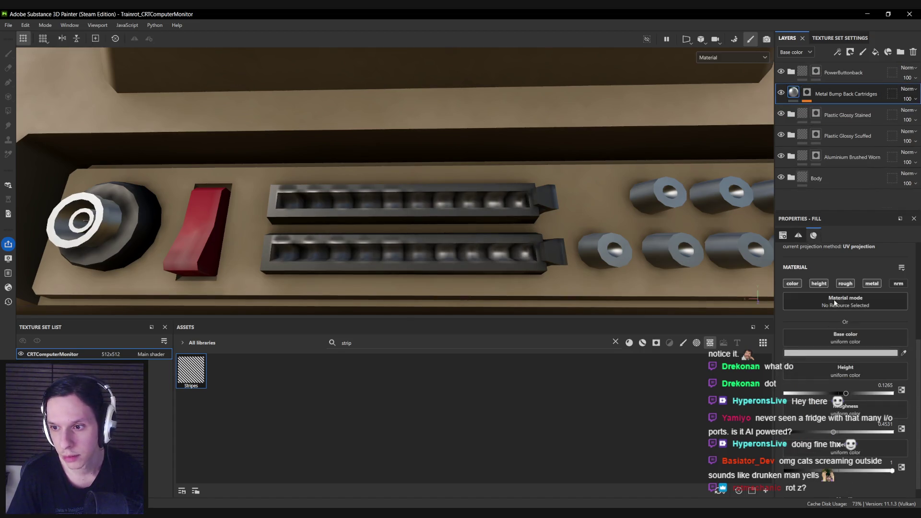
left_click(819, 283)
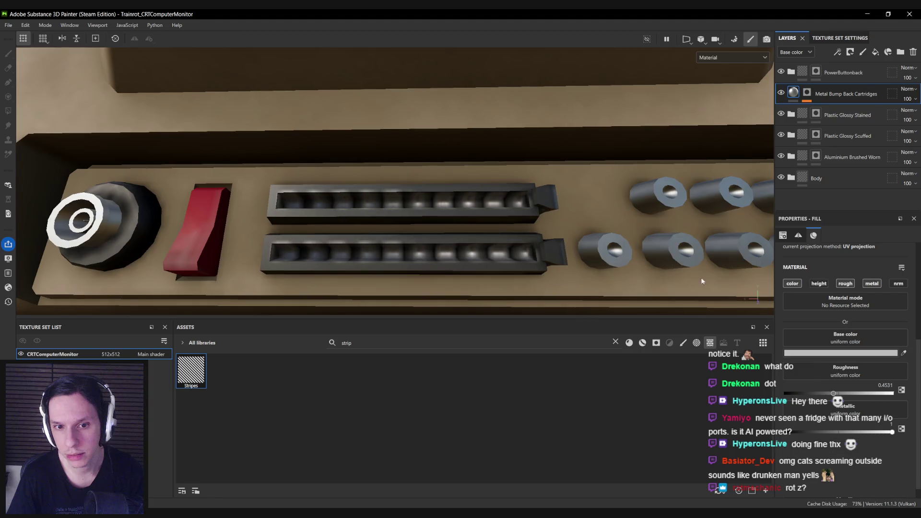
scroll(443, 247, "down", 10)
scroll(446, 253, "up", 10)
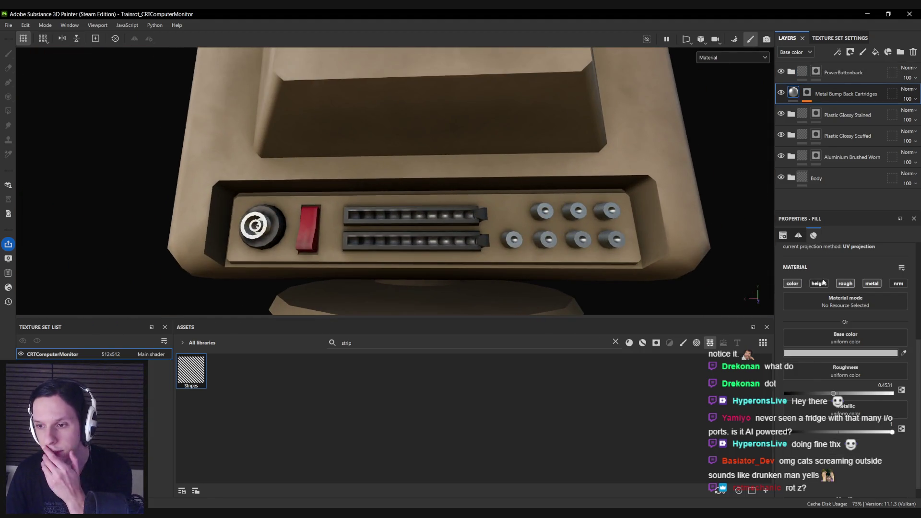
left_click(806, 93)
left_click(832, 112)
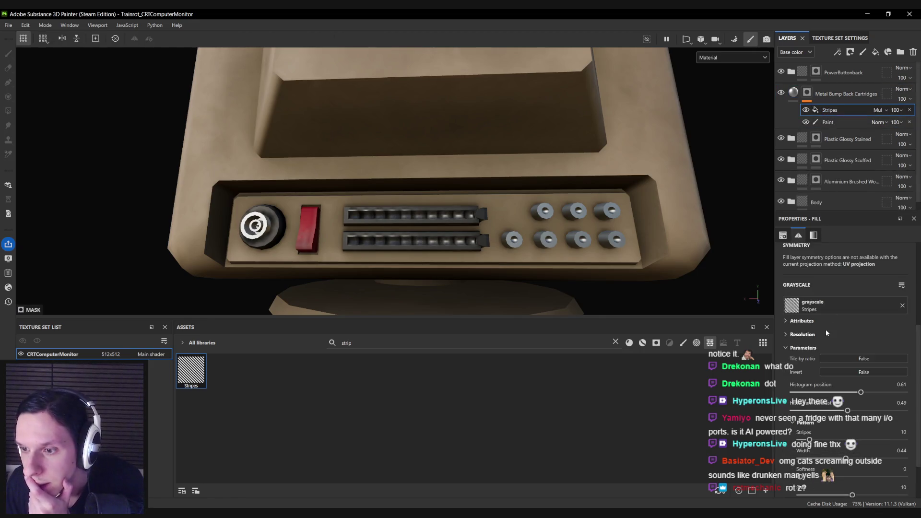
scroll(857, 409, "down", 2)
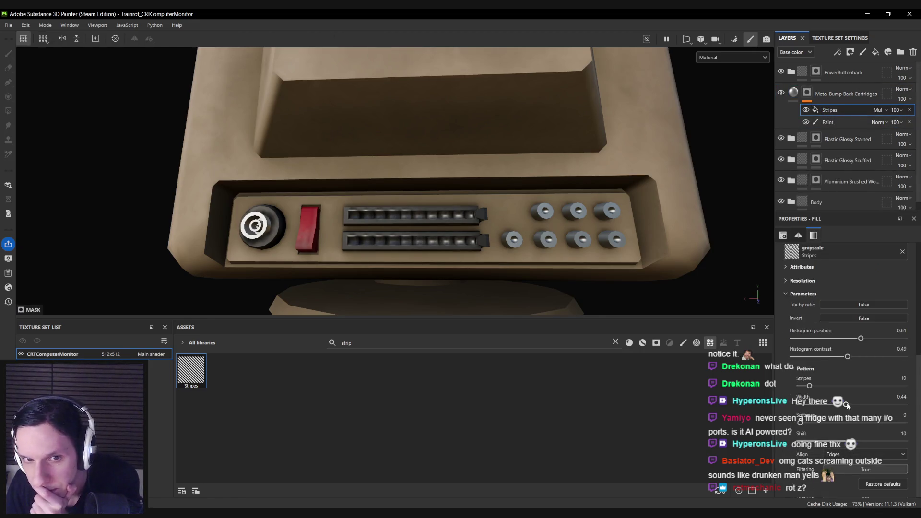
mouse_move(861, 405)
left_mouse_down()
mouse_move(836, 407)
mouse_move(884, 406)
mouse_move(857, 405)
left_mouse_up()
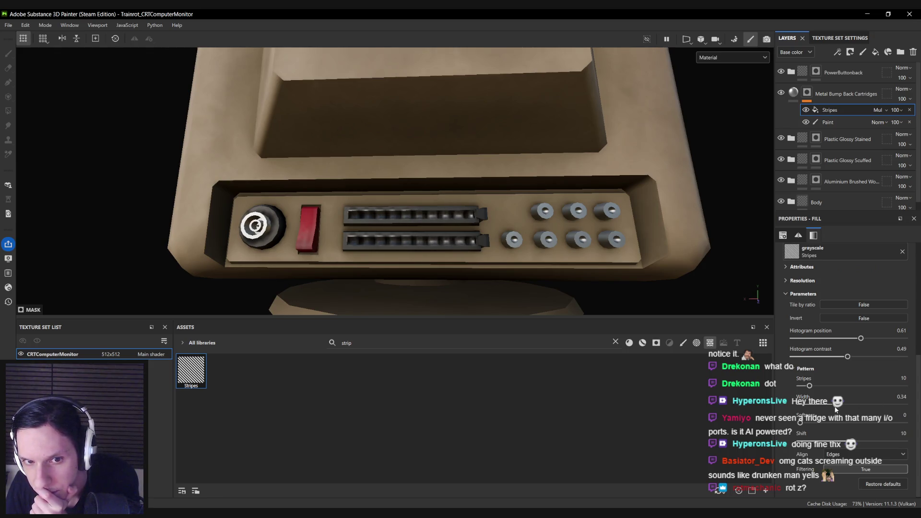
left_click_drag(802, 421, 861, 424)
scroll(846, 389, "up", 5)
left_click_drag(838, 304, 839, 305)
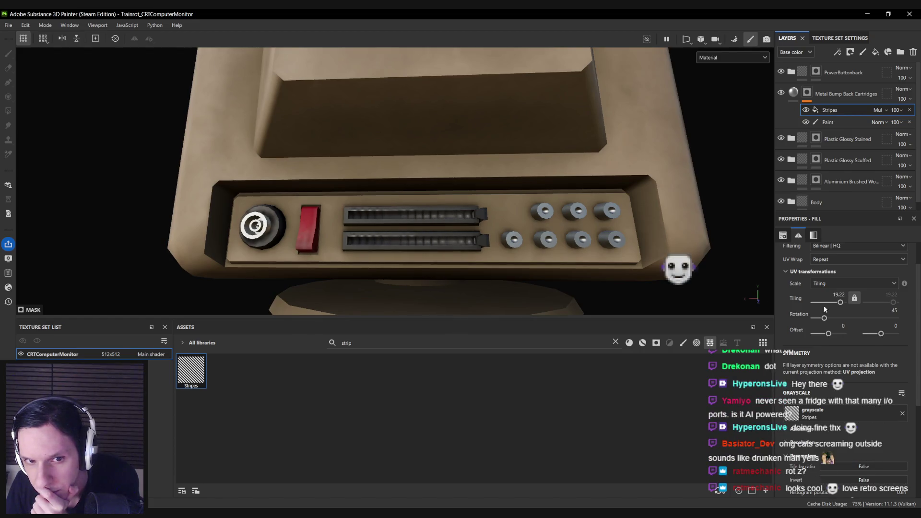
scroll(508, 259, "down", 3)
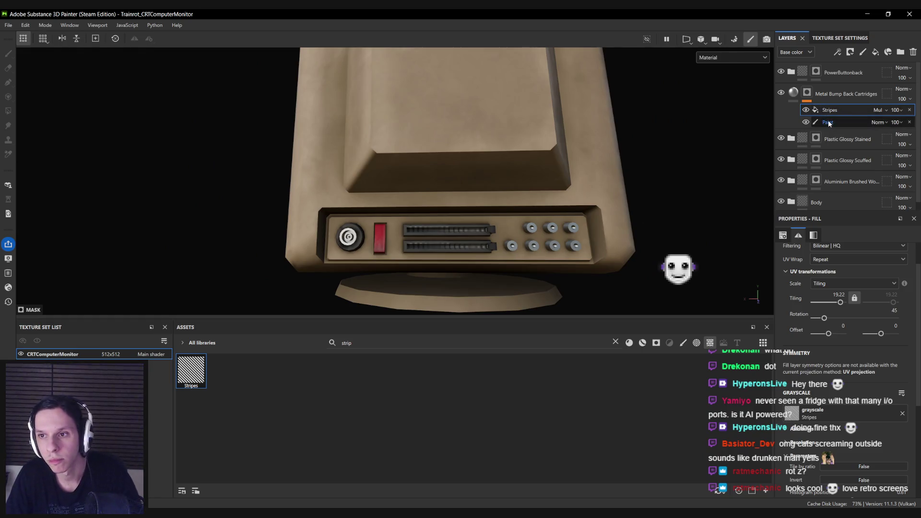
Select the Paint mask and set Polygon Fill to per-polygon mode with value 0.
left_click(828, 121)
left_click(9, 111)
left_click(822, 235)
left_click_drag(821, 255, 798, 254)
scroll(471, 214, "up", 10)
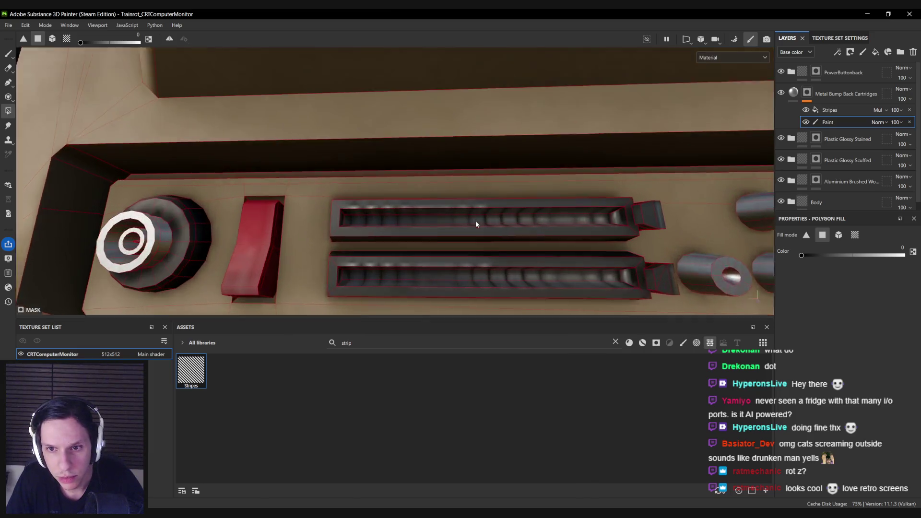
Switch back to the Paint brush and briefly check the monitor in the game-engine level.
left_click_drag(599, 227, 359, 231, "alt")
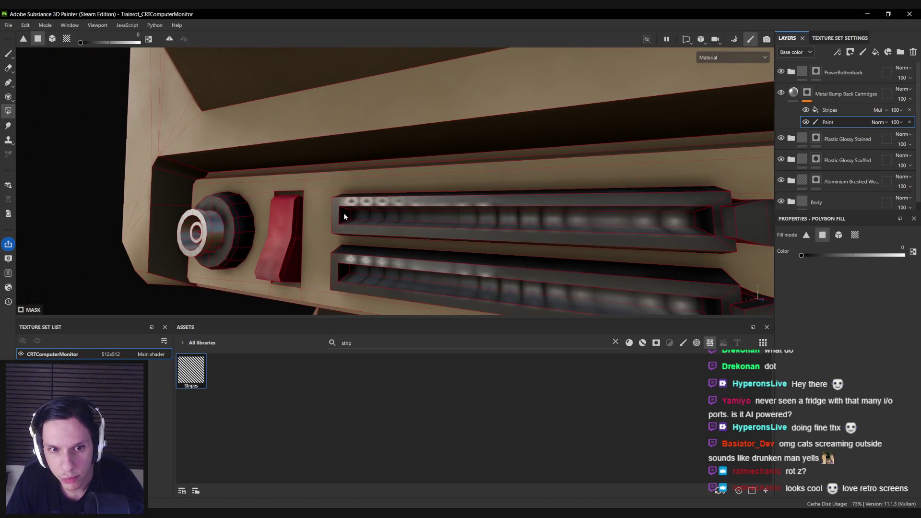
key("1")
scroll(524, 249, "down", 10)
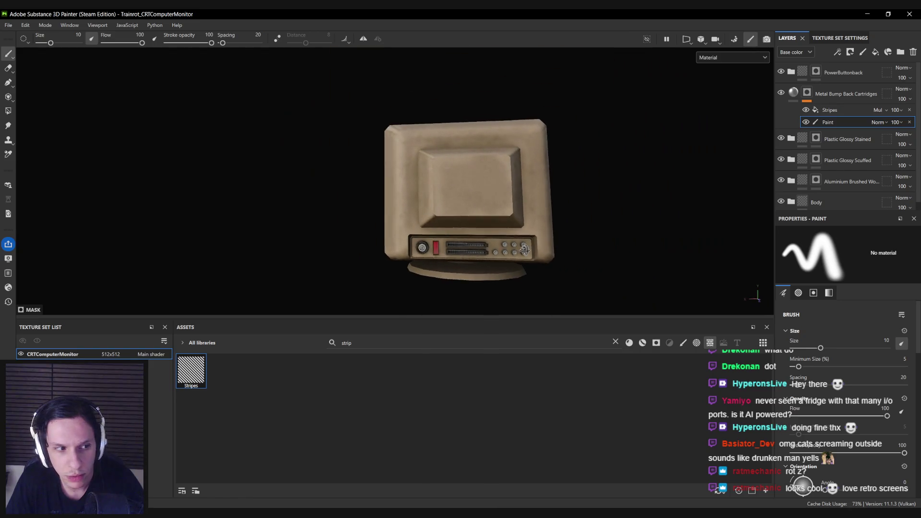
scroll(525, 250, "up", 3)
mouse_move(526, 249)
left_mouse_down("alt")
mouse_move(540, 218)
mouse_move(508, 218)
left_mouse_up("alt")
scroll(525, 250, "down", 5)
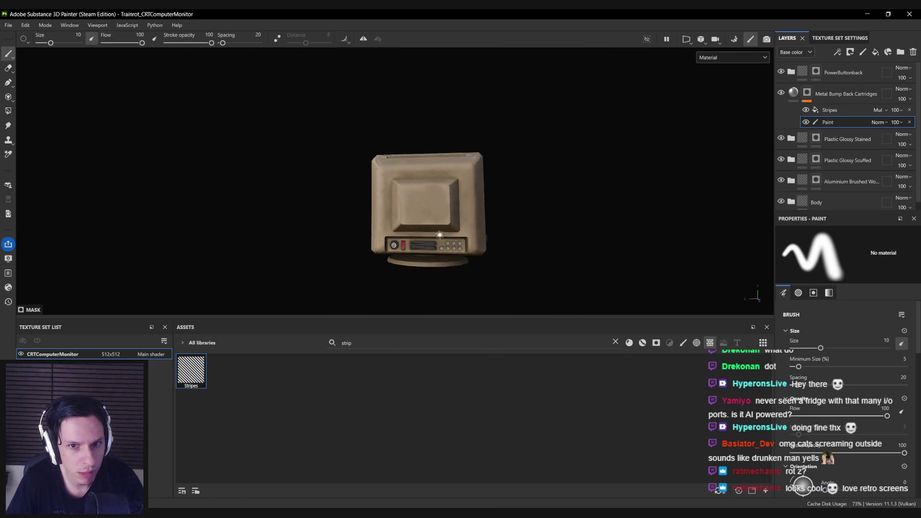
key("alt+Tab")
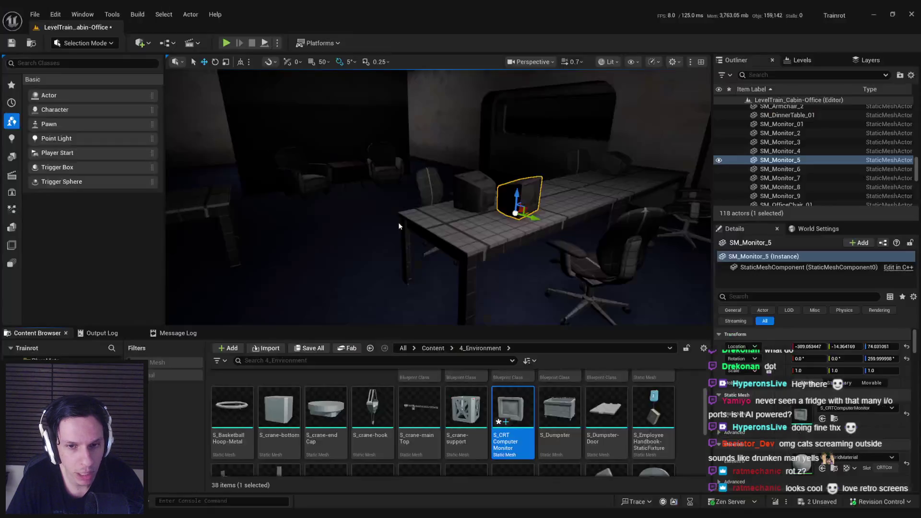
key("alt+Tab")
scroll(395, 276, "up", 5)
mouse_move(395, 276)
left_mouse_down("alt")
mouse_move(226, 276)
mouse_move(456, 275)
left_mouse_up("alt")
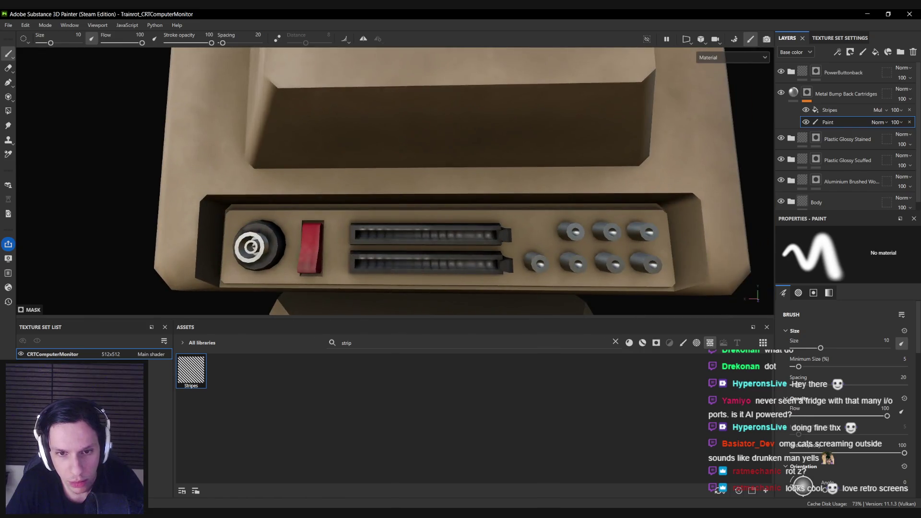
Frame the front port holes up close and return to the Paint brush.
right_click_drag(456, 275, 361, 209, "shift")
mouse_move(362, 209)
left_mouse_down("alt")
mouse_move(494, 243)
mouse_move(417, 232)
mouse_move(459, 224)
mouse_move(390, 273)
mouse_move(485, 194)
mouse_move(380, 261)
mouse_move(158, 136)
left_mouse_up("alt")
left_click(8, 111)
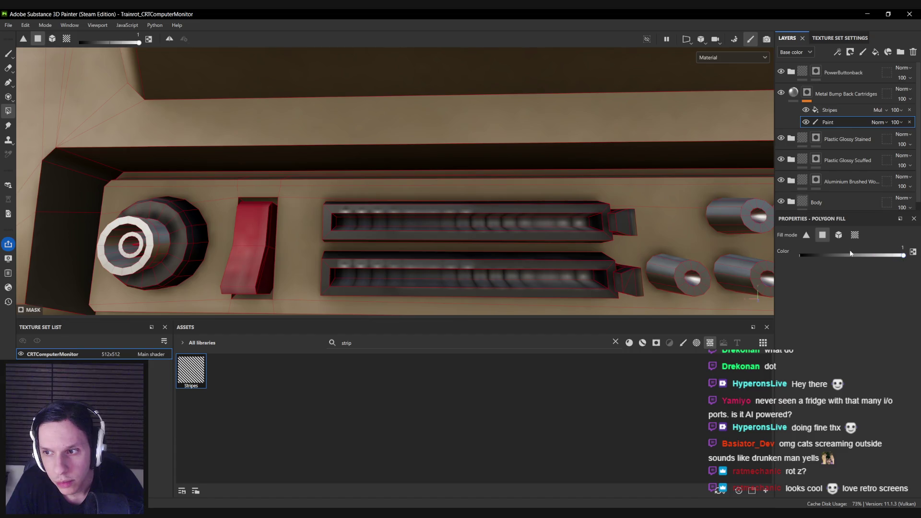
key("1")
scroll(488, 231, "down", 5)
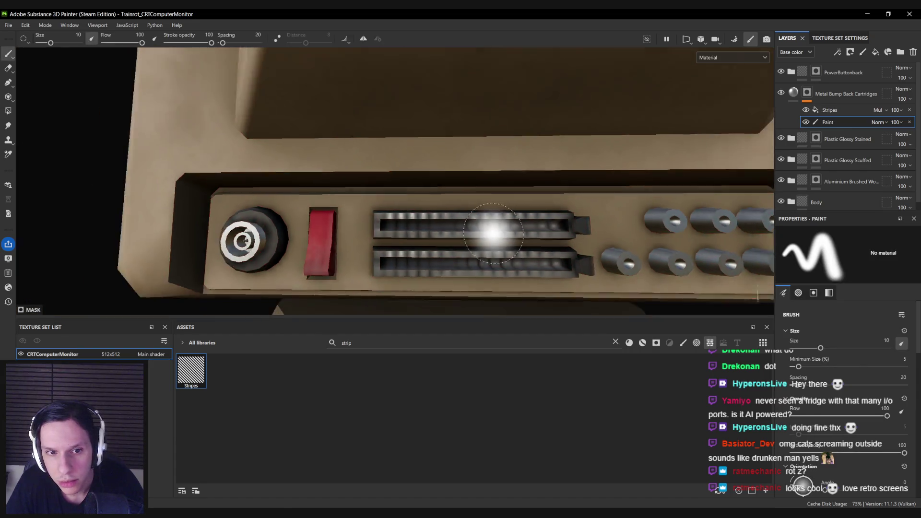
scroll(506, 235, "down", 5)
mouse_move(506, 235)
left_mouse_down("alt")
mouse_move(543, 218)
mouse_move(585, 223)
mouse_move(461, 242)
mouse_move(526, 221)
left_mouse_up("alt")
scroll(463, 221, "up", 10)
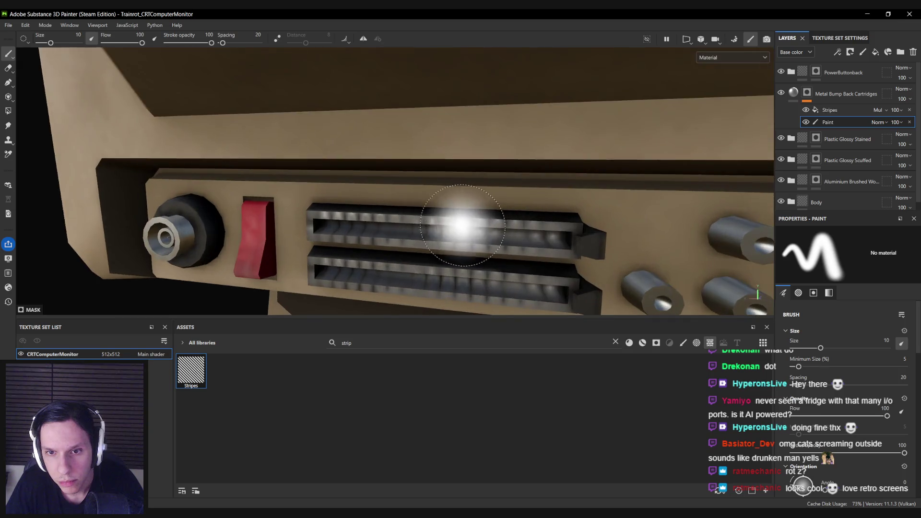
Set brush size to 1.51 and paint a straight line along the slot's lower edge.
left_click_drag(462, 225, 354, 225, "alt")
right_click_drag(355, 225, 364, 219, "ctrl")
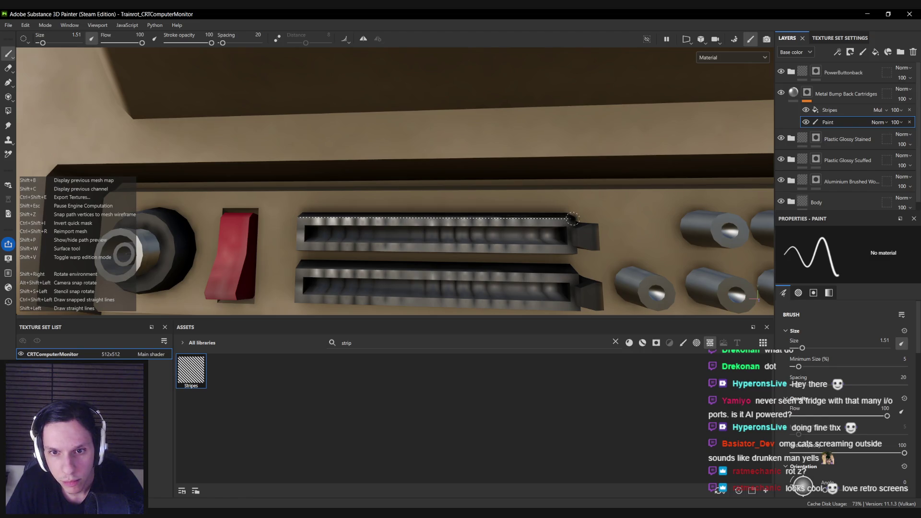
key("shift")
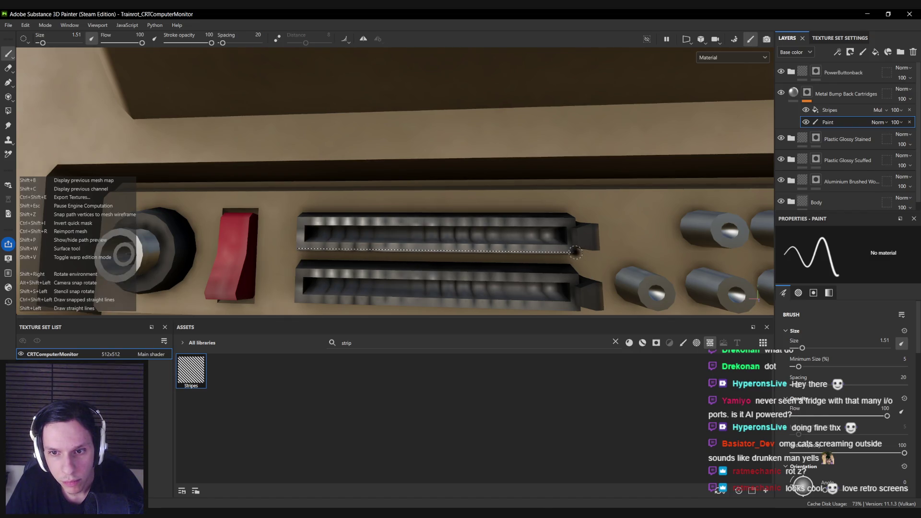
left_click_drag(575, 252, 402, 224, "alt")
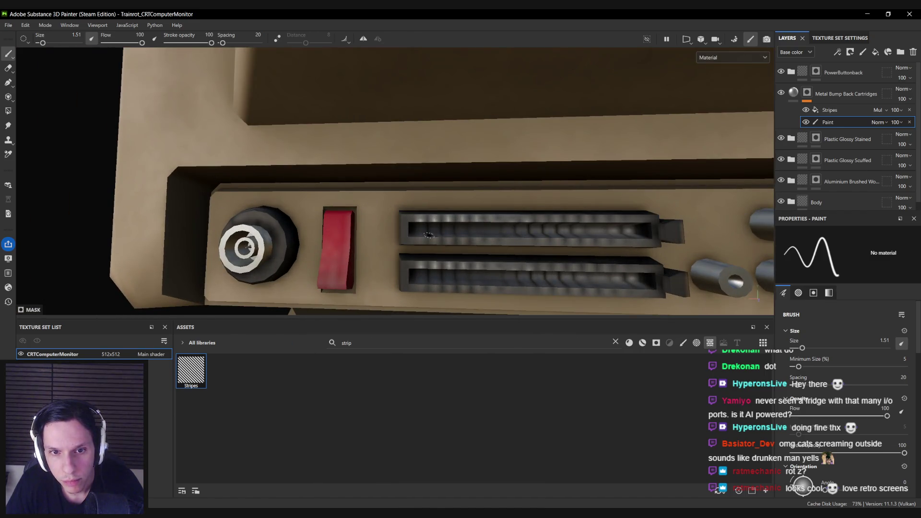
scroll(661, 247, "down", 5)
left_click_drag(660, 247, 734, 242, "alt")
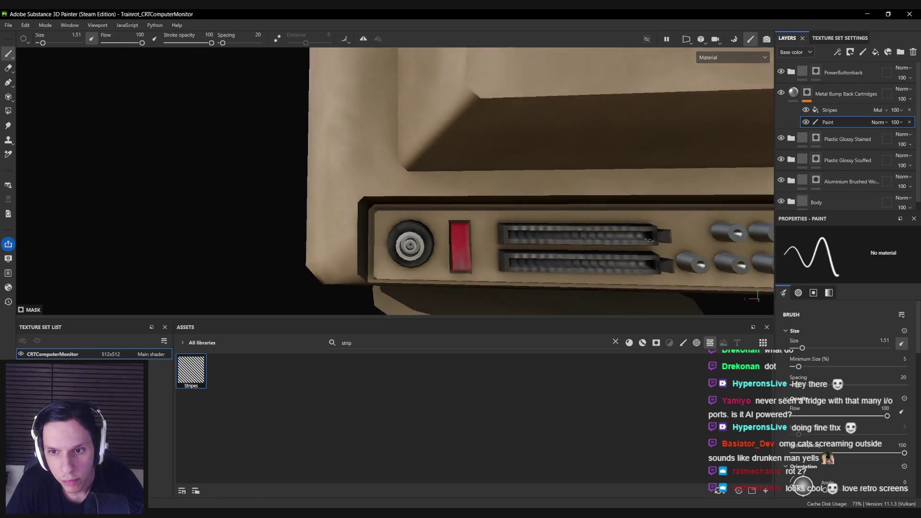
scroll(448, 247, "down", 3)
Save the project with Ctrl+S.
left_click_drag(448, 225, 448, 247, "alt")
key("ctrl+s")
left_click_drag(460, 201, 425, 193, "alt")
scroll(425, 194, "up", 6)
scroll(425, 193, "up", 2)
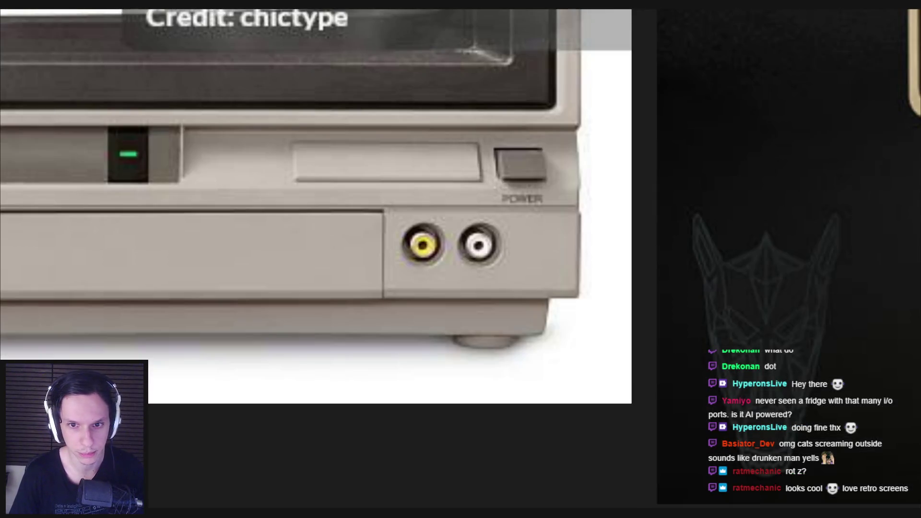
scroll(248, 376, "down", 5)
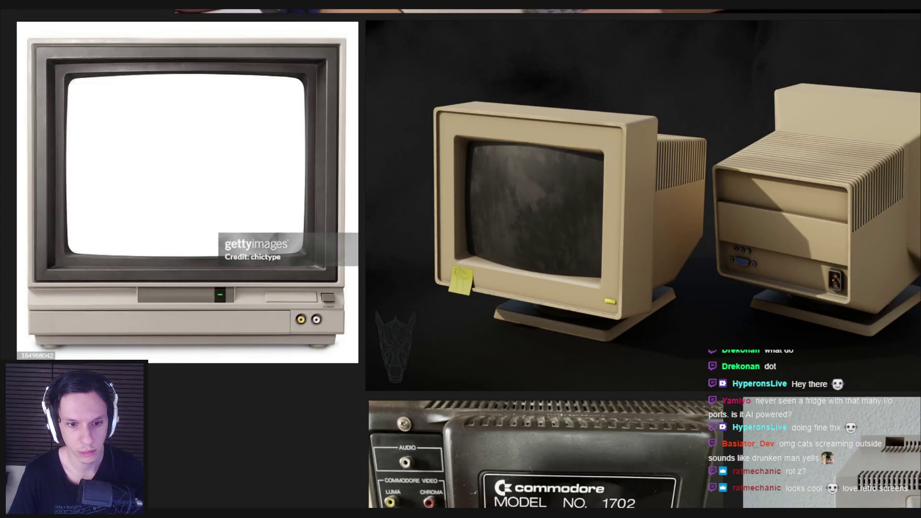
key("alt+Tab")
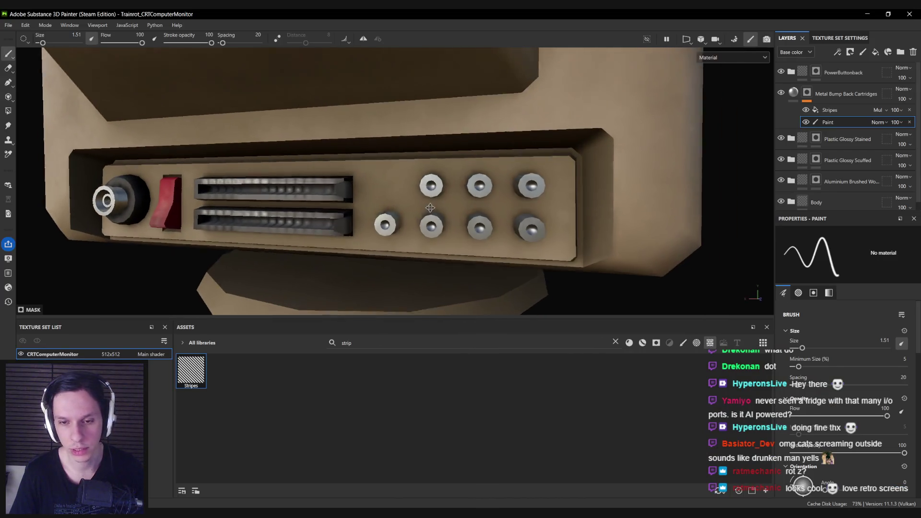
key("alt+Tab")
scroll(311, 324, "up", 5)
scroll(310, 324, "down", 5)
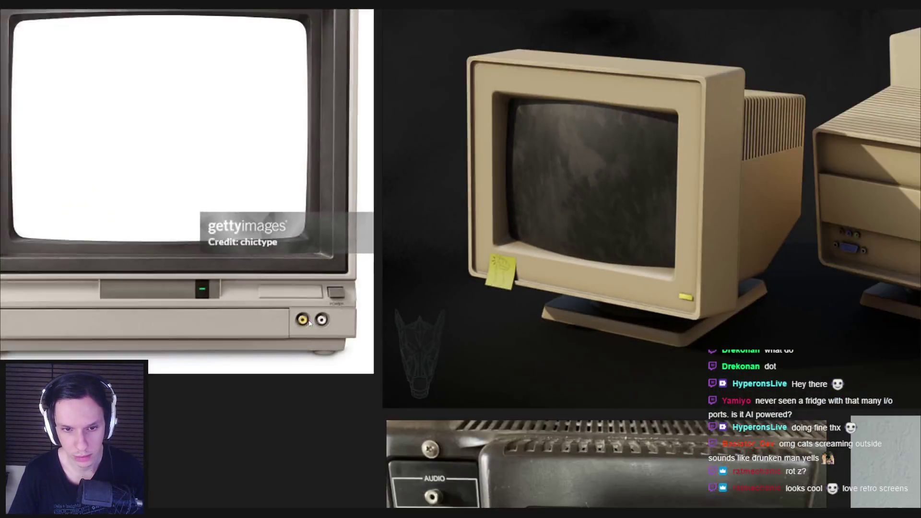
key("alt+Tab")
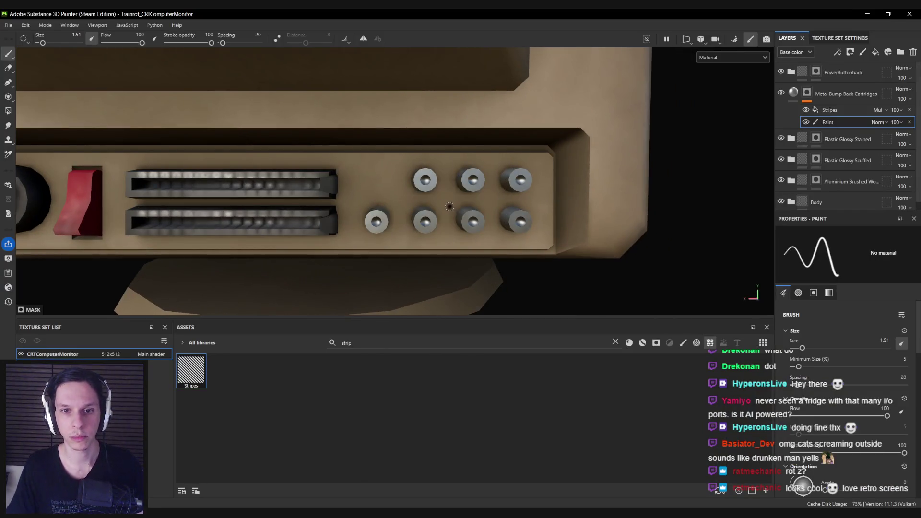
Add a new fill layer above the cartridges group named Red.
scroll(450, 209, "down", 5)
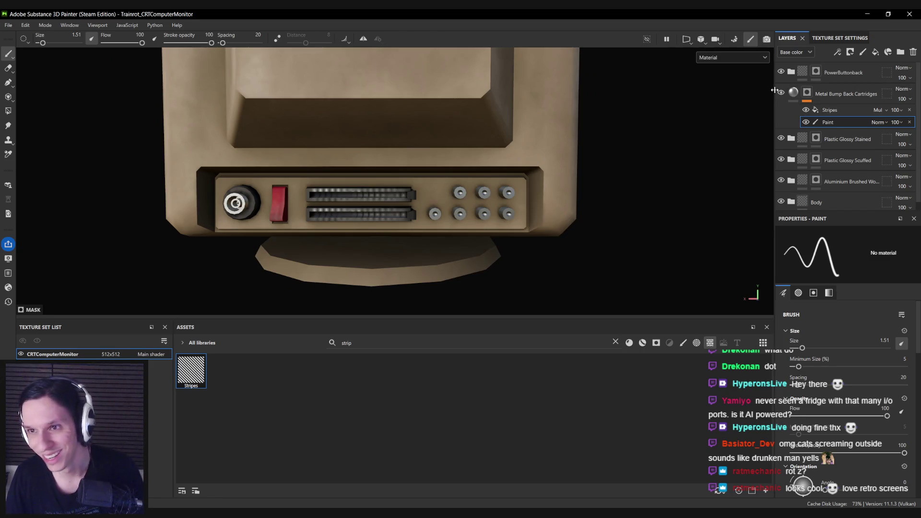
left_click(874, 53)
double_click(816, 93)
type("Red")
key("Return")
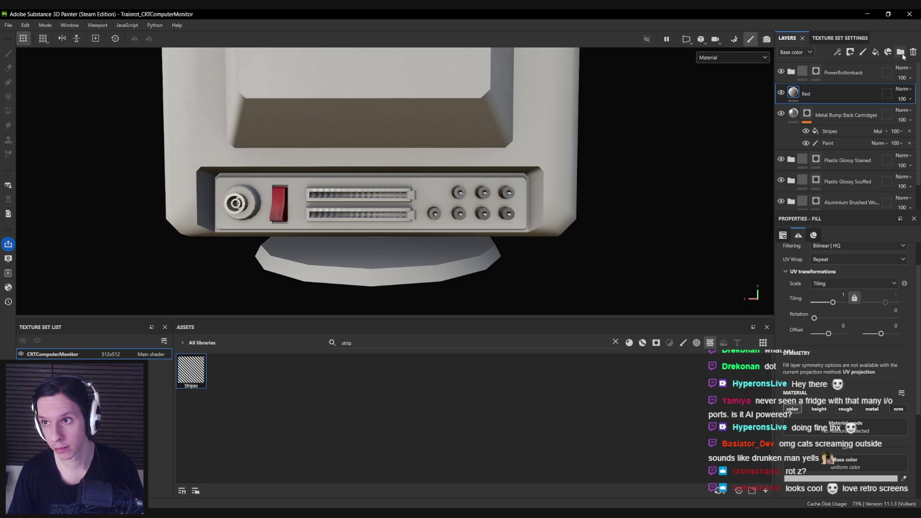
Put the Red layer inside a new folder named ConnectionPorts.
left_click(899, 52)
left_click_drag(814, 118, 816, 94)
double_click(816, 94)
type("ConnectionPort")
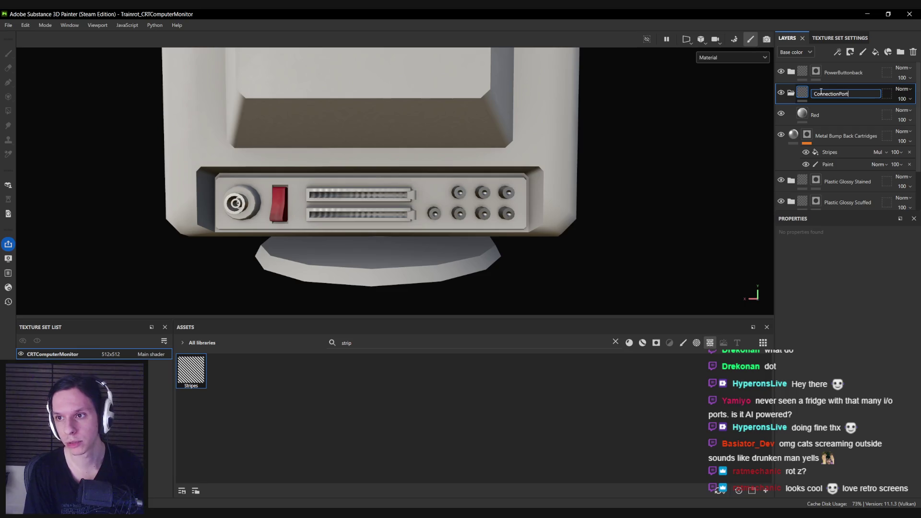
type("s")
key("Return")
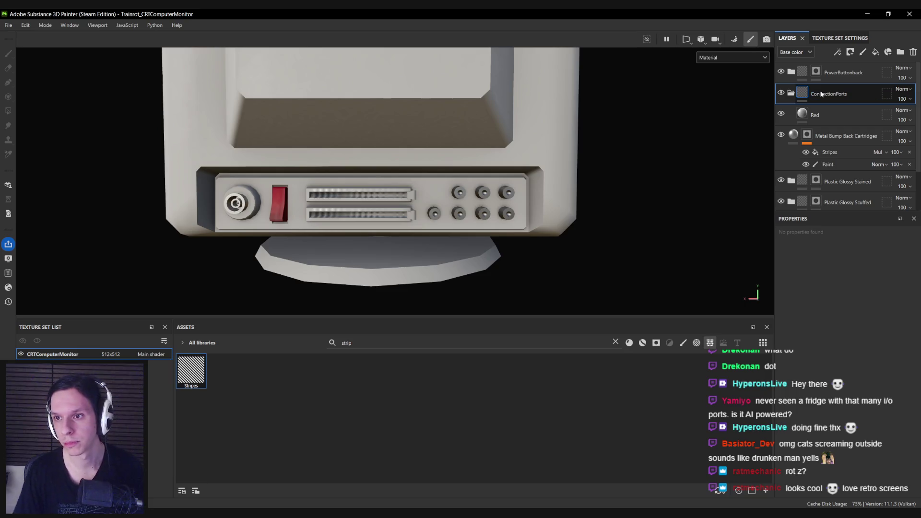
Give Red a bright red base colour, enable metallic, and set roughness to 0.3837.
left_click(815, 115)
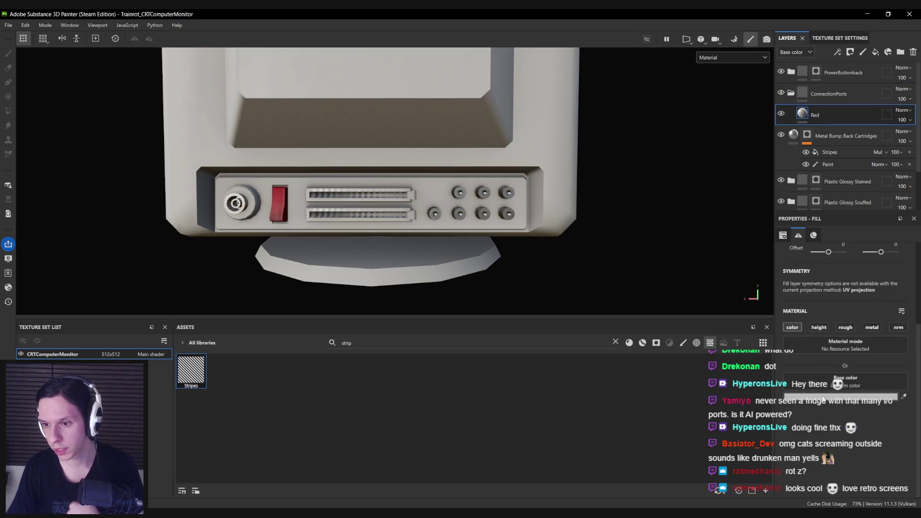
left_click(822, 398)
left_click_drag(778, 303, 794, 272)
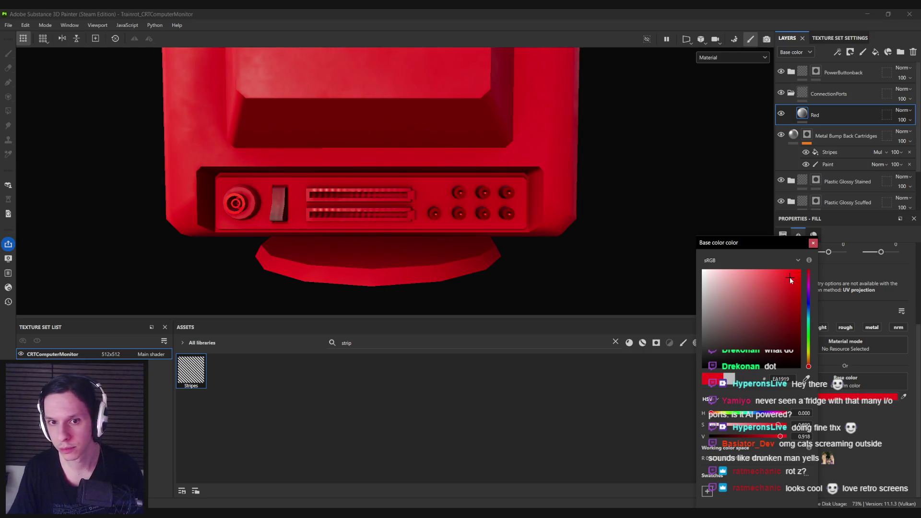
left_click(813, 243)
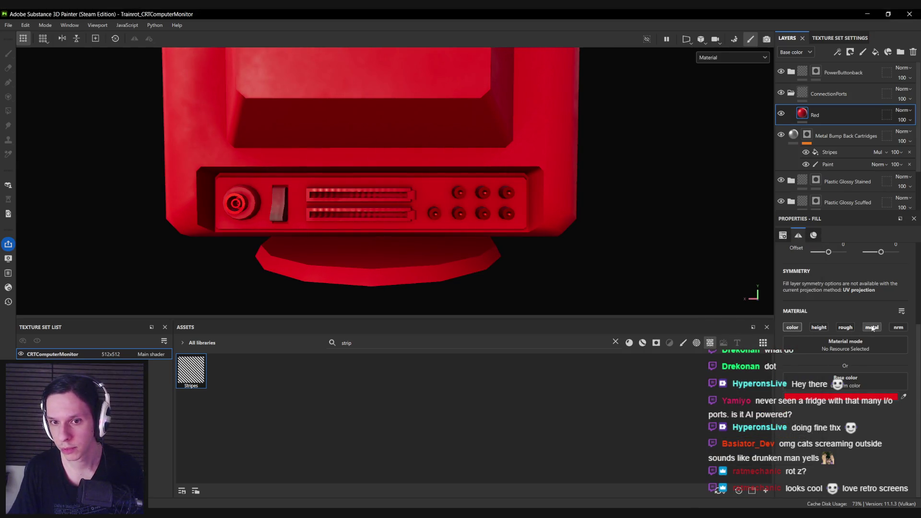
left_click(872, 328)
left_click(845, 327)
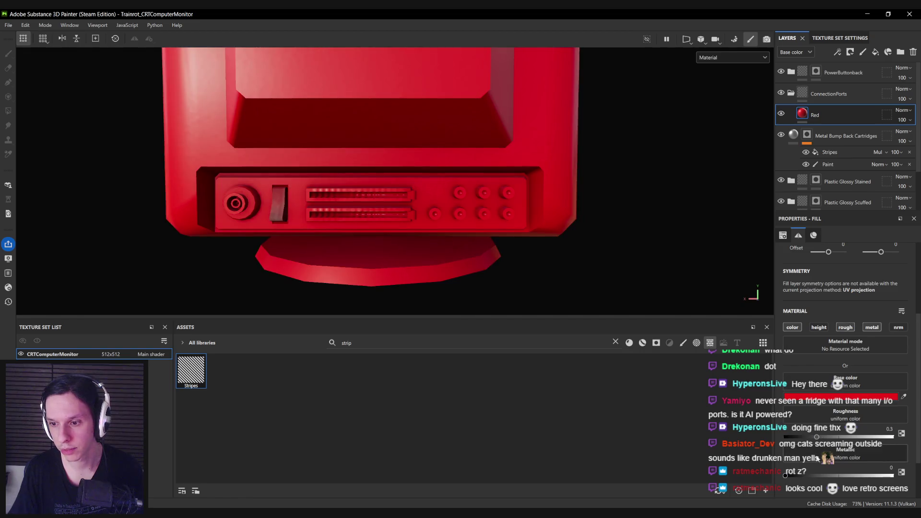
left_click(830, 436)
left_click_drag(830, 436, 826, 438)
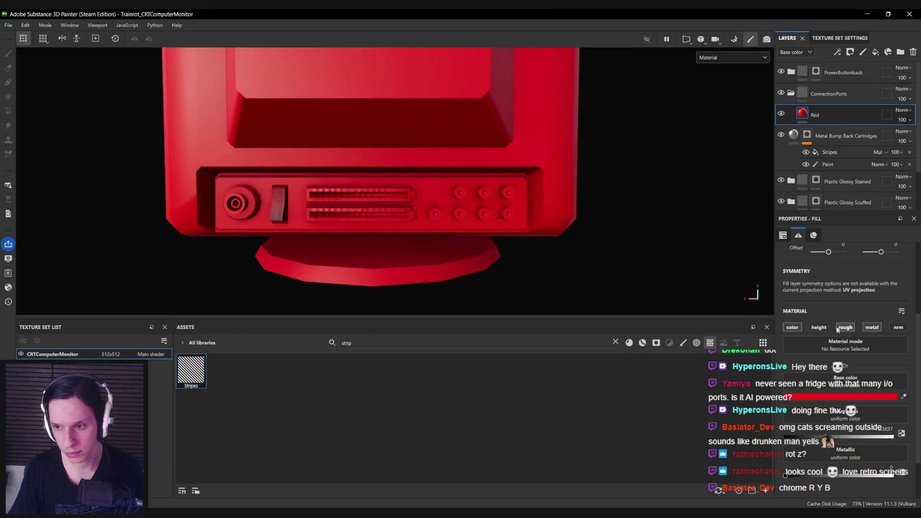
scroll(837, 329, "up", 2)
Darken the red slightly and add a black mask to the Red layer.
left_click(825, 451)
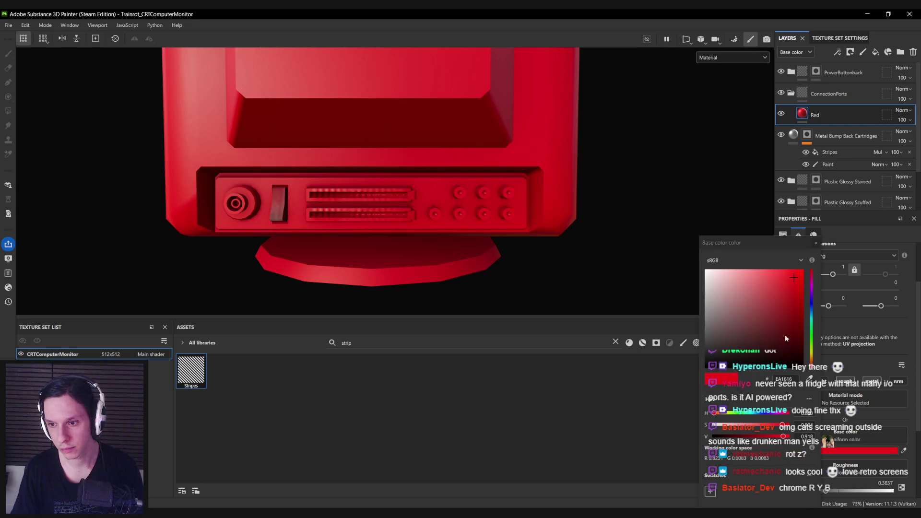
left_click(795, 294)
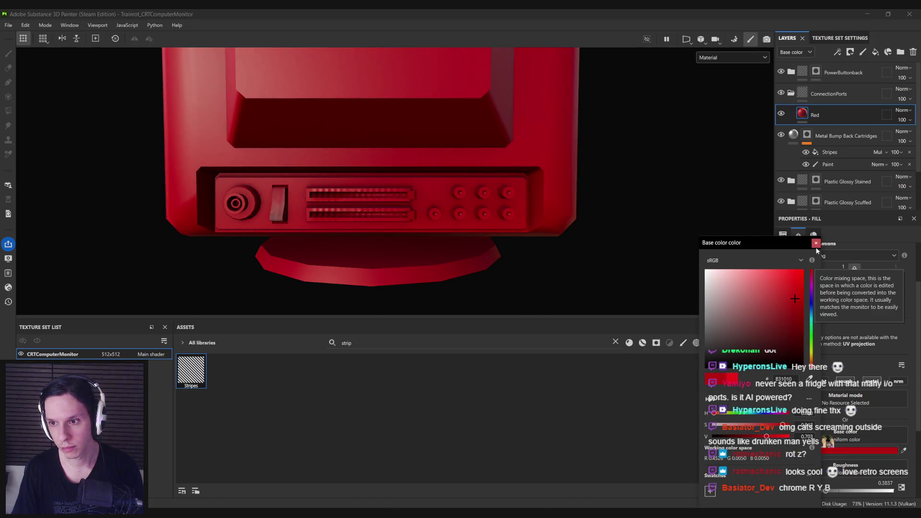
right_click(796, 114)
left_click(815, 120)
scroll(500, 193, "up", 5)
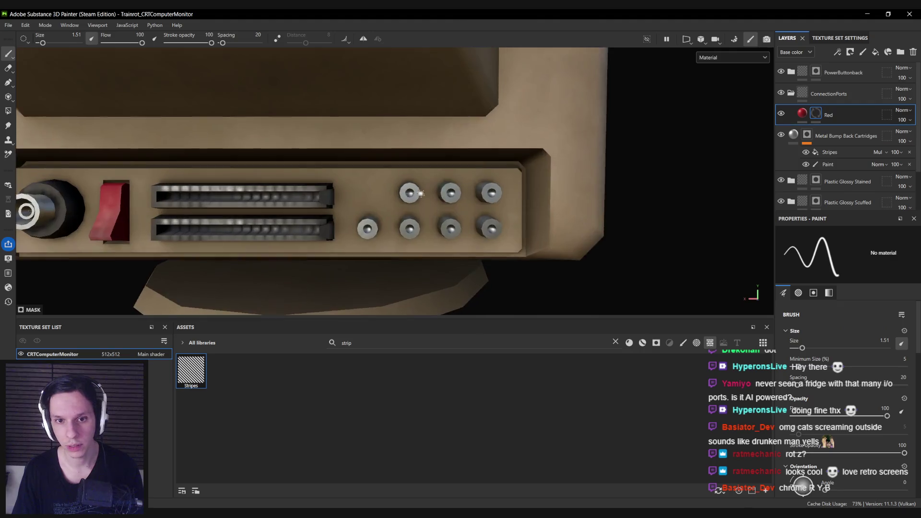
Try brushing red onto the top-left port, adjusting brush size to fit it.
right_click_drag(408, 193, 408, 193, "ctrl")
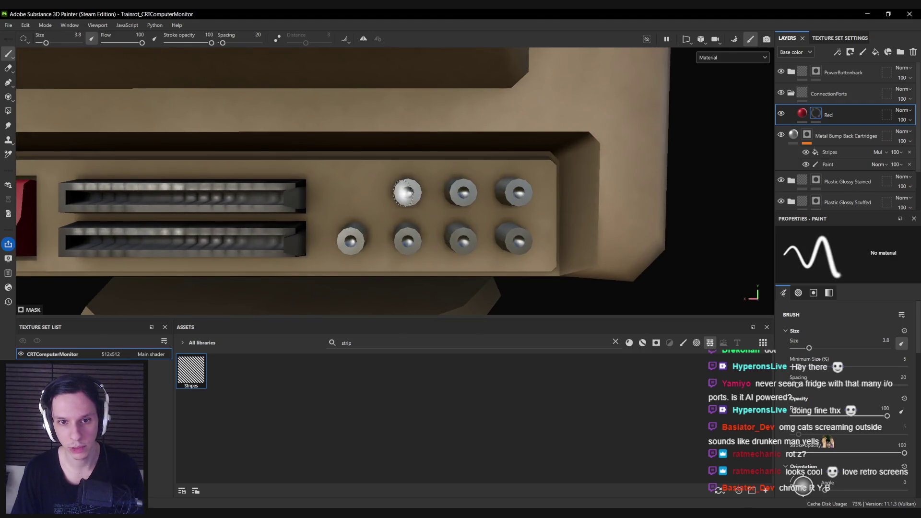
scroll(408, 192, "up", 3)
left_click_drag(395, 155, 395, 155)
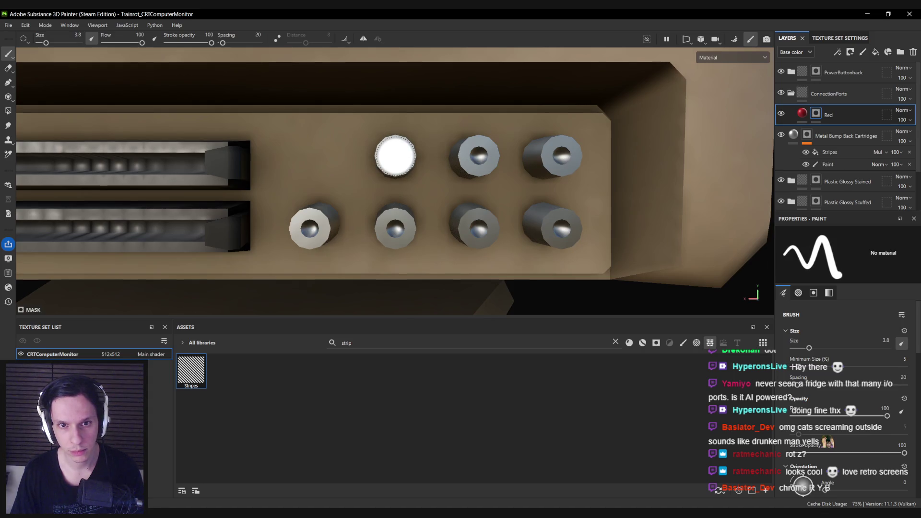
right_click_drag(395, 155, 395, 156, "ctrl")
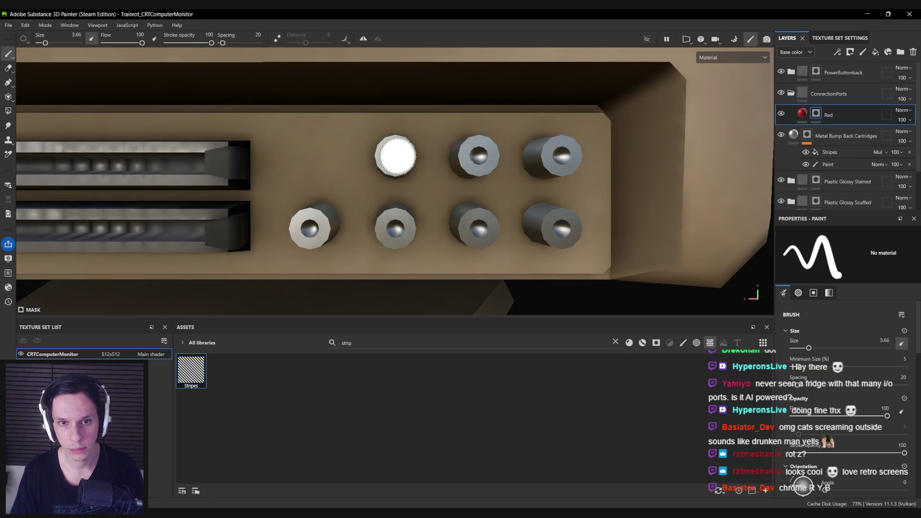
right_click_drag(395, 155, 395, 155, "ctrl")
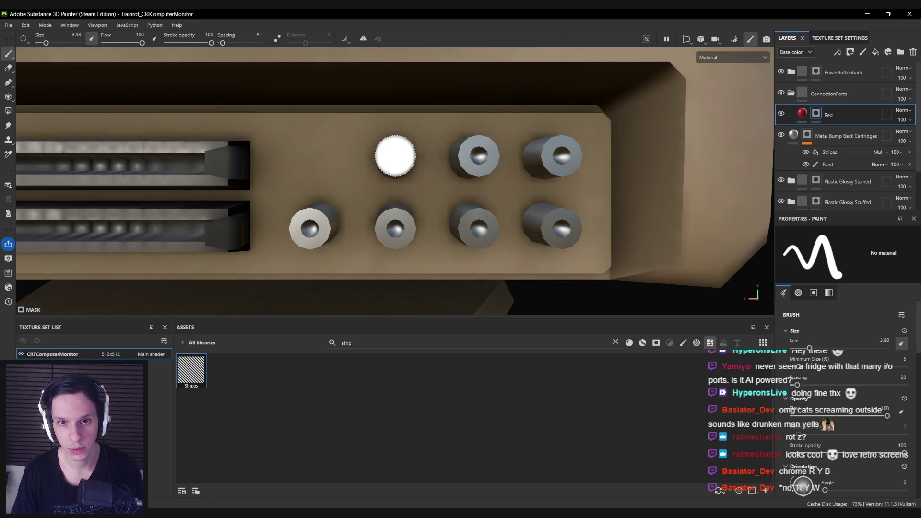
scroll(384, 223, "down", 10)
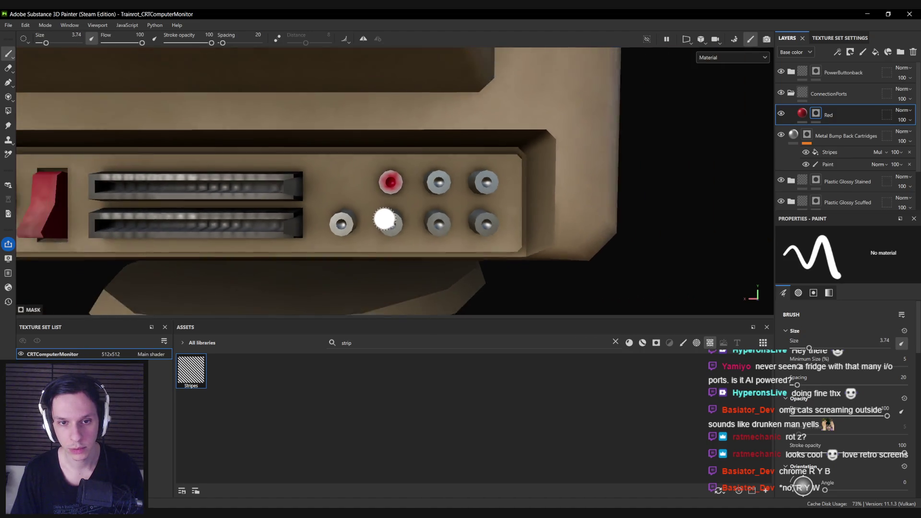
scroll(385, 217, "up", 10)
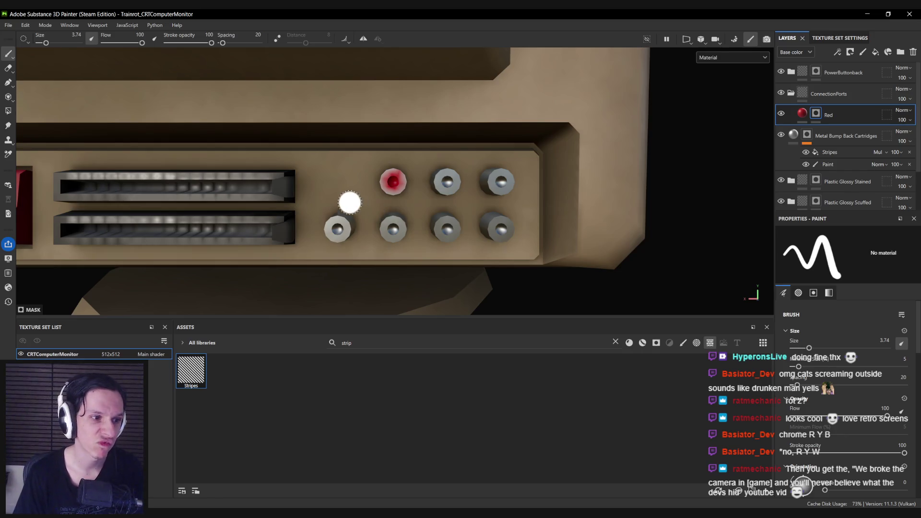
Undo the stroke and fill the upper-left knob red using Polygon Fill in UV chunk mode.
key("ctrl+z")
left_click(8, 111)
left_click(855, 236)
left_click(397, 185)
key("1")
scroll(407, 196, "down", 10)
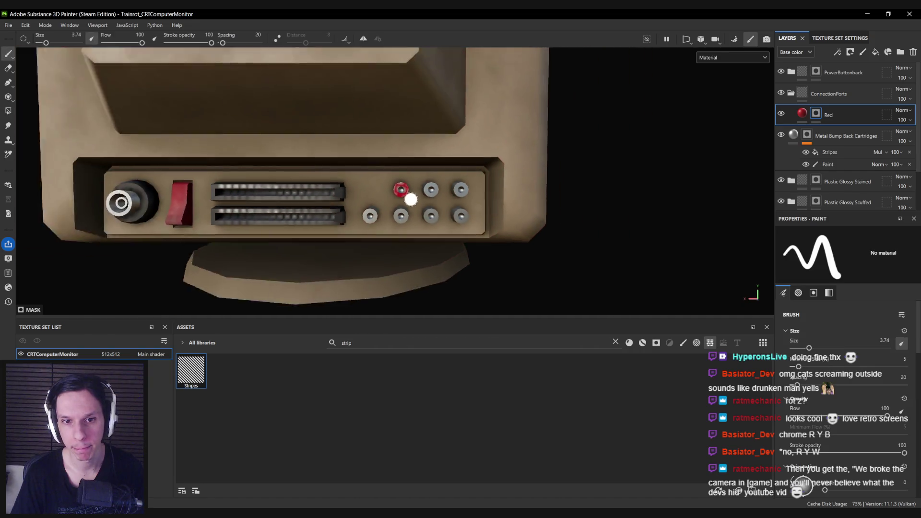
scroll(445, 205, "up", 10)
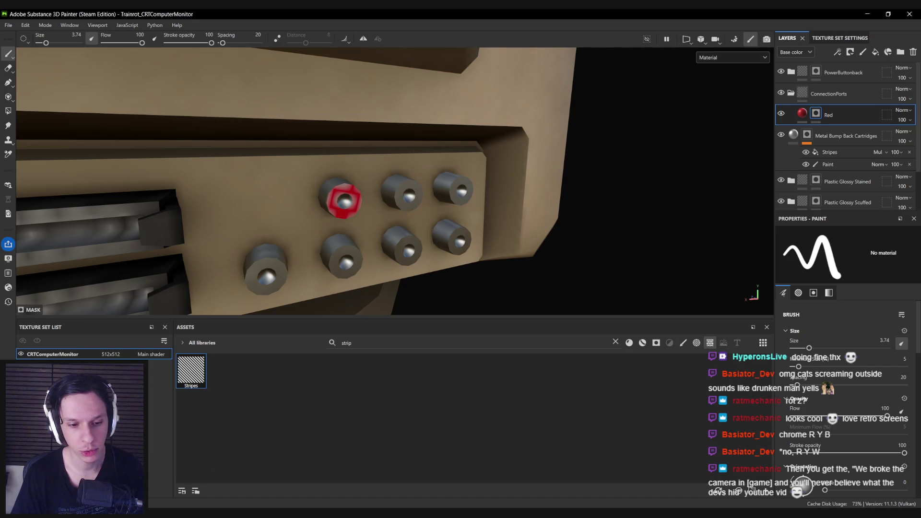
Inspect a knob cylinder's mesh in Blender's edit mode, then return to Substance Painter.
key("alt+Tab")
mouse_move(455, 284)
middle_mouse_down()
mouse_move(594, 291)
mouse_move(618, 272)
middle_mouse_up()
scroll(618, 272, "up", 5)
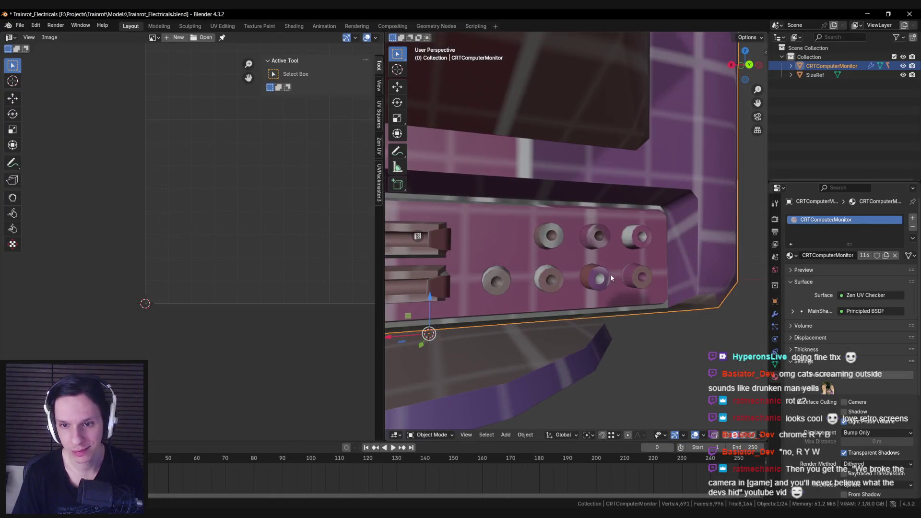
left_click(549, 225)
key("Tab")
mouse_move(548, 226)
middle_mouse_down()
mouse_move(586, 244)
mouse_move(540, 241)
mouse_move(499, 220)
middle_mouse_up()
scroll(540, 240, "up", 3)
key("alt+a")
scroll(526, 227, "down", 4)
key("alt+Tab")
scroll(361, 213, "down", 6)
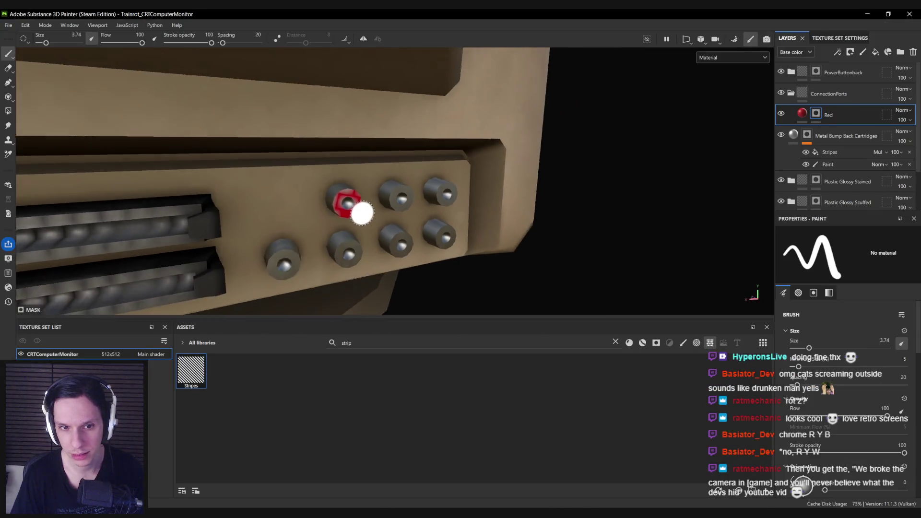
Switch to UV-island polygon fill and briefly open and close the application Settings.
mouse_move(364, 222)
left_mouse_down("alt")
mouse_move(374, 218)
mouse_move(354, 220)
mouse_move(396, 212)
left_mouse_up("alt")
scroll(323, 216, "up", 6)
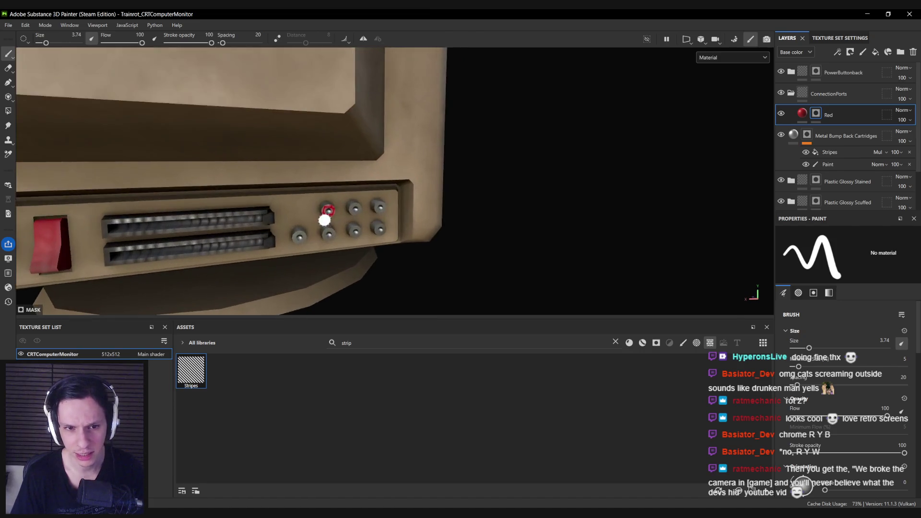
left_click(9, 110)
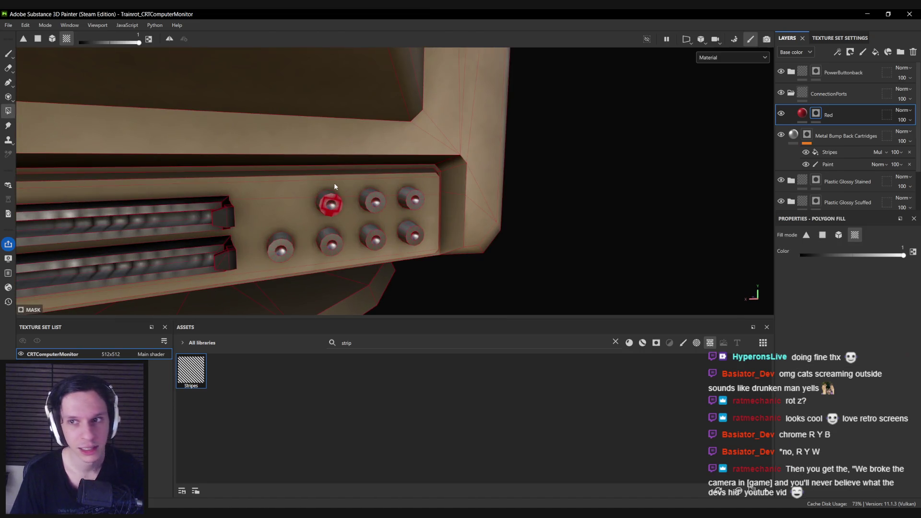
left_click(25, 25)
left_click(67, 78)
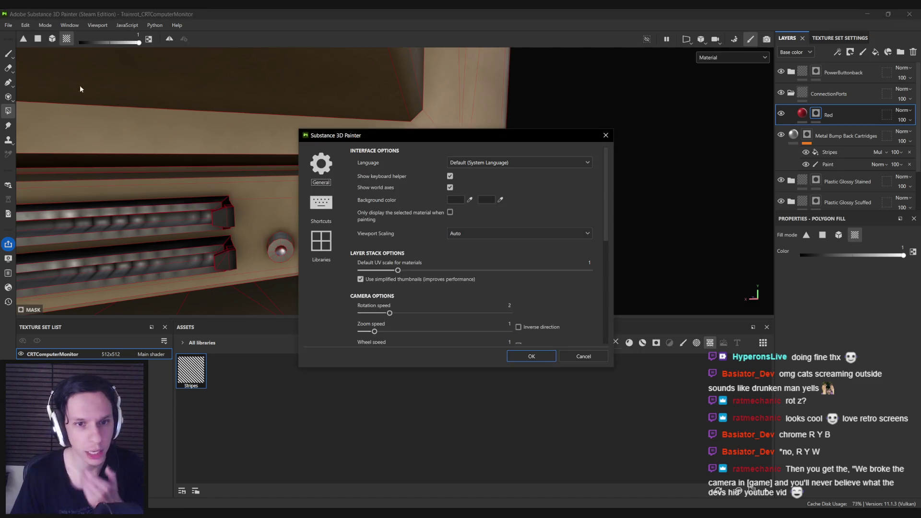
left_click(606, 135)
Review Project configuration's Physical Size and Color Management, leaving Legacy, and cancel.
left_click(25, 25)
left_click(63, 67)
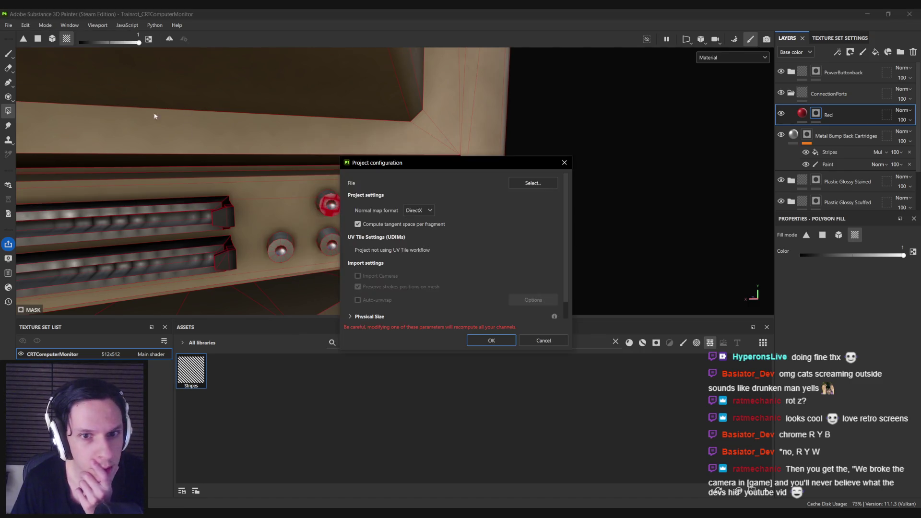
left_click(350, 316)
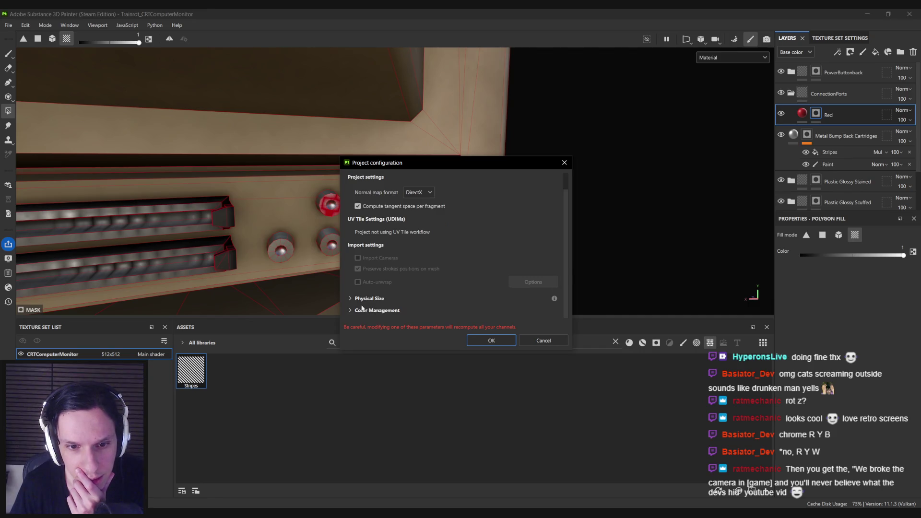
scroll(351, 255, "down", 2)
left_click(353, 250)
left_click(358, 311)
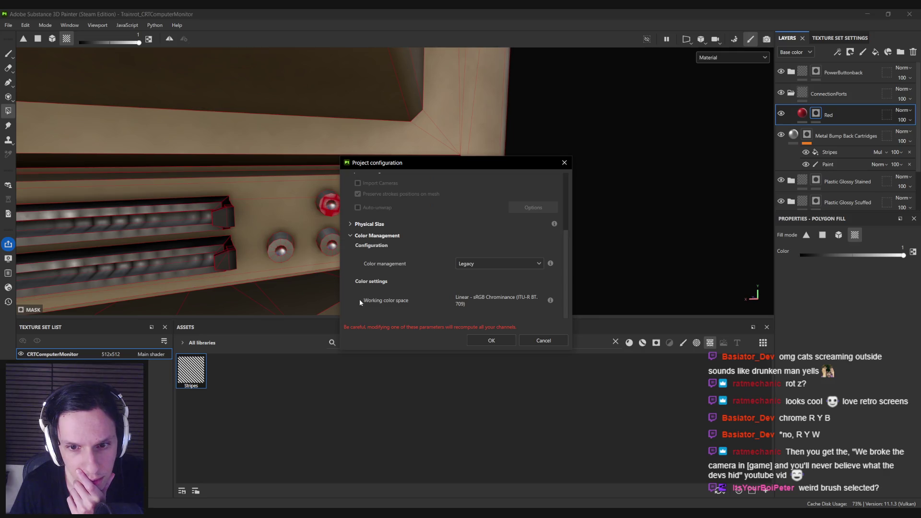
left_click(486, 262)
left_click(486, 263)
left_click(529, 339)
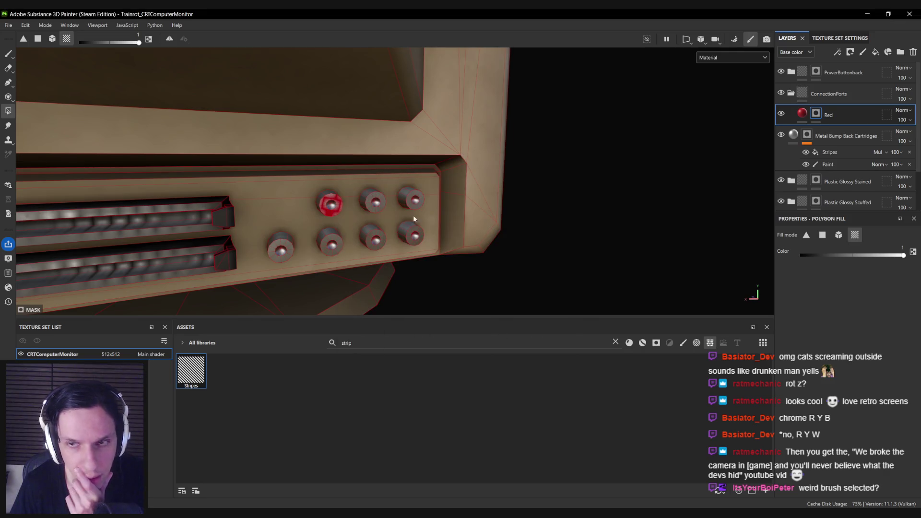
Show the Texture Set Settings listing the mesh maps.
left_click(835, 38)
scroll(818, 146, "down", 3)
scroll(819, 150, "down", 3)
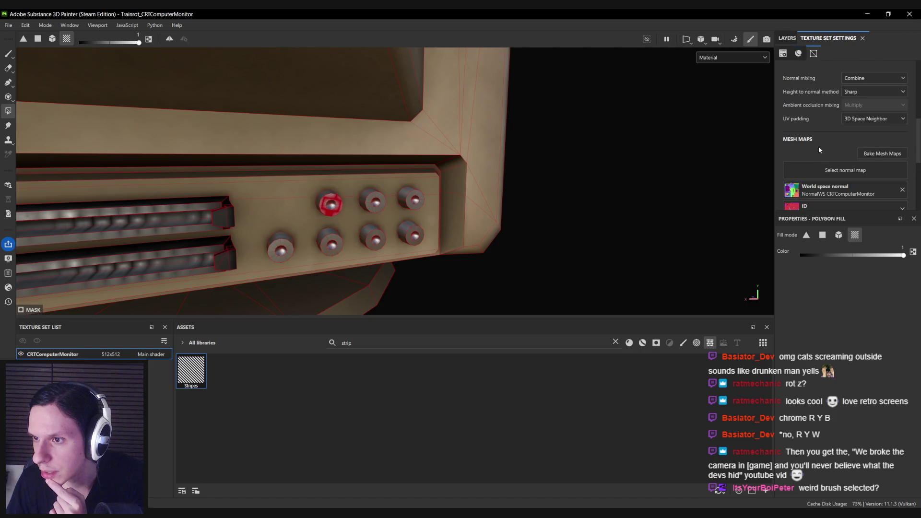
Set UV padding to UV Space Neighbor.
left_click(860, 149)
left_click(864, 158)
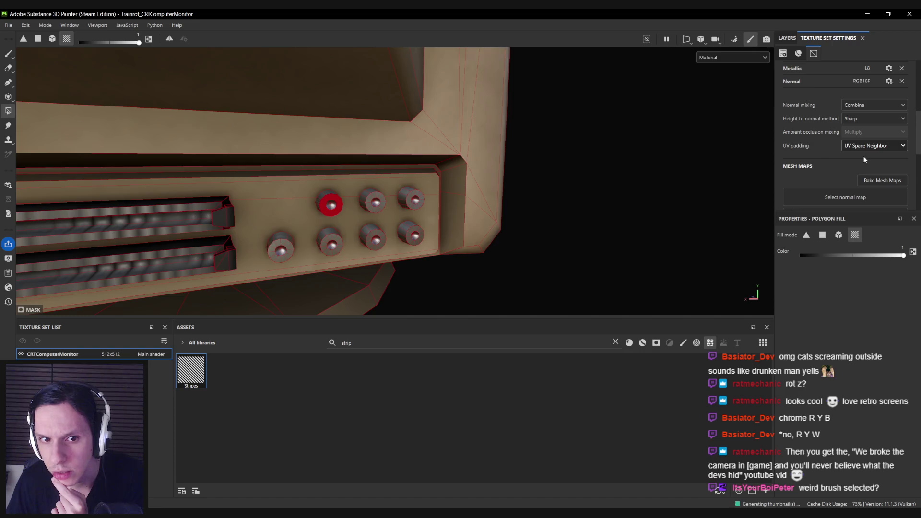
left_click(864, 148)
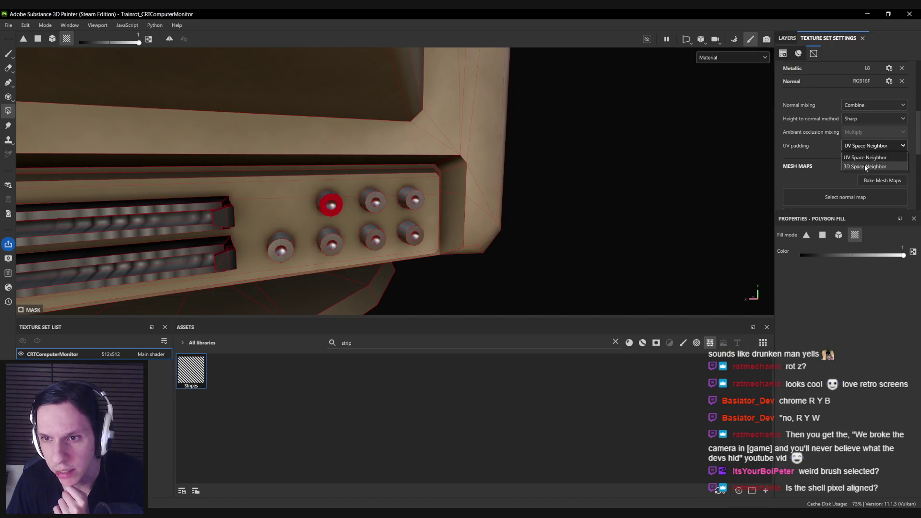
left_click(576, 170)
scroll(388, 180, "down", 4)
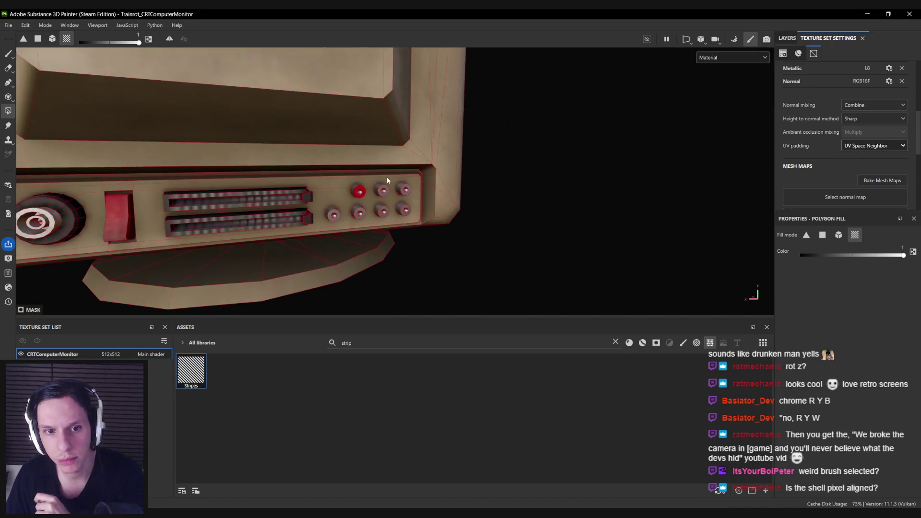
scroll(356, 198, "down", 5)
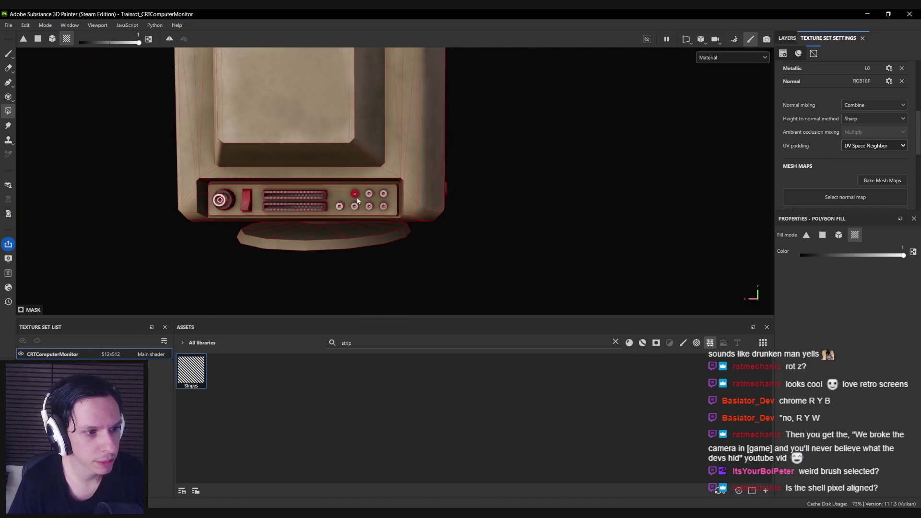
Switch to the brush, leave the 2D UV view with F2, and recheck UV Space Neighbor padding.
key("1")
scroll(374, 199, "up", 10)
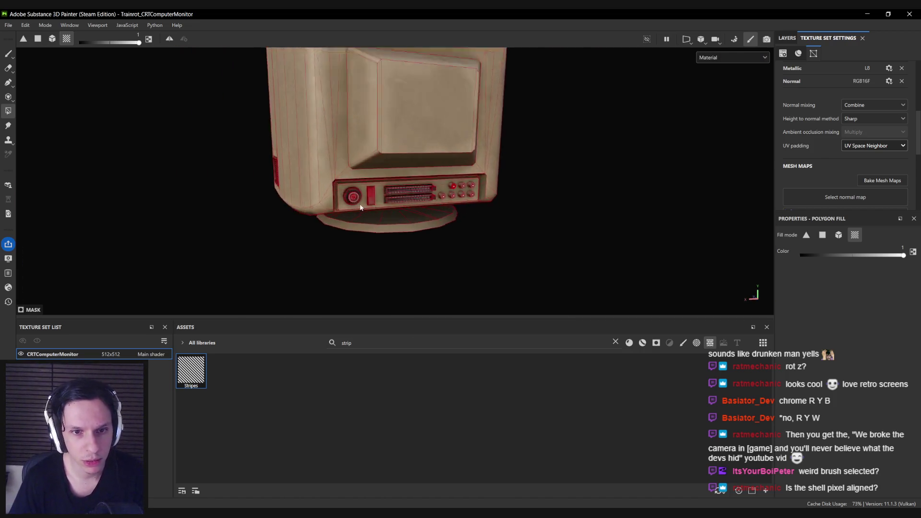
scroll(341, 198, "up", 6)
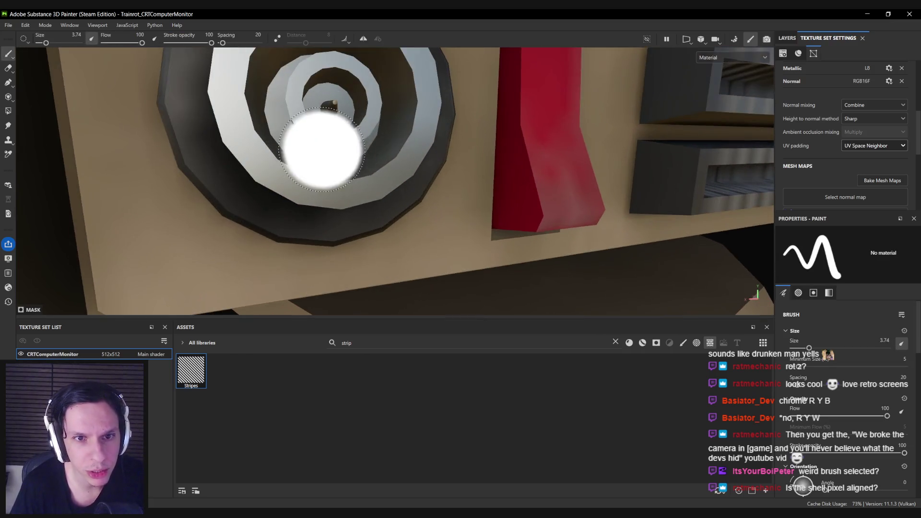
scroll(334, 152, "down", 8)
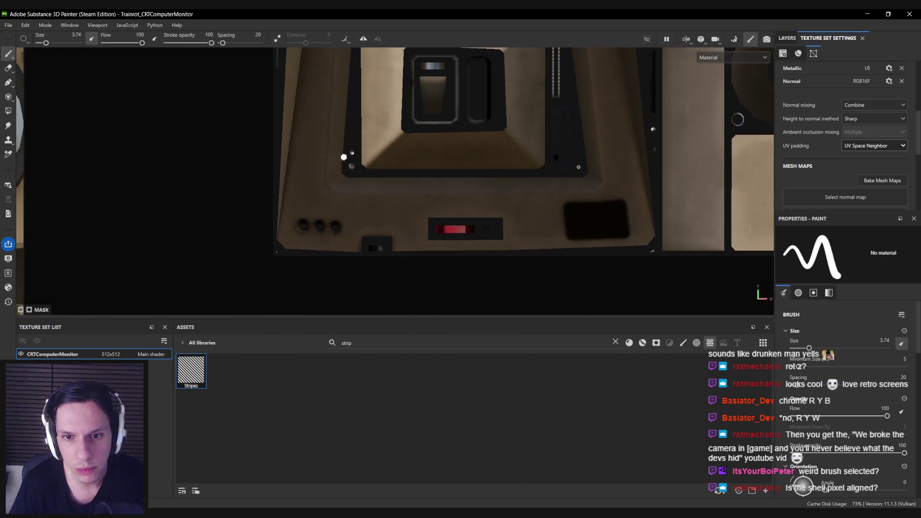
key("F2")
left_click(872, 145)
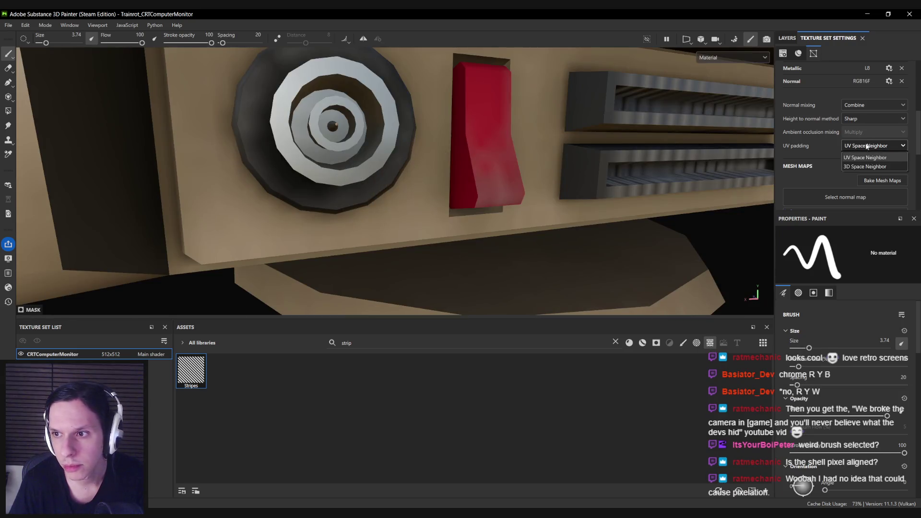
left_click(864, 157)
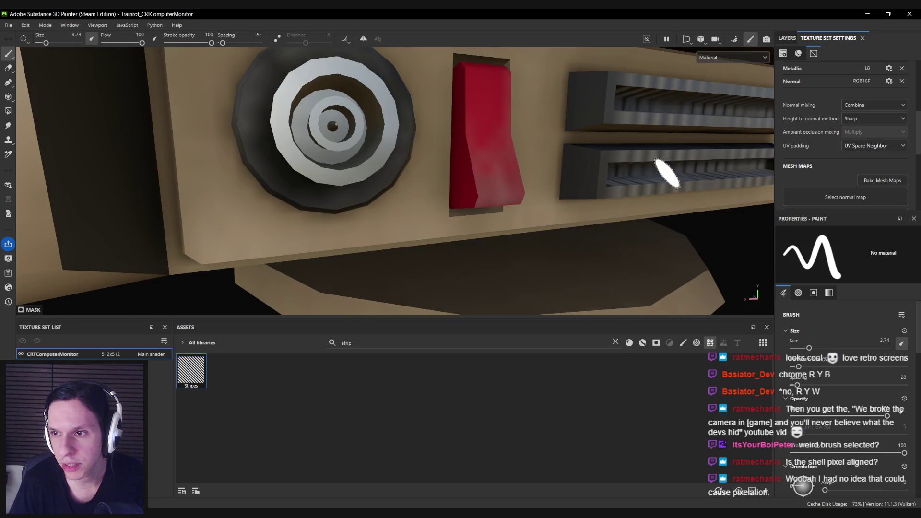
Turn to the connector panel and select the Red layer's mask in the layer stack.
scroll(663, 170, "down", 8)
mouse_move(596, 181)
left_mouse_down("alt")
mouse_move(423, 202)
mouse_move(494, 159)
mouse_move(493, 179)
mouse_move(347, 187)
left_mouse_up("alt")
scroll(347, 186, "up", 10)
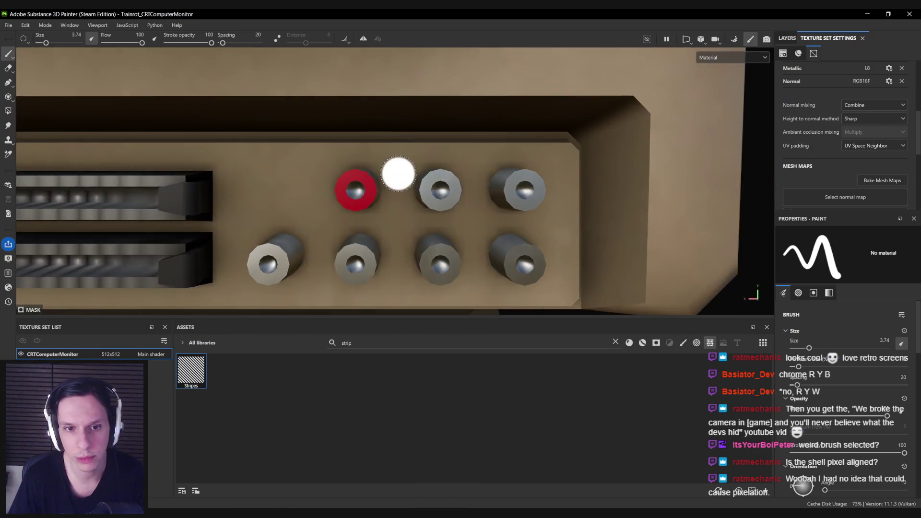
left_click(787, 38)
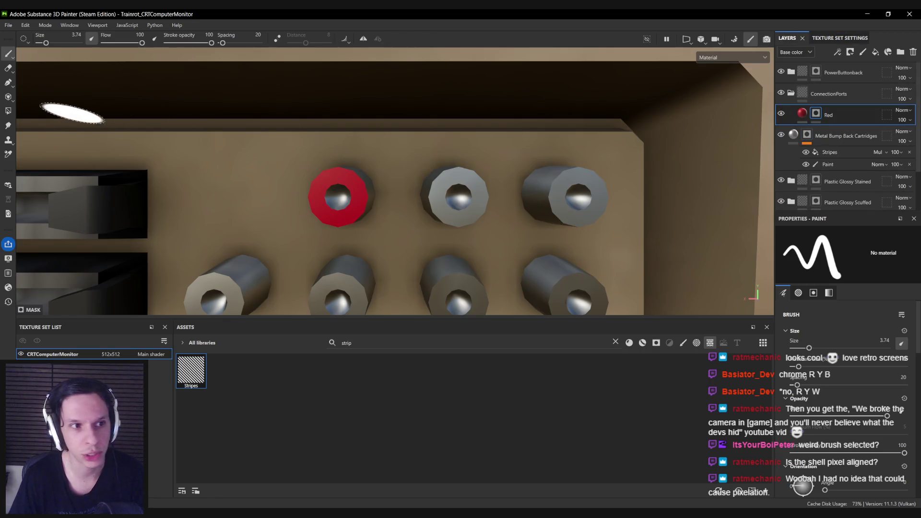
left_click(815, 114)
Clear the Red layer's mask, then undo a test red dab on a jack.
right_click(817, 114)
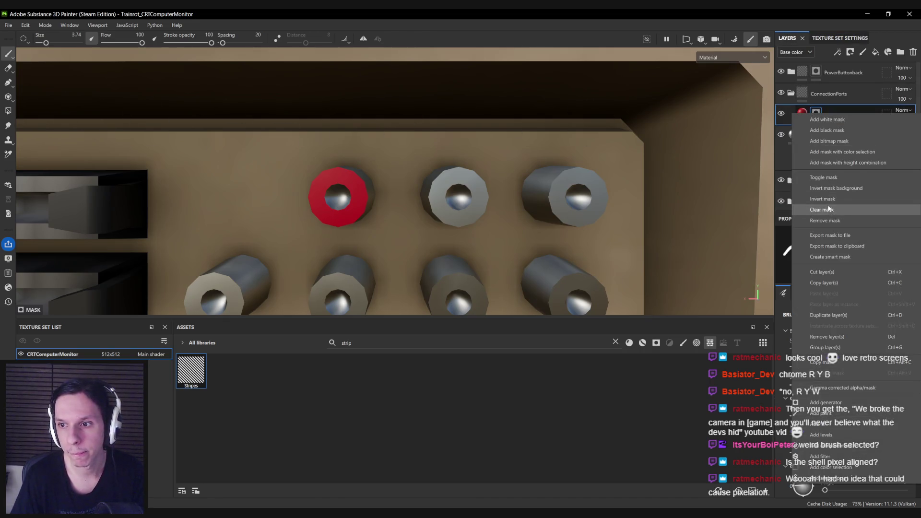
left_click(818, 206)
left_click(425, 170)
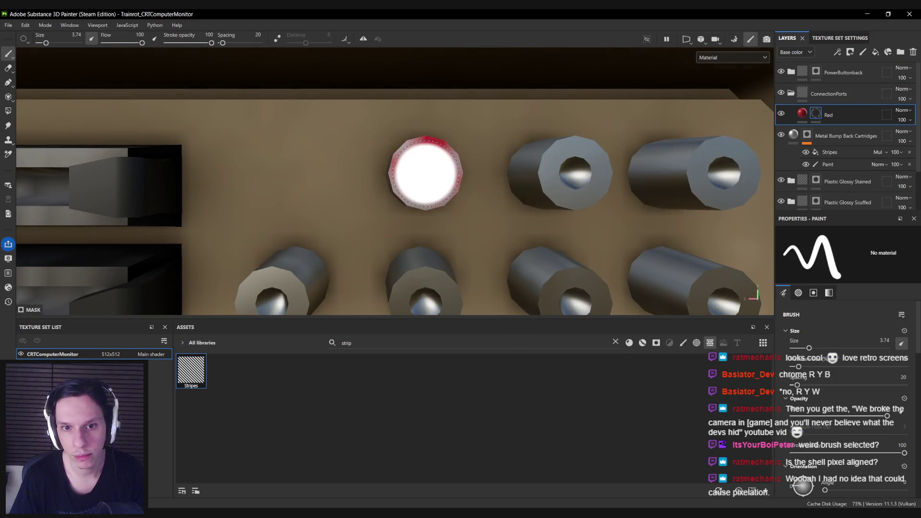
key("ctrl+z")
scroll(425, 172, "down", 6)
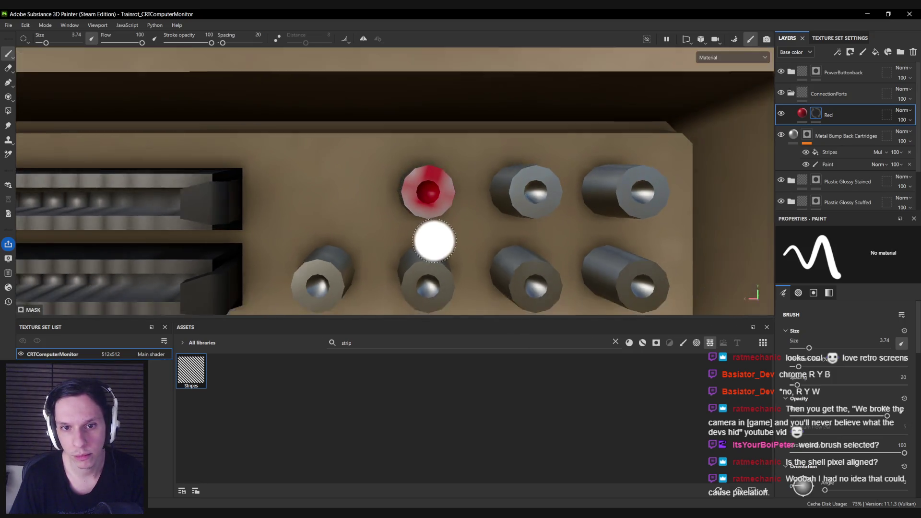
scroll(435, 241, "down", 3)
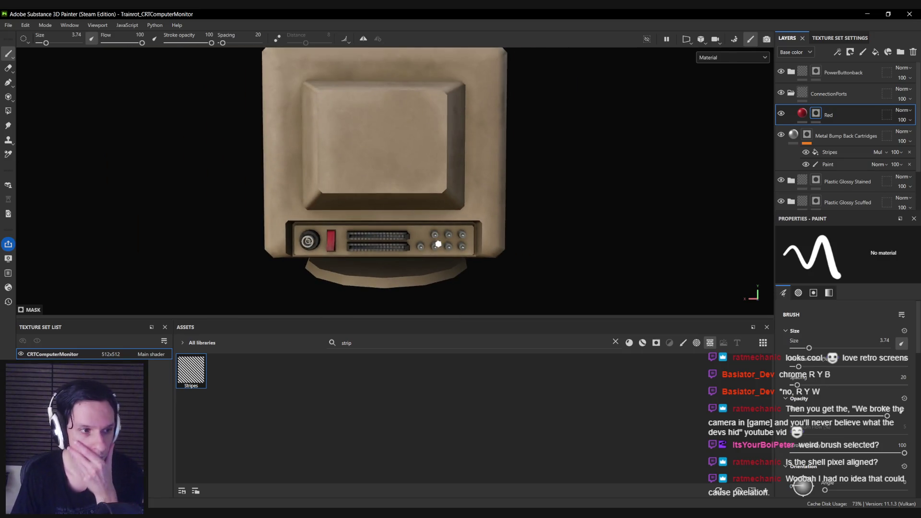
Confirm Texture Set Settings UV padding stays at UV Space Neighbor, then return to Layers.
left_click(838, 38)
left_click(857, 145)
left_click(852, 145)
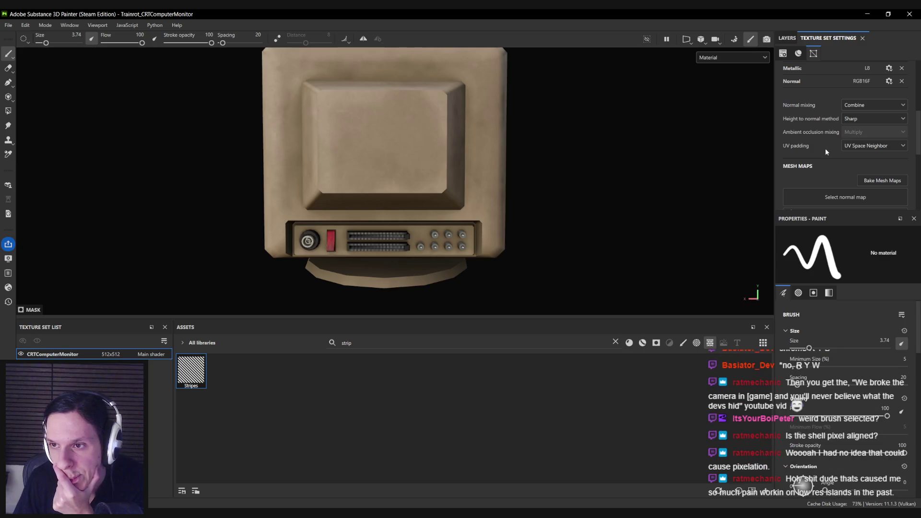
left_click(787, 37)
scroll(486, 202, "up", 5)
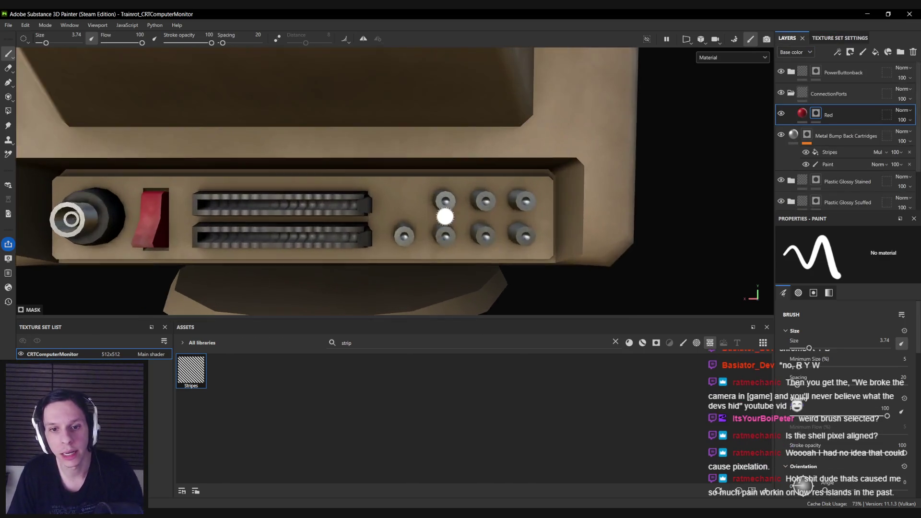
scroll(444, 217, "up", 5)
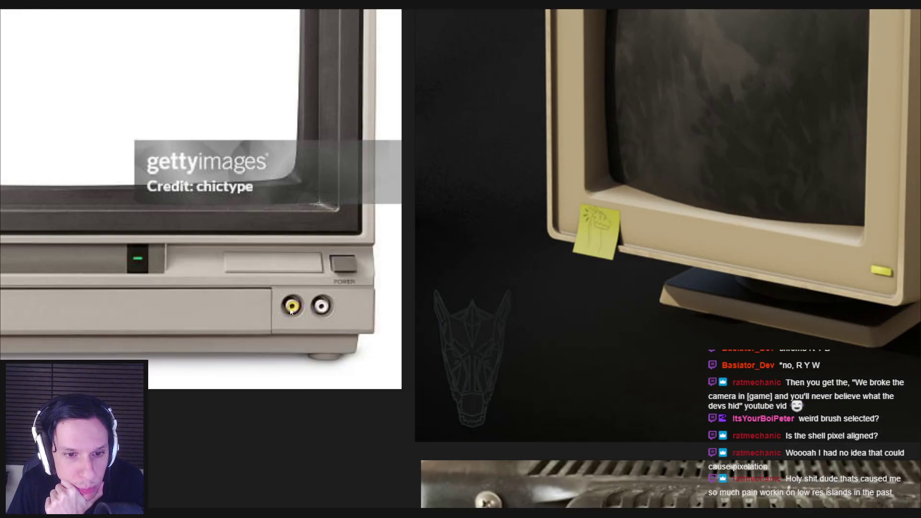
Zoom around the PureRef monitor references, then switch back to Substance 3D Painter.
scroll(277, 306, "down", 4)
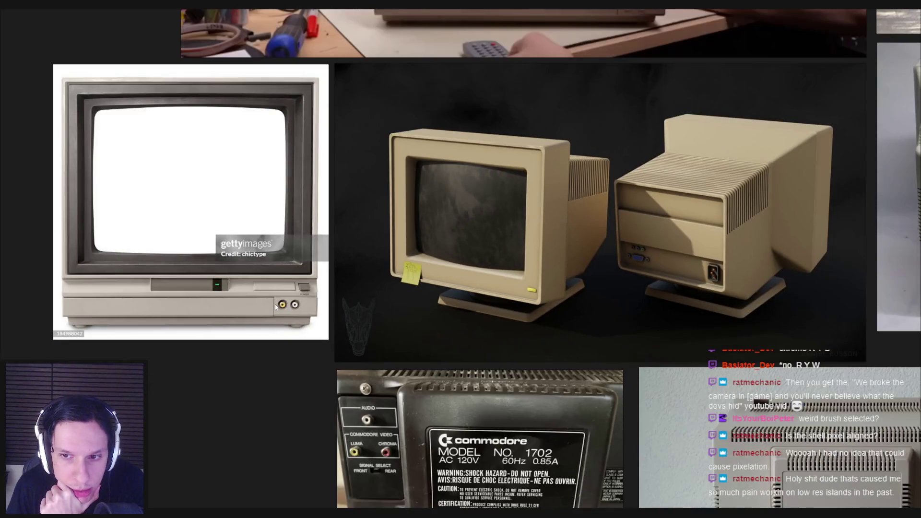
scroll(629, 253, "up", 5)
scroll(630, 252, "down", 6)
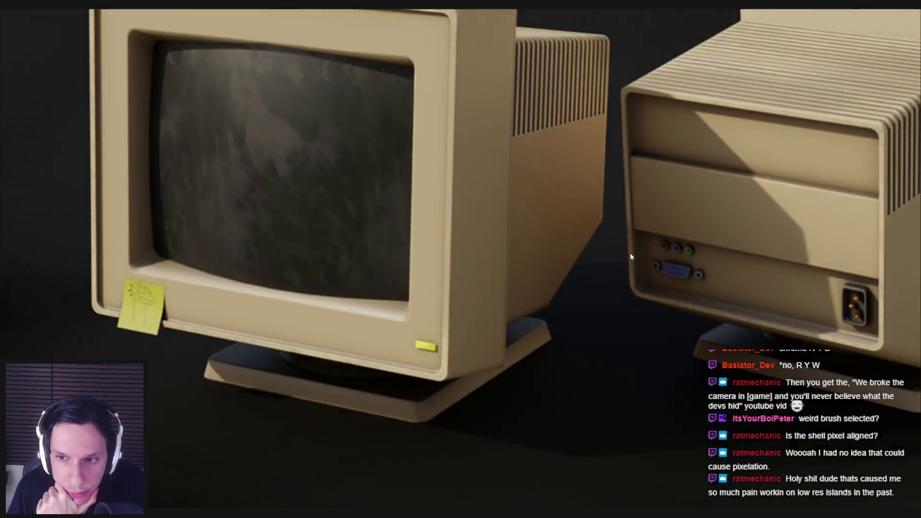
key("alt+Tab")
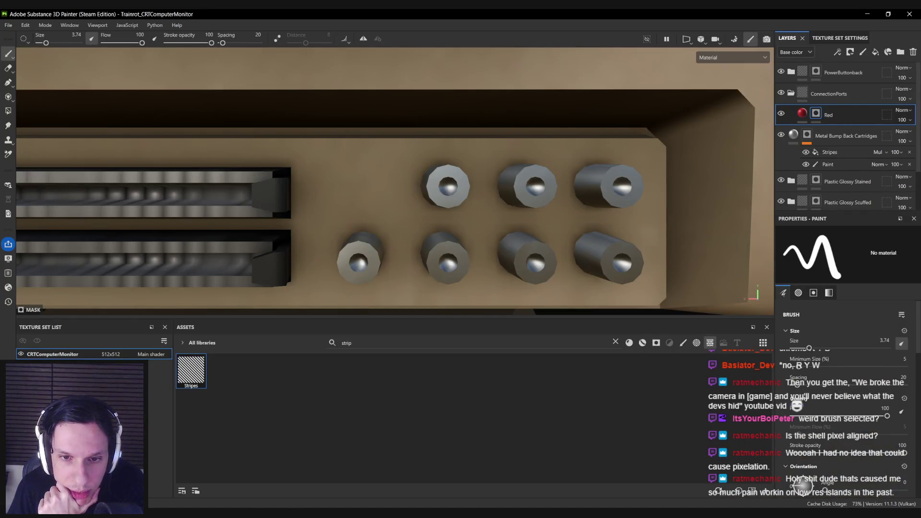
Polygon-fill the first upper jack red on the Red layer's mask.
scroll(422, 269, "down", 10)
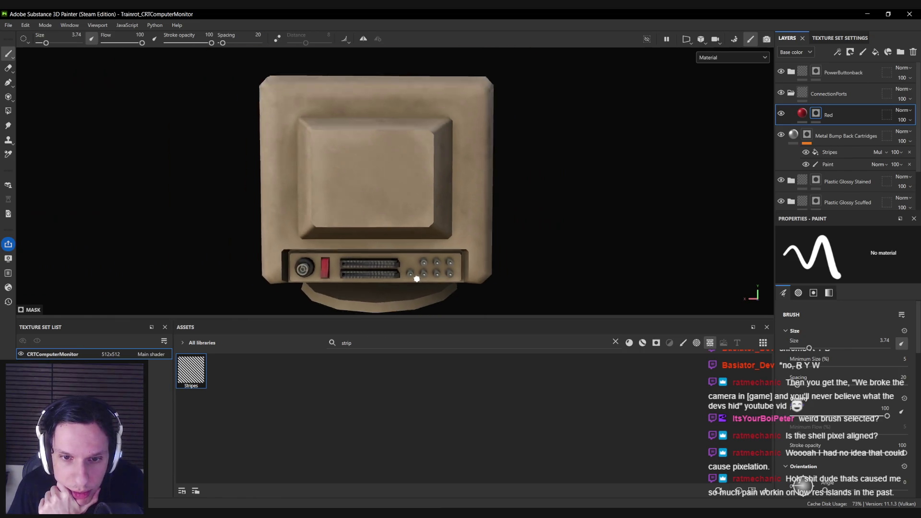
scroll(416, 278, "down", 5)
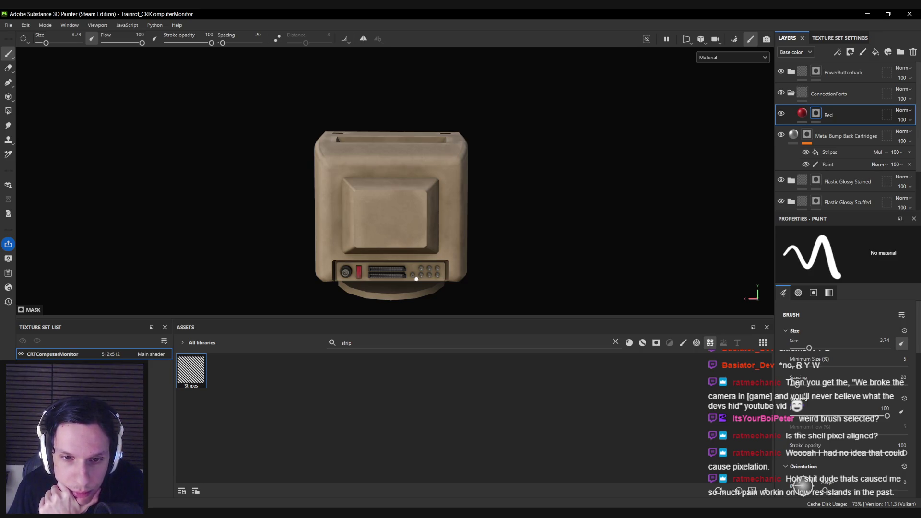
scroll(417, 278, "up", 10)
left_click(8, 111)
scroll(433, 248, "up", 5)
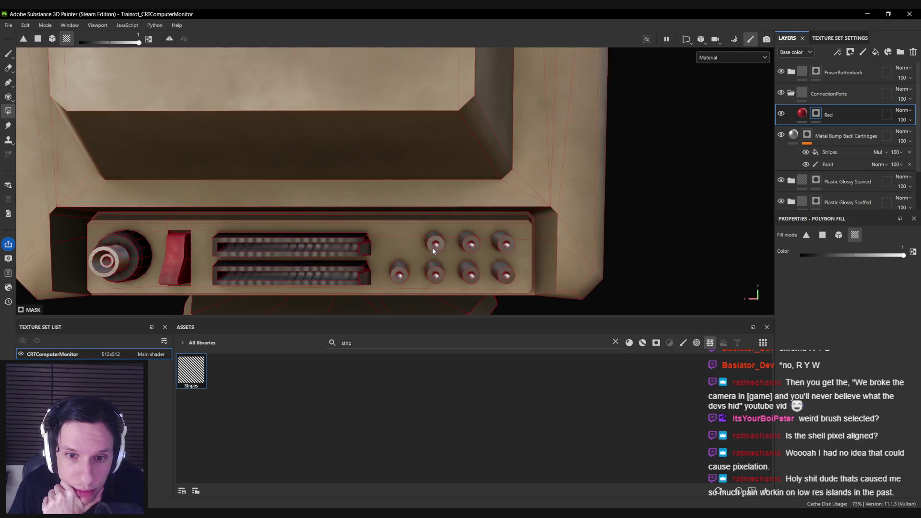
left_click(434, 245)
Return to the Paint tool, inspect the connector panel, and duplicate the Red layer.
scroll(431, 265, "down", 2)
scroll(425, 266, "down", 5)
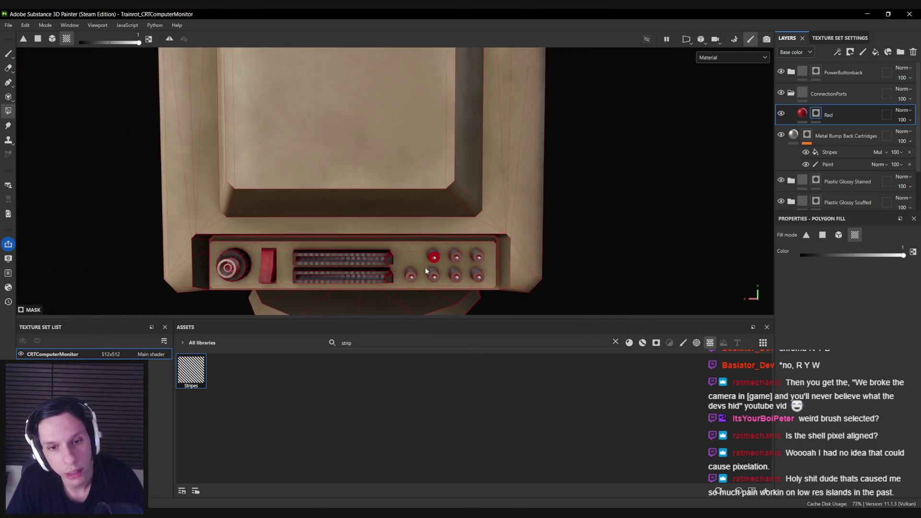
key("1")
mouse_move(225, 252)
left_mouse_down("alt")
mouse_move(614, 264)
mouse_move(600, 265)
left_mouse_up("alt")
scroll(364, 259, "down", 3)
left_click_drag(364, 259, 353, 267, "alt")
scroll(351, 268, "up", 6)
scroll(351, 268, "up", 3)
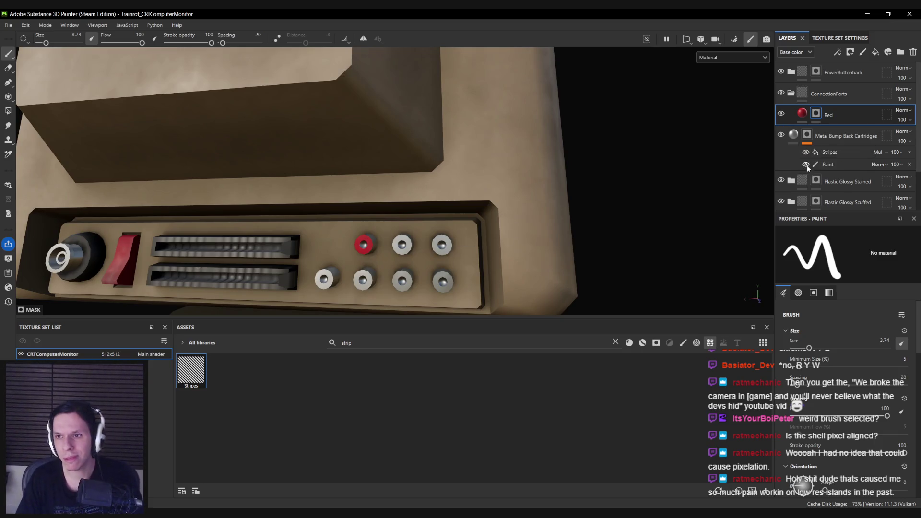
key("ctrl+d")
Rename the duplicate to Green and change its base colour to green.
double_click(832, 116)
type("Green")
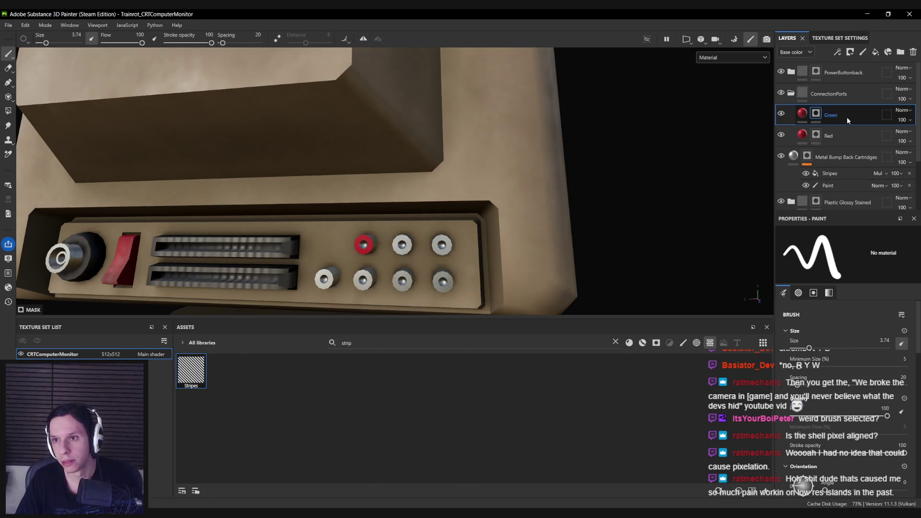
left_click(802, 114)
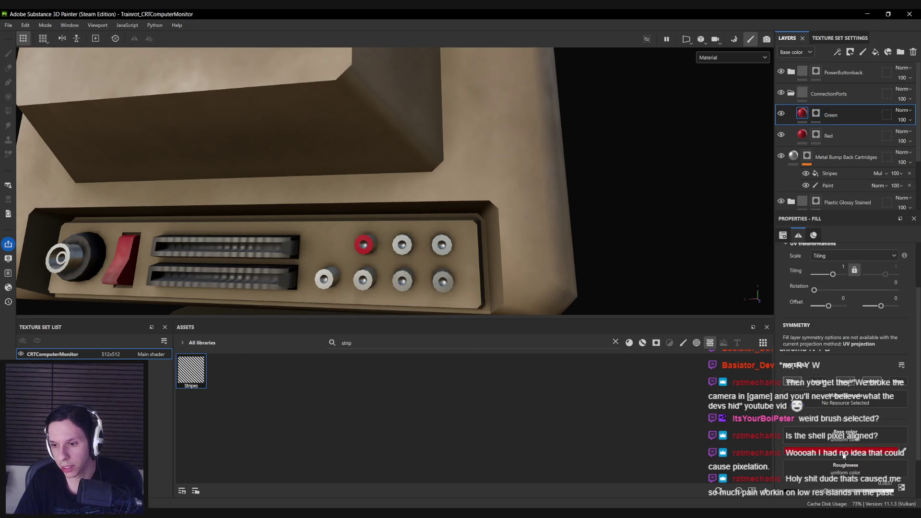
left_click(873, 451)
left_click_drag(829, 353, 829, 346)
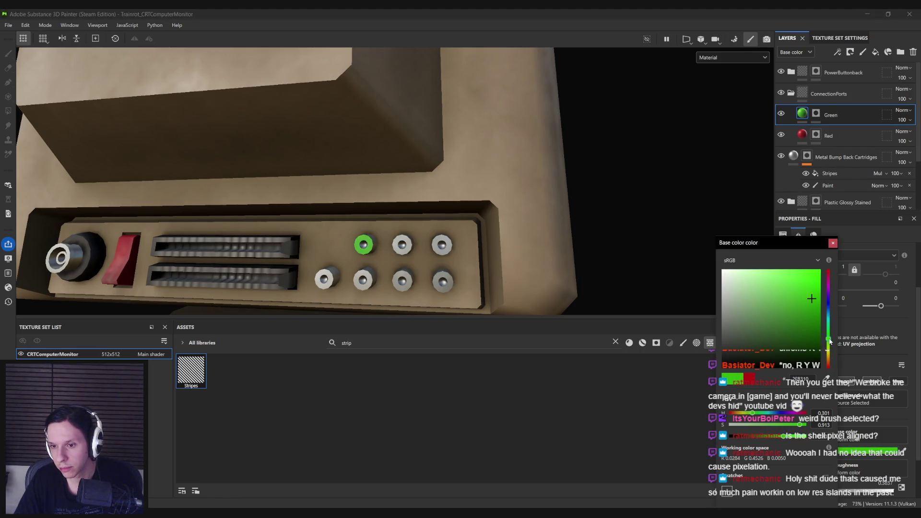
left_click(832, 243)
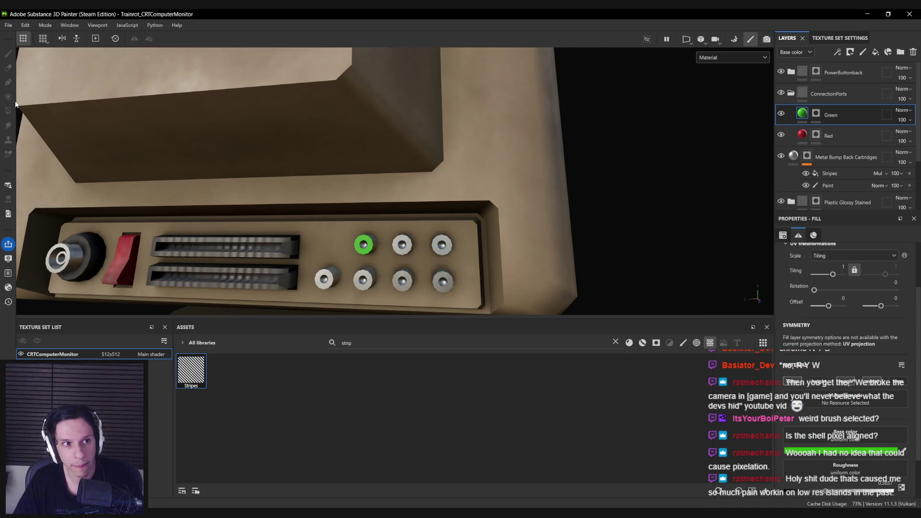
Clear the Green layer's mask, fill the second upper jack, and duplicate the layer.
left_click(816, 114)
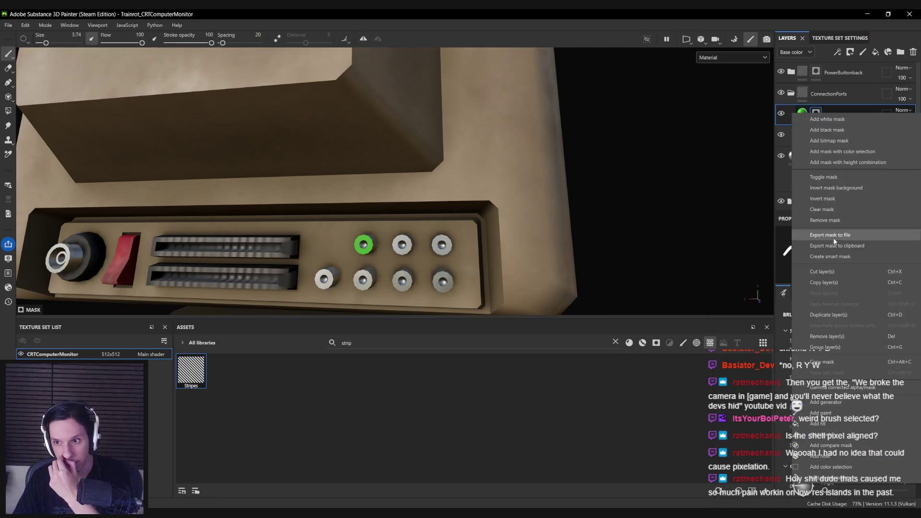
left_click(821, 209)
left_click(8, 111)
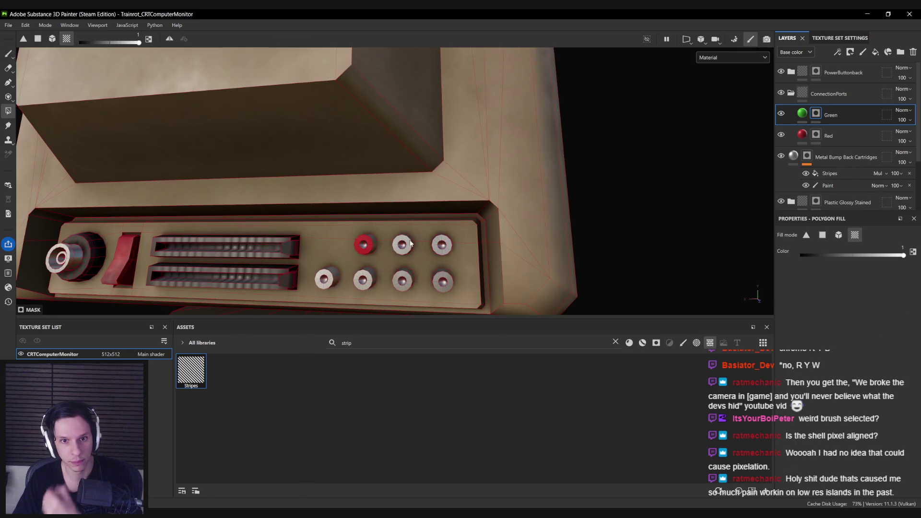
key("1")
key("ctrl+d")
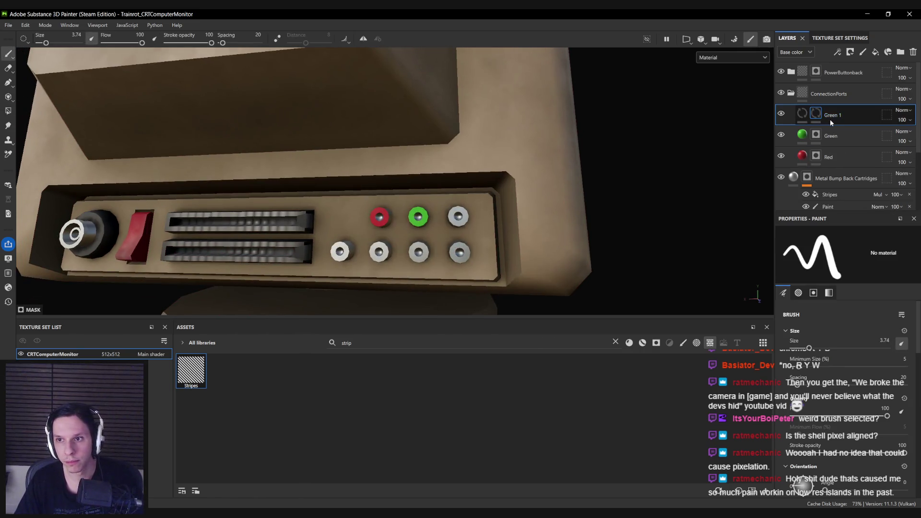
Rename the Green 1 copy to Blue and set its base colour to blue.
double_click(828, 114)
type("e")
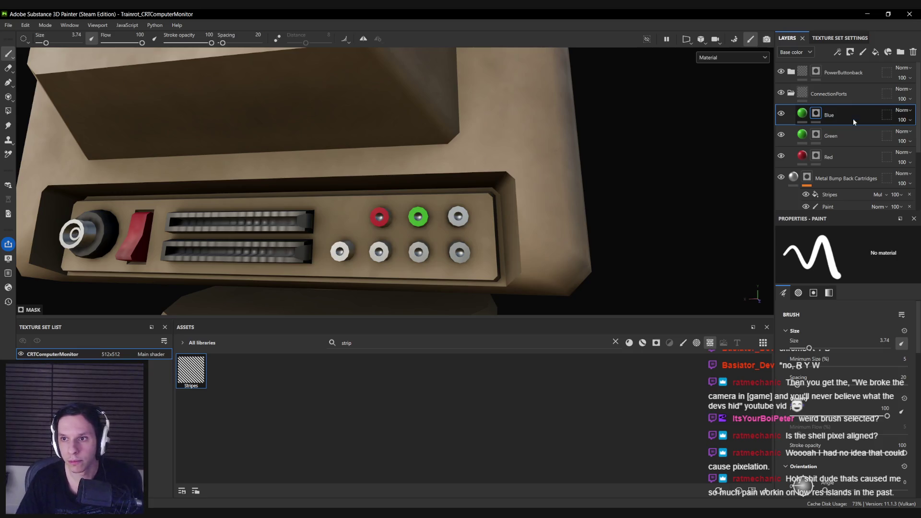
left_click(802, 113)
left_click(856, 453)
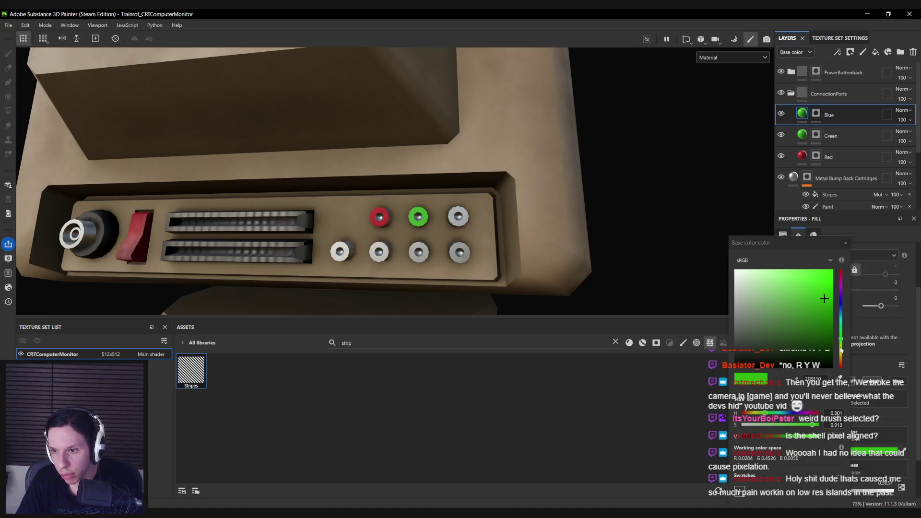
left_click_drag(840, 316, 841, 314)
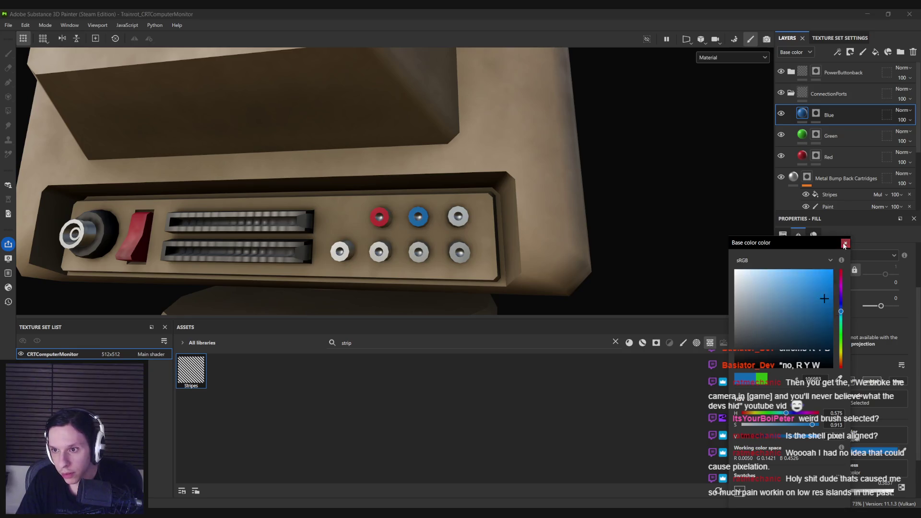
Clear the Blue mask, polygon-fill the third upper port blue, and duplicate the layer.
left_click(816, 114)
right_click(815, 113)
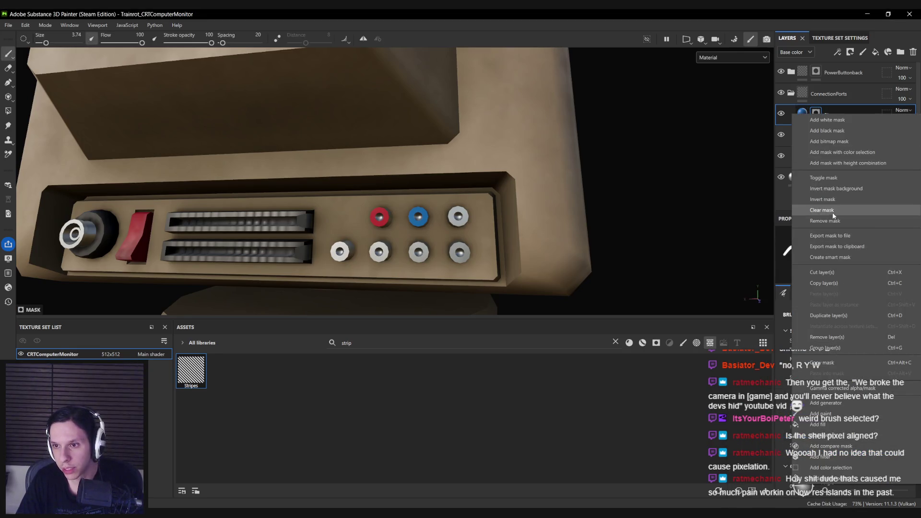
left_click(821, 210)
left_click(8, 110)
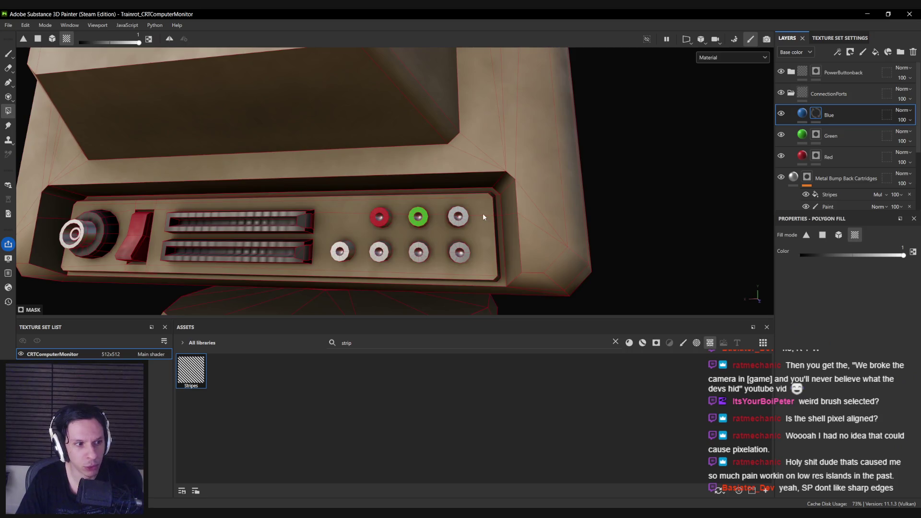
left_click(464, 213)
key("1")
key("ctrl+d")
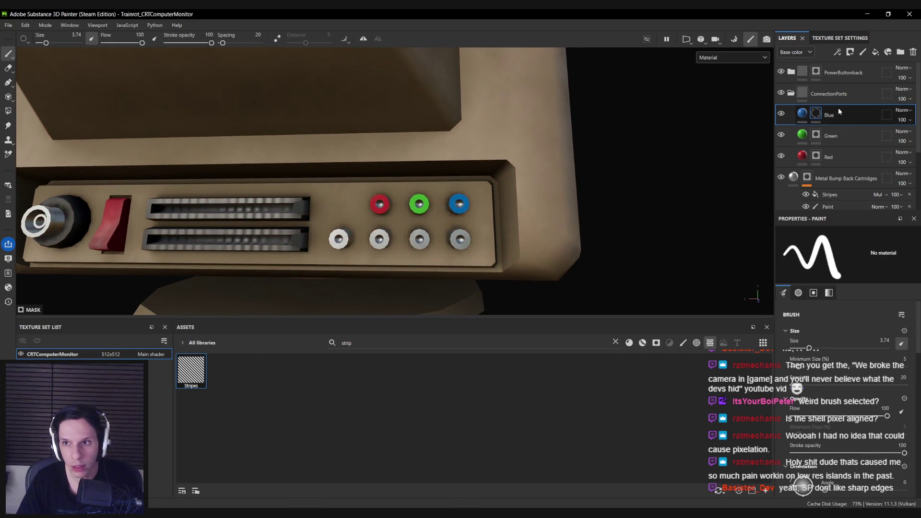
Rename the copy Yellow with a yellow base colour nudged slightly toward orange.
double_click(831, 115)
type("Yellow")
left_click(802, 113)
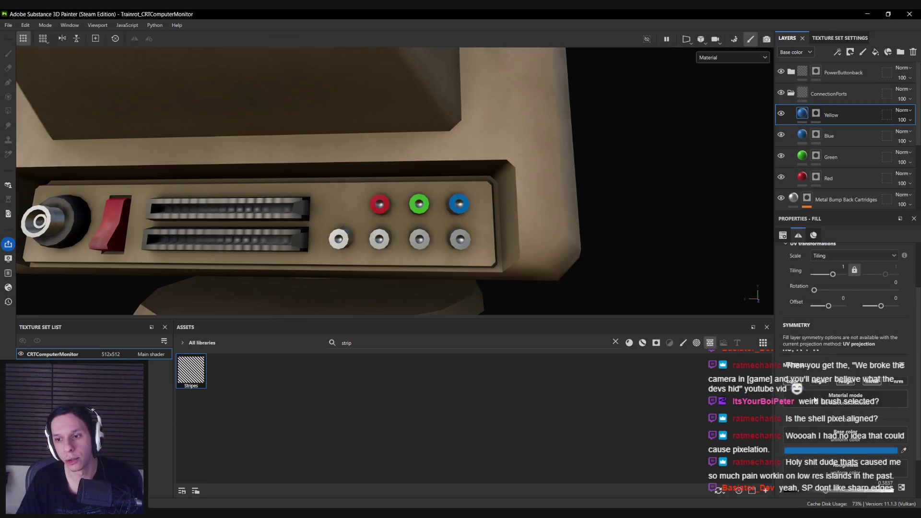
left_click(831, 453)
left_click(816, 355)
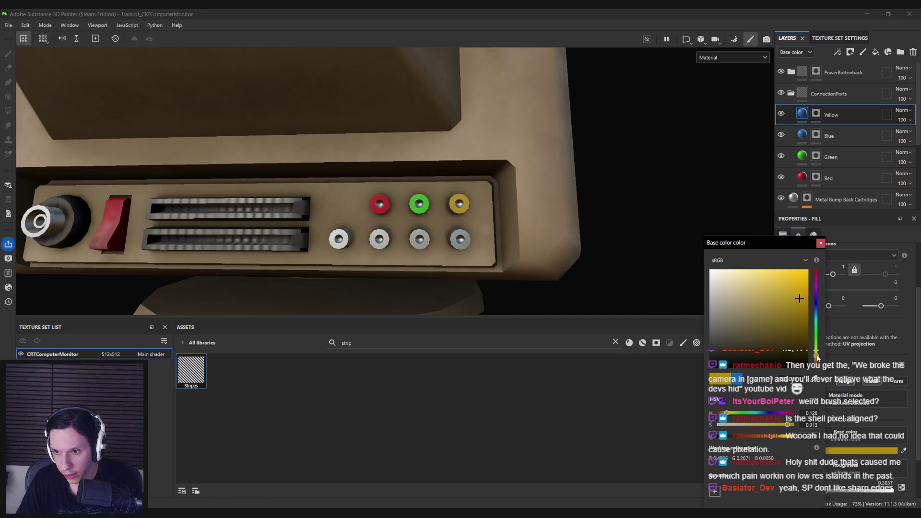
left_click_drag(817, 357, 817, 359)
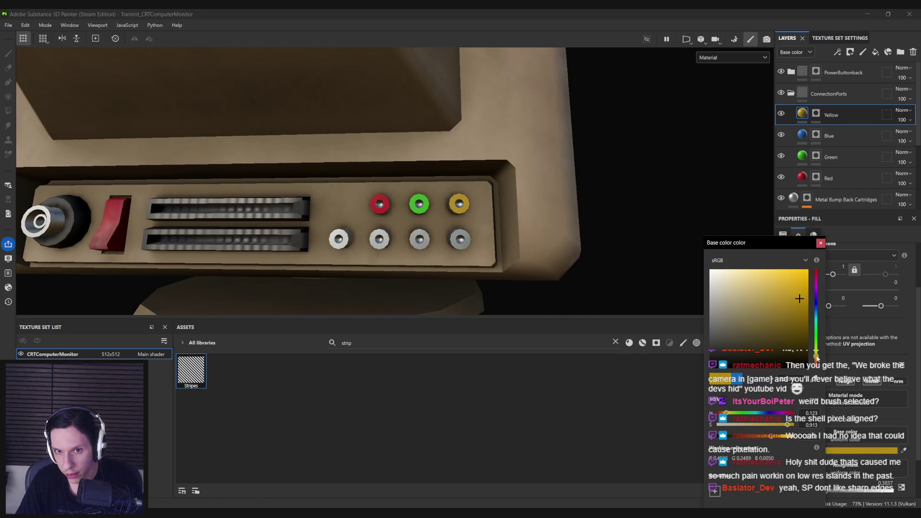
Clear the Yellow layer's mask and fill the first lower port yellow.
left_click(820, 244)
right_click(815, 113)
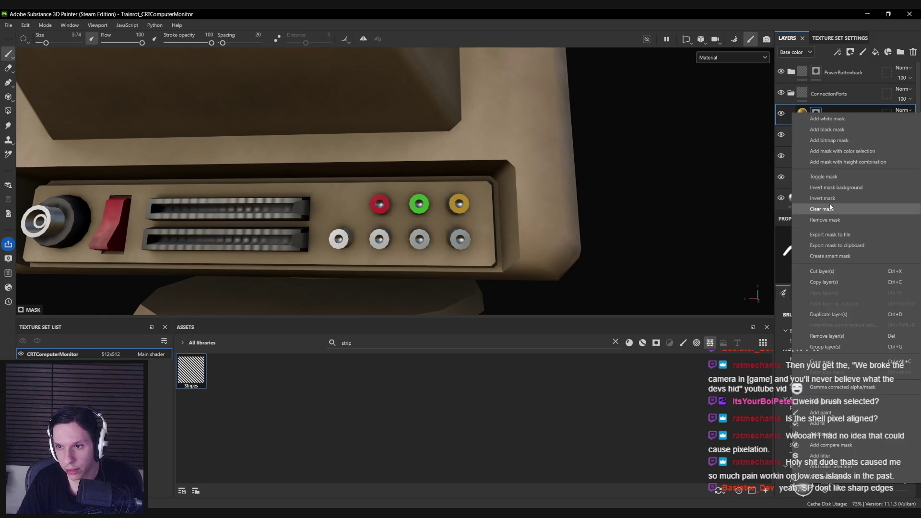
left_click(830, 208)
left_click(9, 112)
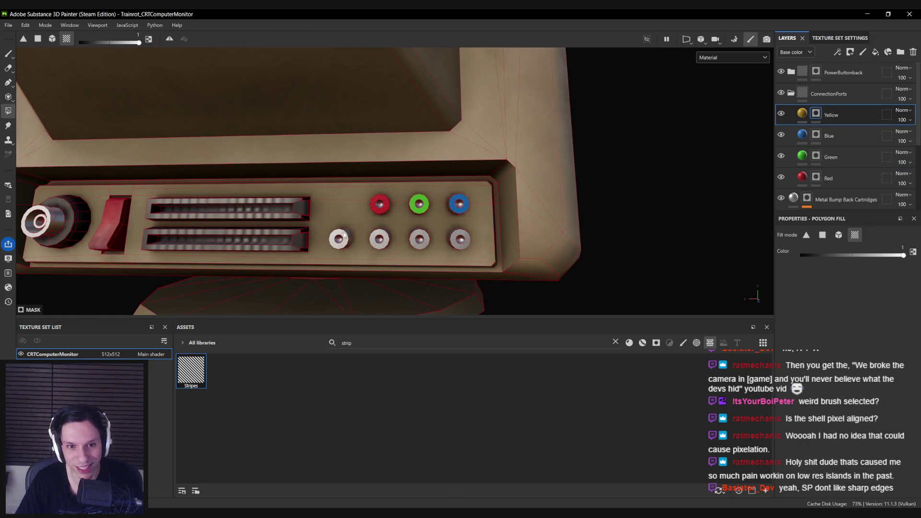
key("1")
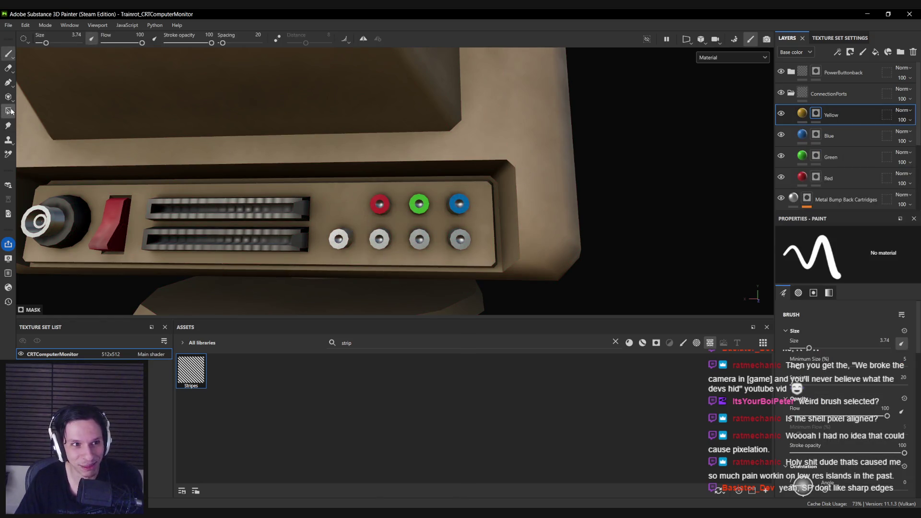
scroll(339, 238, "up", 4)
left_click(346, 238)
Inspect the port panel and duplicate the Yellow layer.
scroll(354, 238, "down", 5)
mouse_move(358, 244)
left_mouse_down("alt")
mouse_move(397, 240)
mouse_move(333, 168)
left_mouse_up("alt")
scroll(396, 240, "up", 5)
key("ctrl+d")
Rename the copy Pink and set its base colour to magenta.
double_click(829, 115)
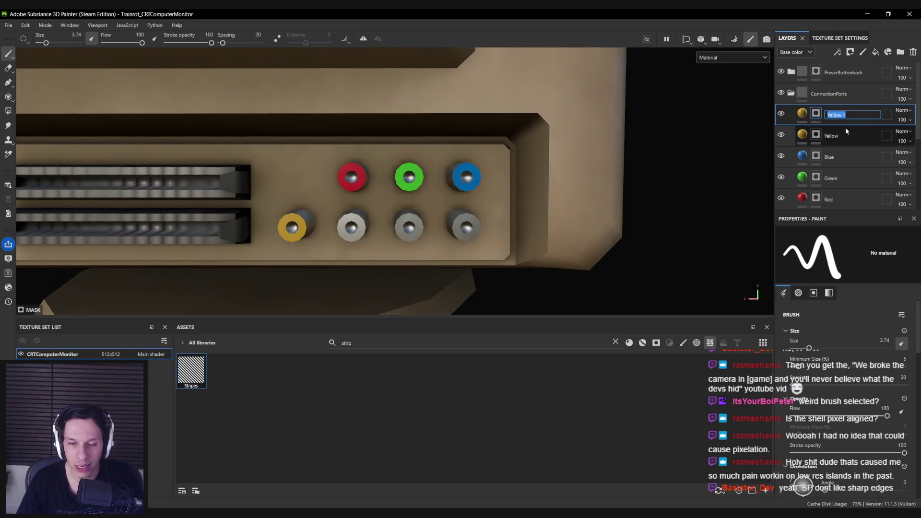
type("Pink")
key("Return")
left_click(803, 114)
left_click(815, 449)
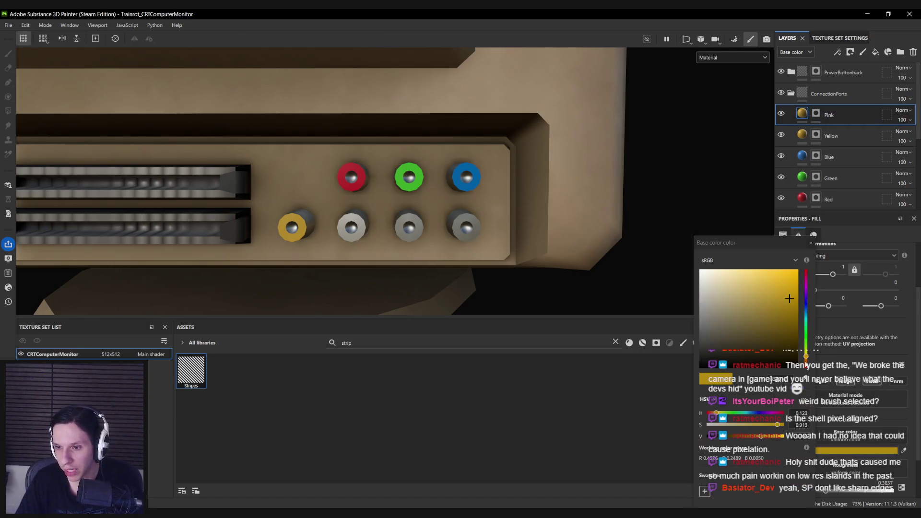
left_click(806, 286)
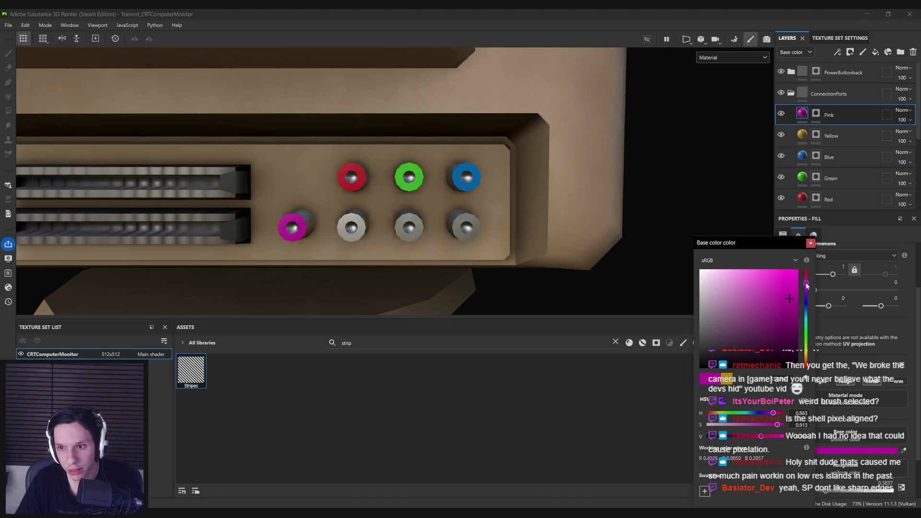
left_click(824, 109)
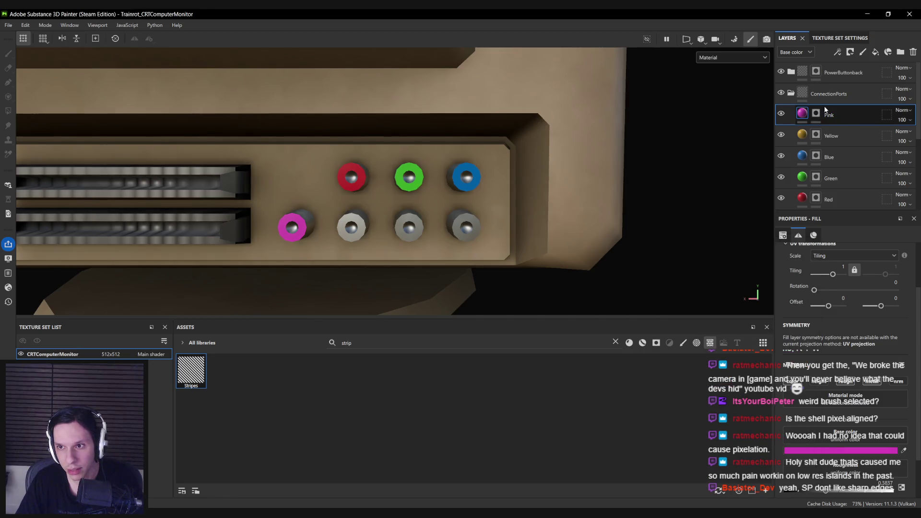
Clear the Pink layer's mask to fill the second lower port magenta, viewing the whole monitor.
right_click(824, 110)
left_click(815, 216)
key("4")
key("1")
scroll(349, 223, "down", 5)
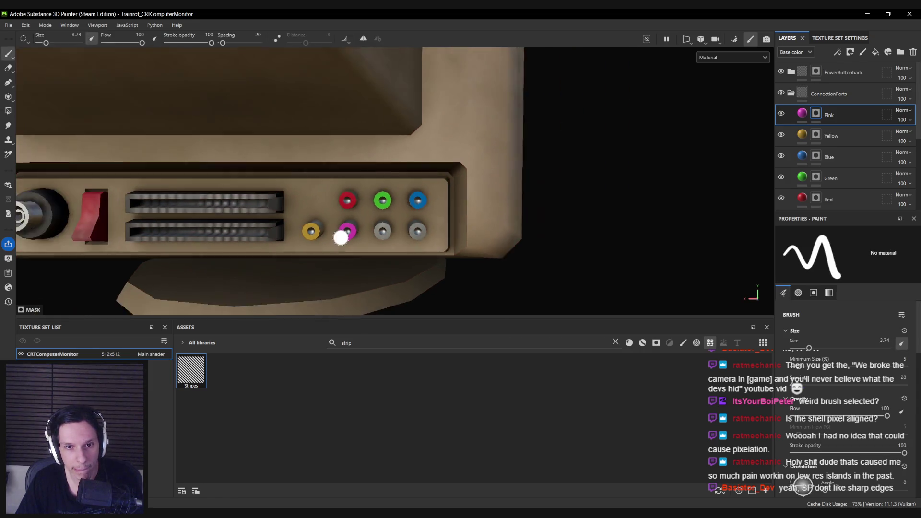
mouse_move(342, 238)
left_mouse_down("alt")
mouse_move(335, 212)
mouse_move(382, 234)
left_mouse_up("alt")
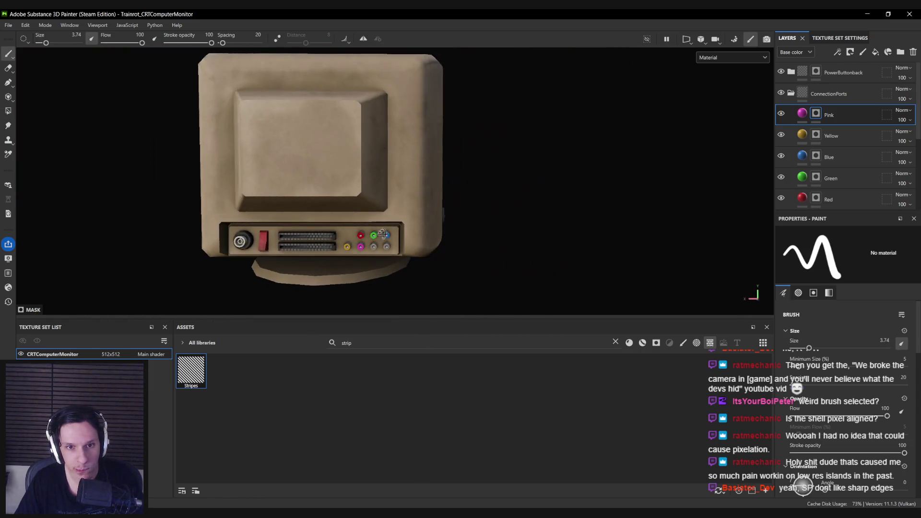
Duplicate the Pink layer as White with a near-white base colour.
scroll(371, 247, "up", 6)
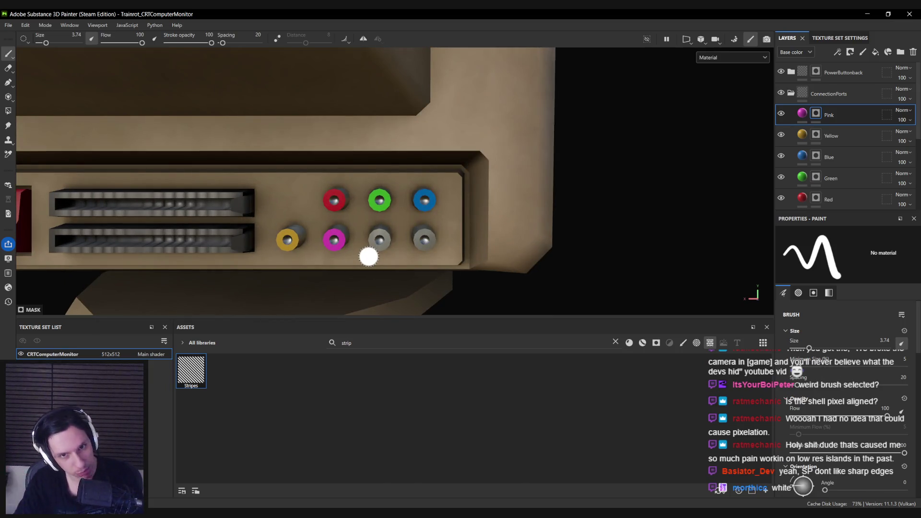
key("ctrl+d")
double_click(836, 114)
type("White")
key("Return")
left_click(798, 116)
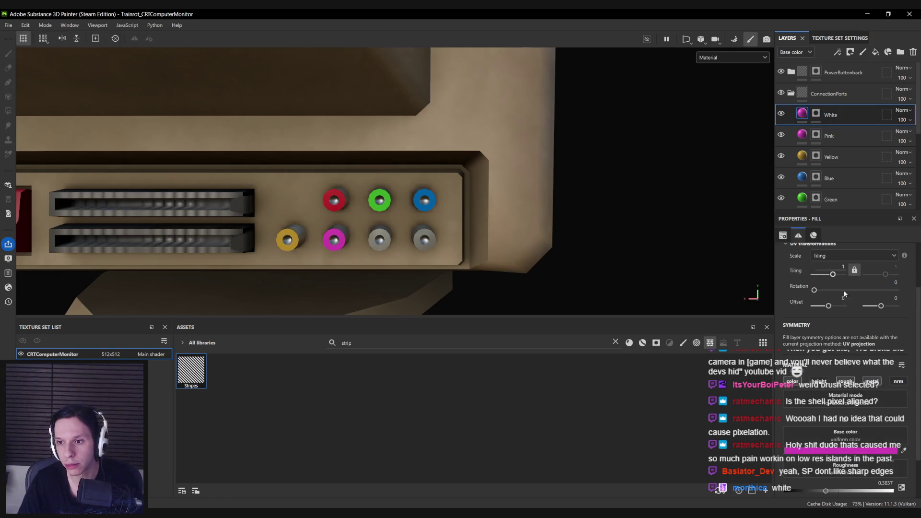
left_click(838, 451)
left_click(723, 284)
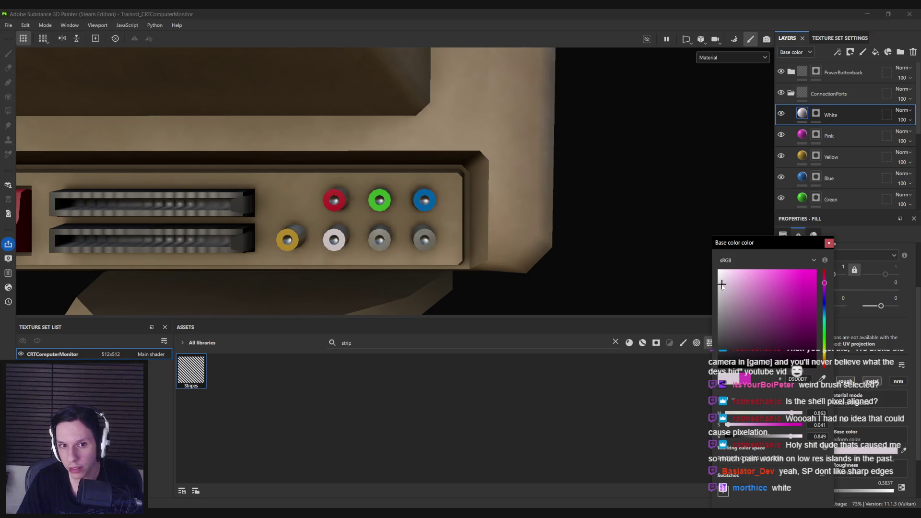
left_click_drag(825, 321, 820, 317)
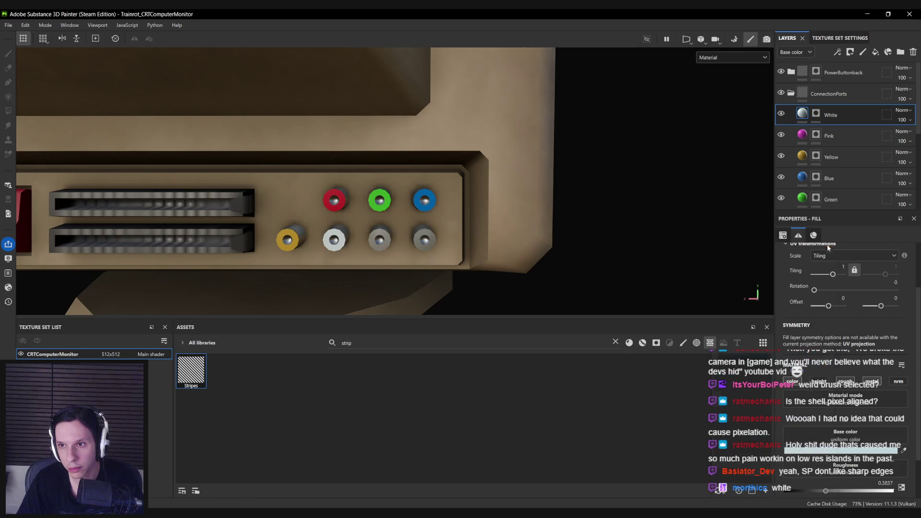
Clear the White layer's mask and fill the third lower port white.
left_click(816, 115)
right_click(815, 115)
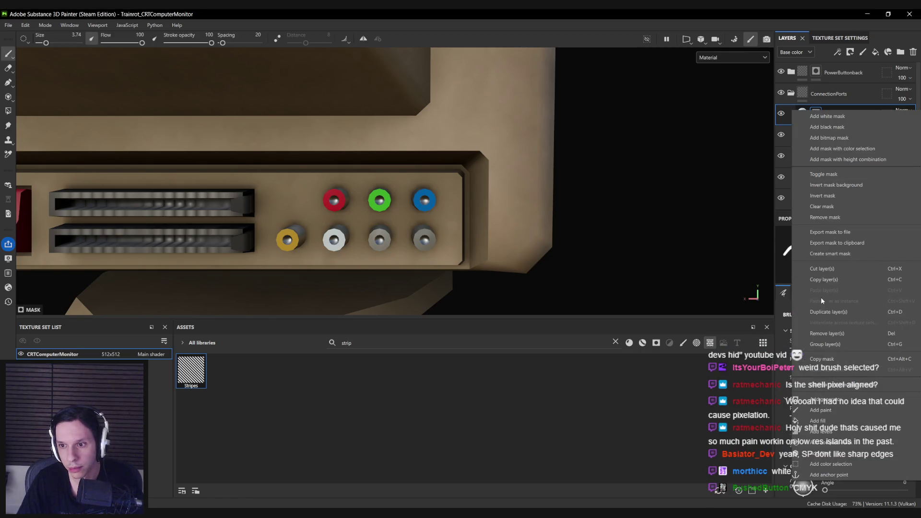
left_click(821, 206)
left_click(12, 112)
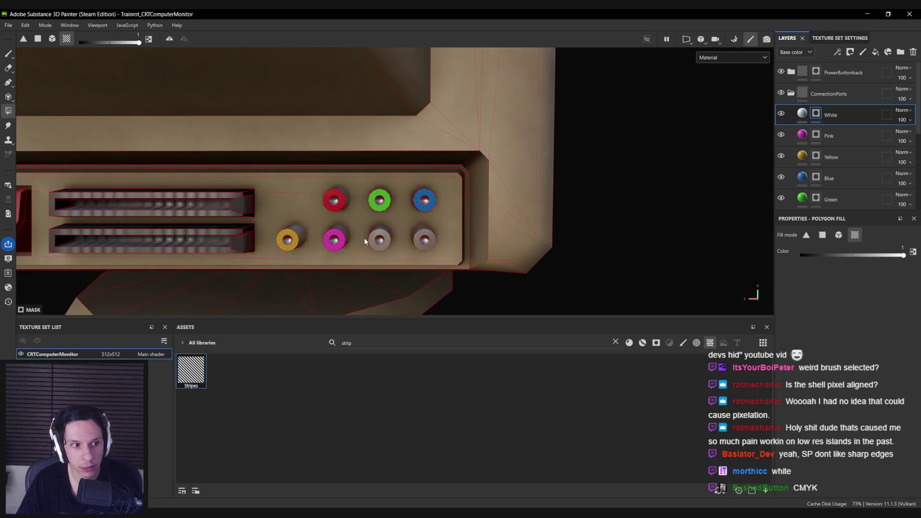
key("1")
scroll(404, 257, "down", 5)
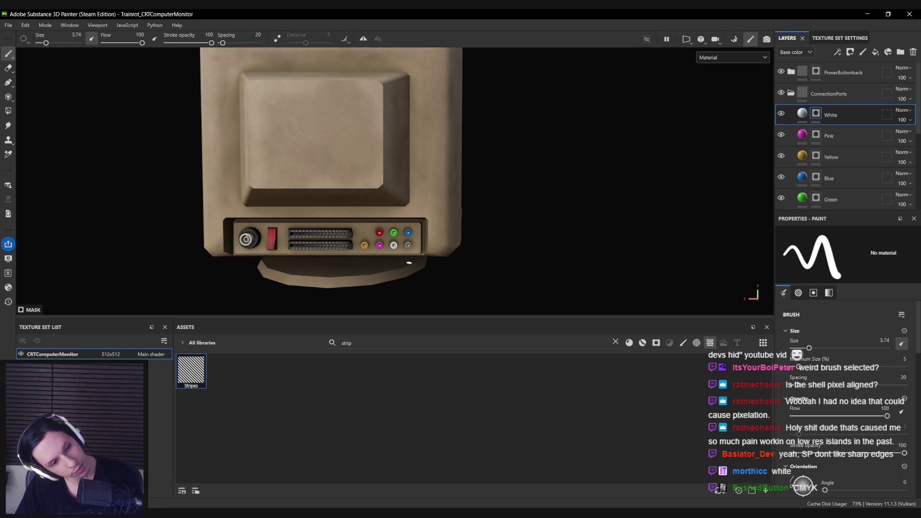
scroll(400, 251, "up", 5)
Duplicate the White layer as Cyan with a bright cyan base colour.
key("ctrl+d")
double_click(831, 114)
type("cyan")
key("Return")
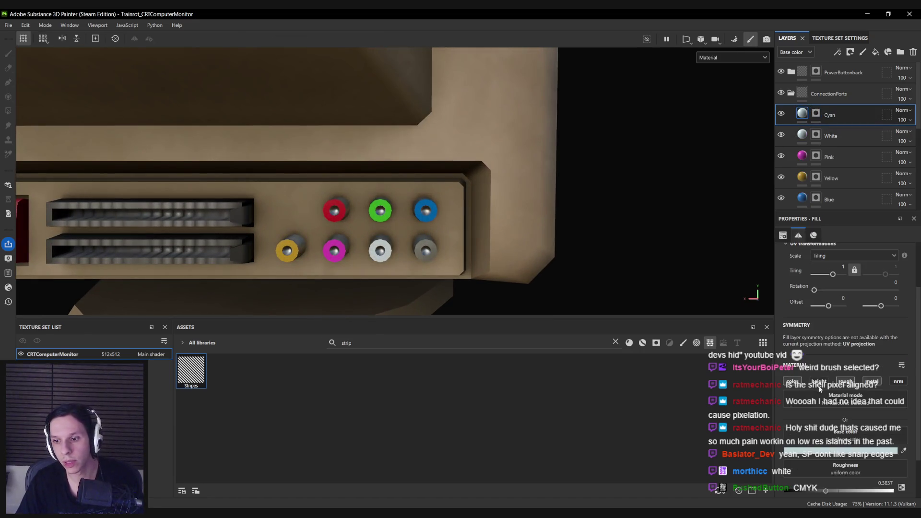
left_click(837, 450)
left_click(822, 321)
left_click(787, 280)
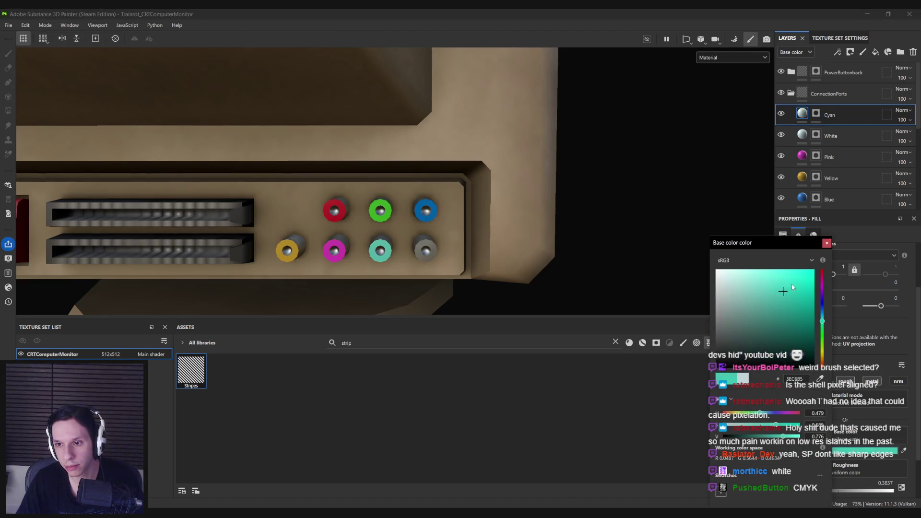
Clear the Cyan layer's mask, fill the fourth lower port cyan, and view the monitor's front.
left_click(826, 244)
right_click(815, 113)
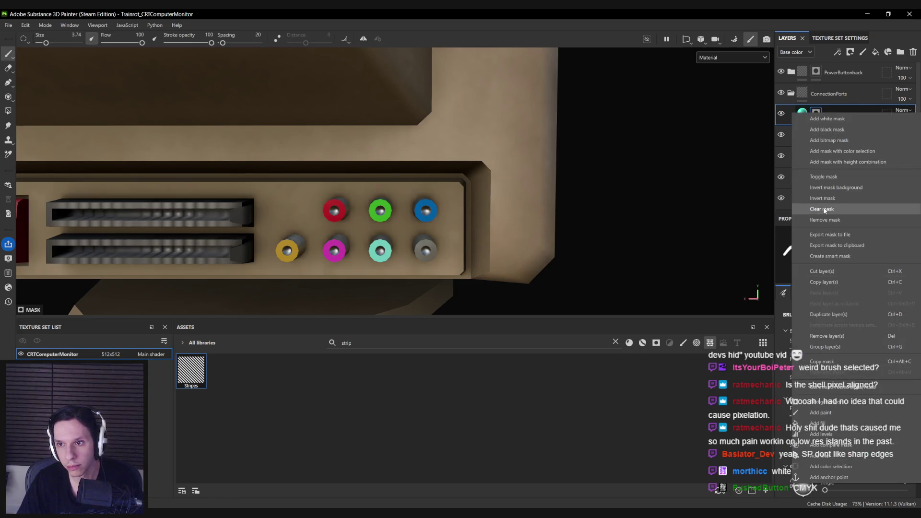
left_click(823, 210)
left_click(8, 110)
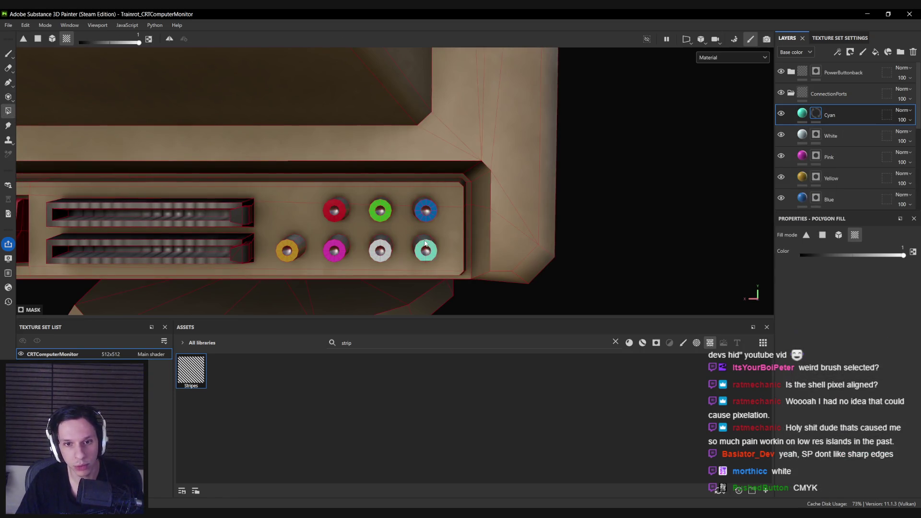
key("1")
scroll(425, 244, "down", 10)
mouse_move(365, 180)
left_mouse_down("alt")
mouse_move(502, 165)
mouse_move(916, 180)
left_mouse_up("alt")
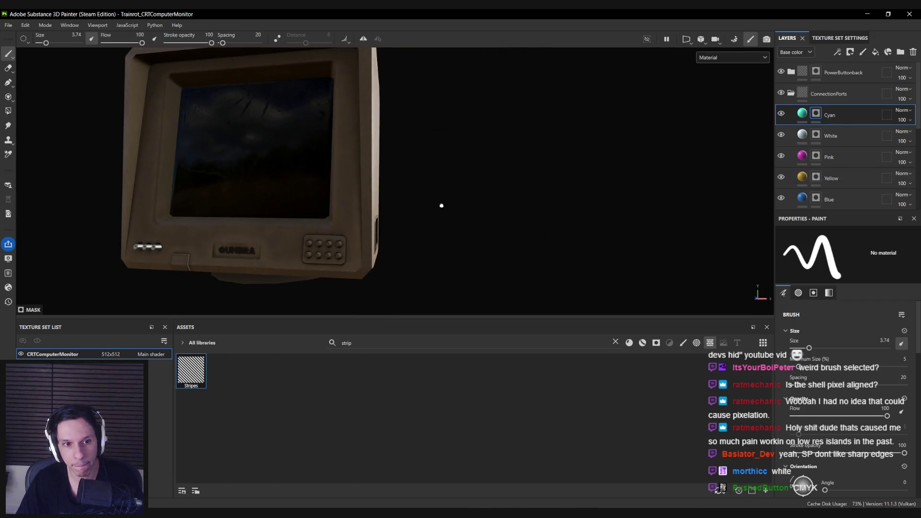
Use Polygon Fill on the Yellow layer to colour the leftmost front port yellow.
left_click_drag(441, 205, 437, 202, "alt")
scroll(435, 201, "up", 5)
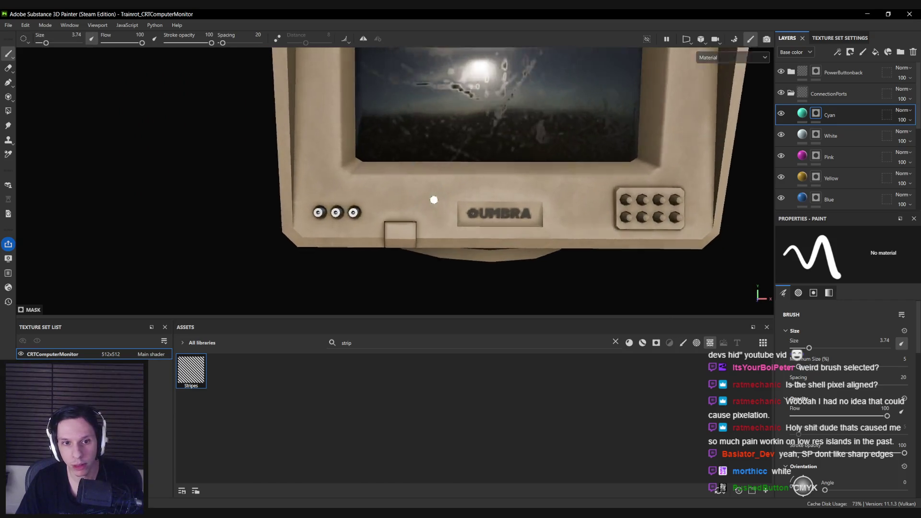
scroll(433, 199, "up", 2)
scroll(831, 191, "down", 3)
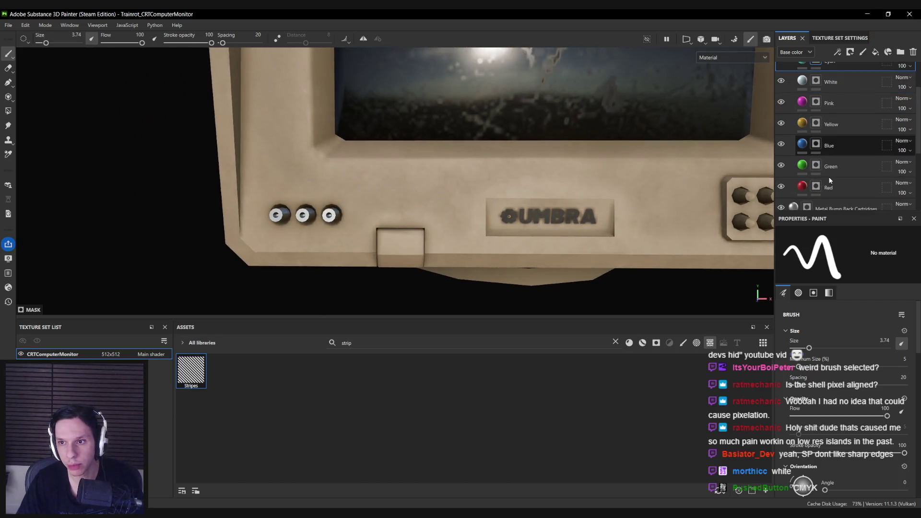
left_click(815, 129)
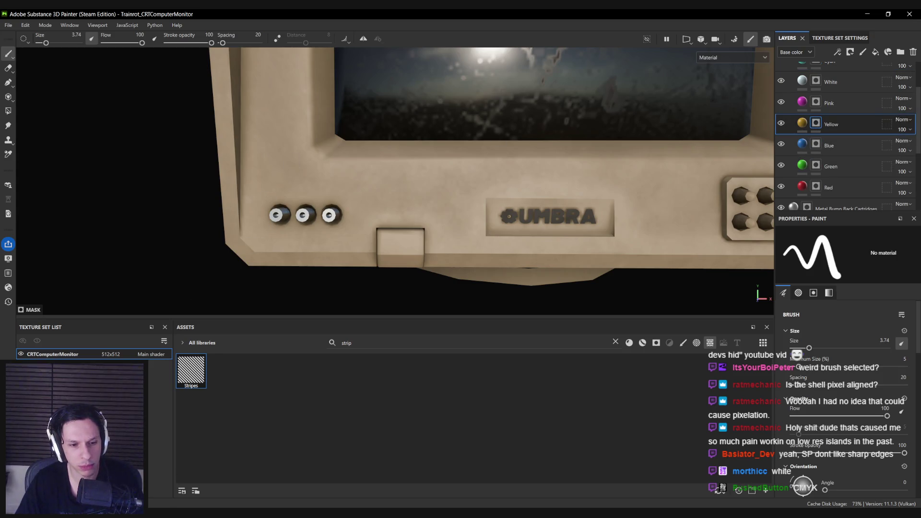
key("alt+Tab")
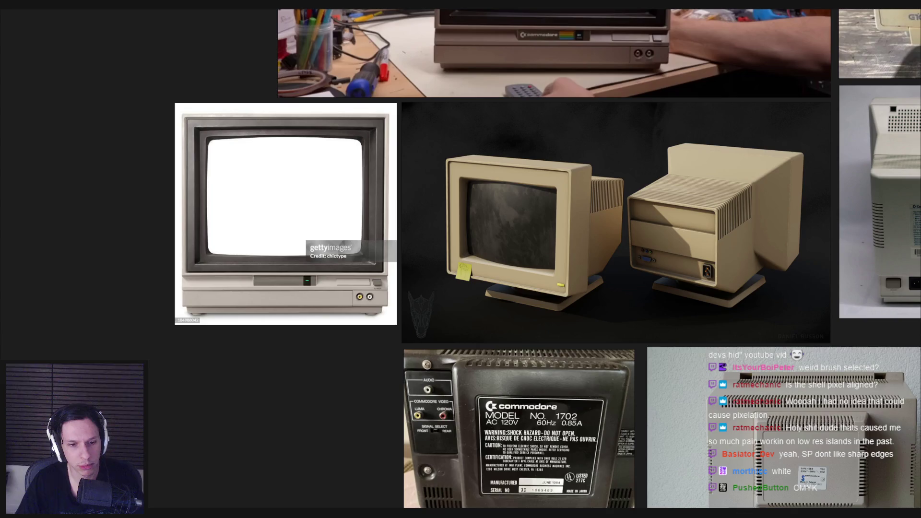
key("alt+Tab")
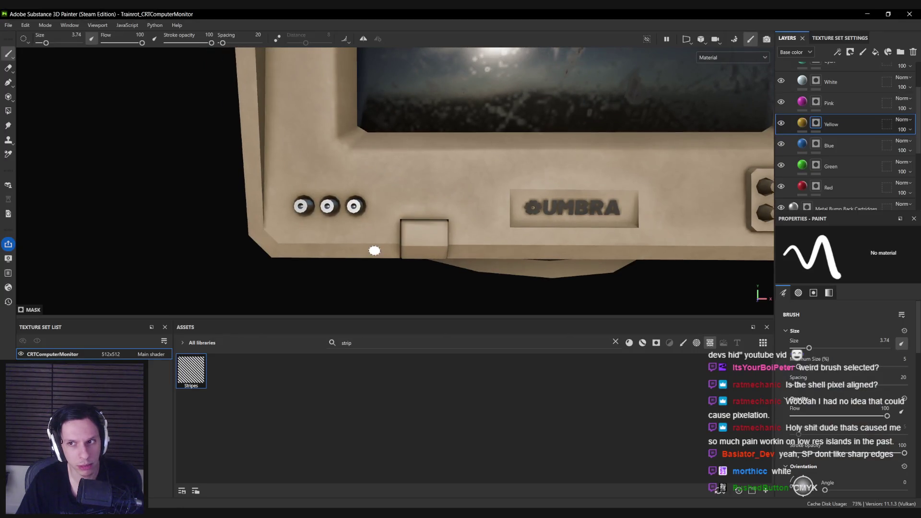
left_click(8, 111)
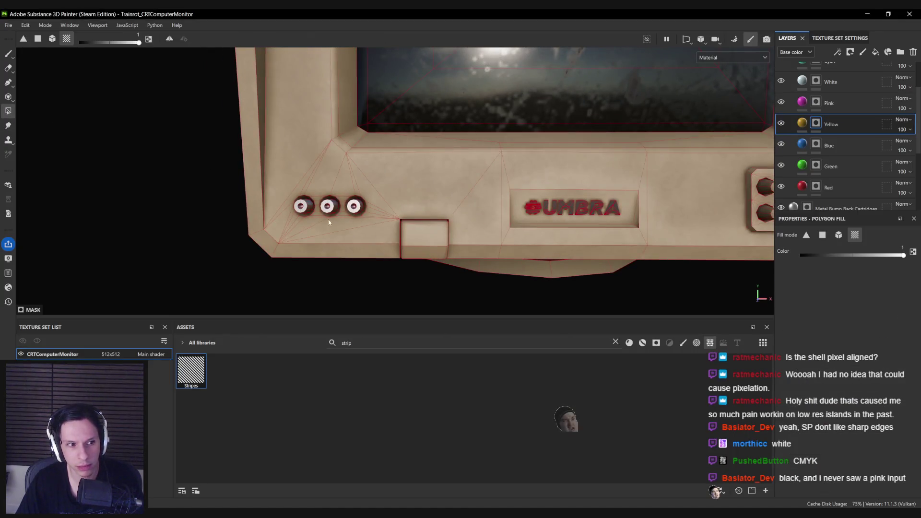
scroll(305, 231, "up", 2)
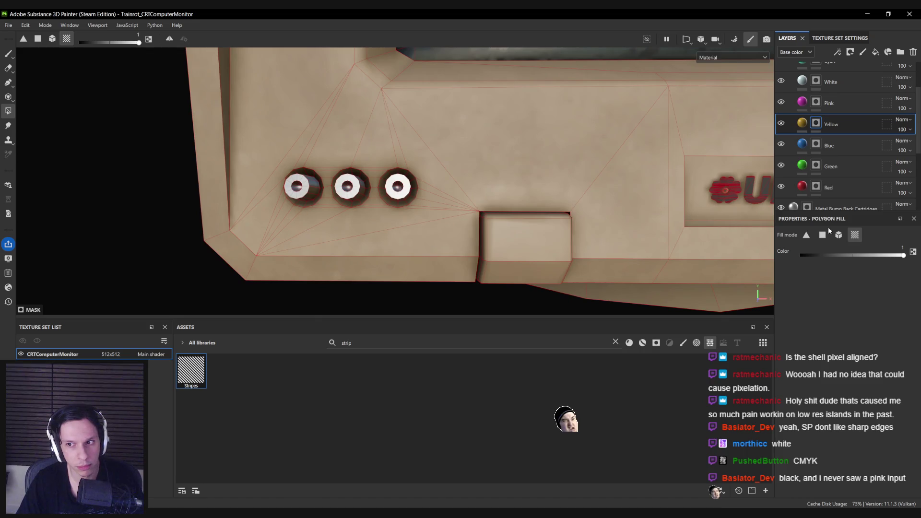
left_click(308, 186)
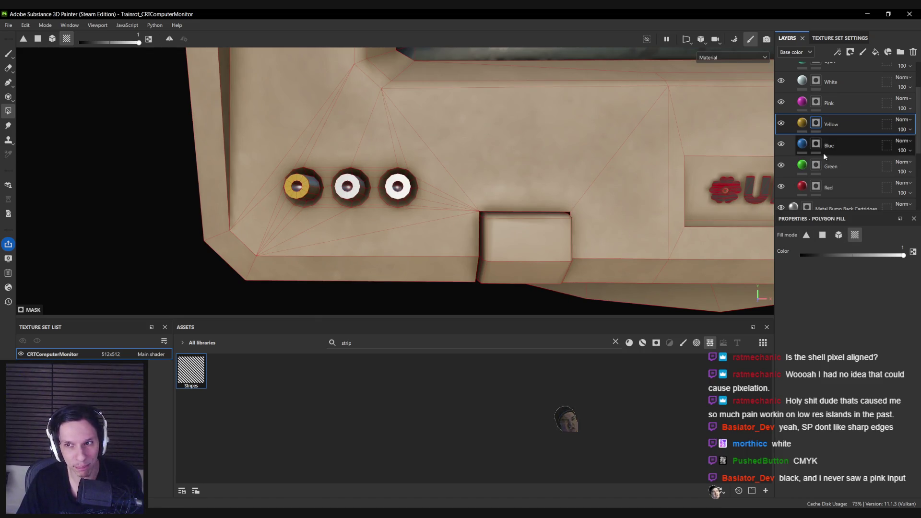
Fill the third front port red on the Red layer.
left_click(834, 82)
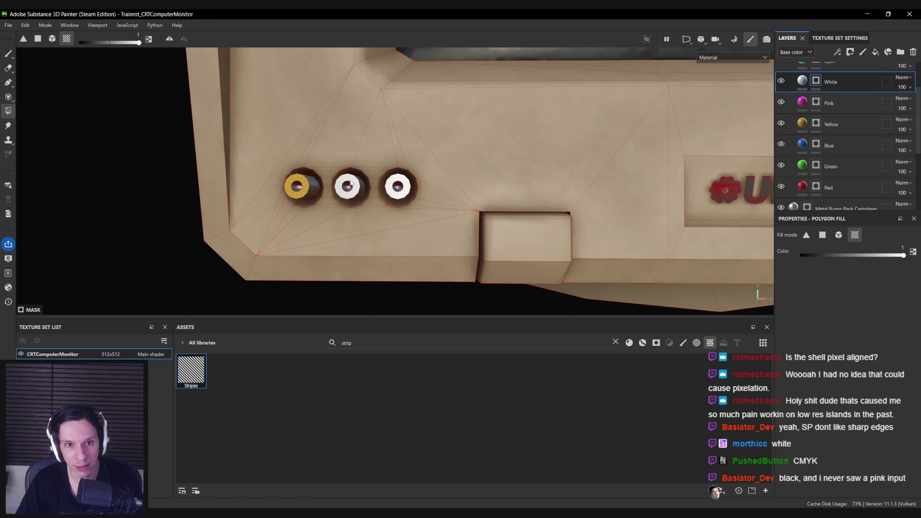
left_click(835, 187)
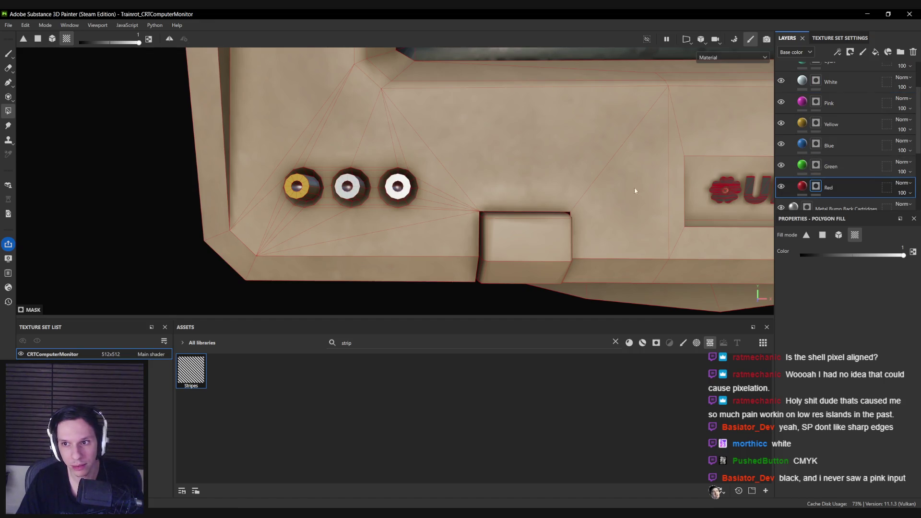
left_click(397, 184)
scroll(398, 192, "down", 6)
key("1")
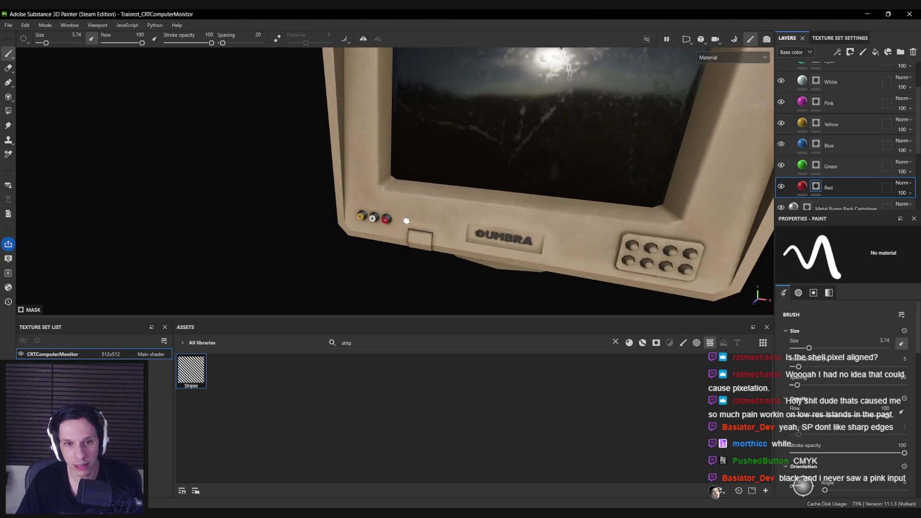
scroll(407, 221, "down", 5)
Mesh-fill the PowerButtonback mask so the power button turns red, then duplicate that layer.
mouse_move(406, 207)
left_mouse_down("alt")
mouse_move(405, 177)
mouse_move(560, 179)
mouse_move(422, 184)
left_mouse_up("alt")
scroll(384, 189, "up", 5)
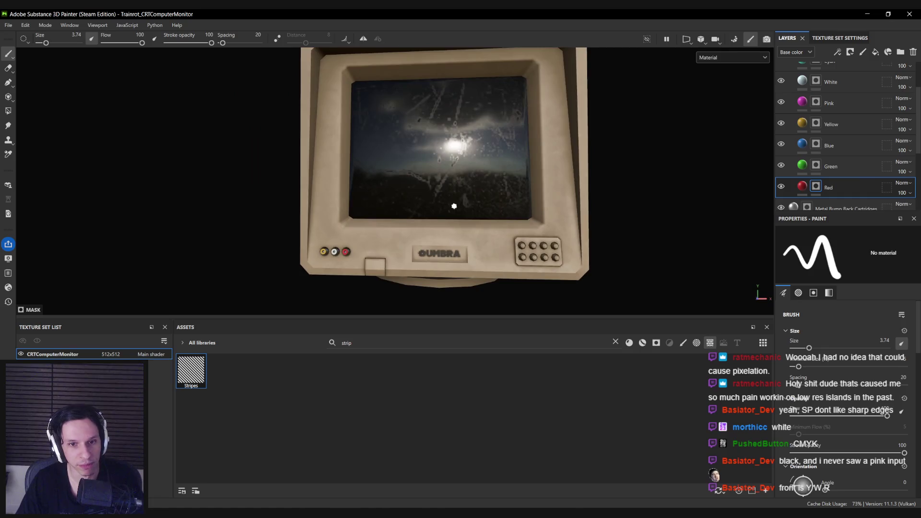
scroll(453, 216, "down", 3)
mouse_move(450, 231)
left_mouse_down("alt")
mouse_move(303, 238)
mouse_move(430, 192)
left_mouse_up("alt")
scroll(474, 233, "up", 5)
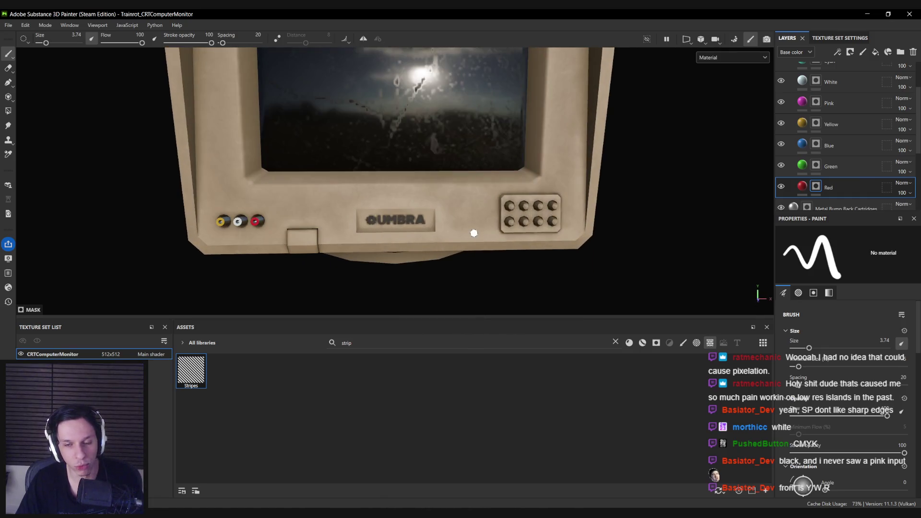
scroll(844, 144, "up", 3)
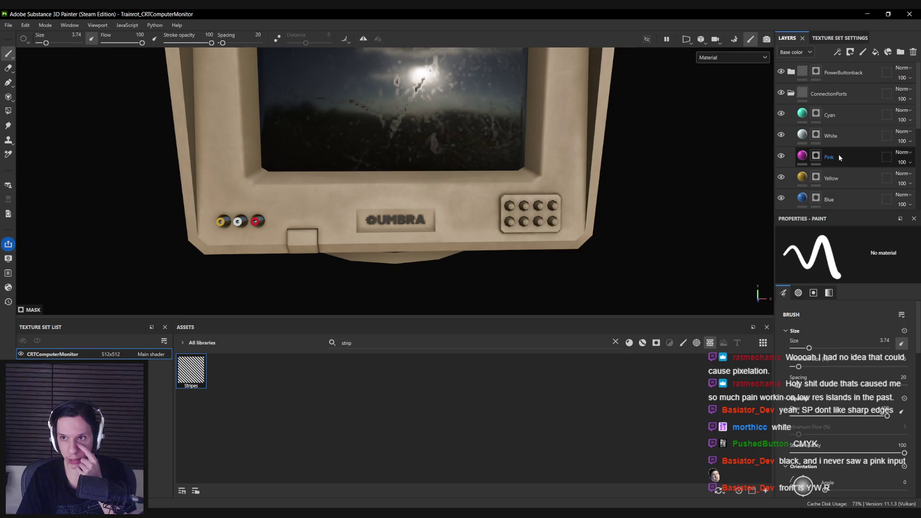
left_click(791, 93)
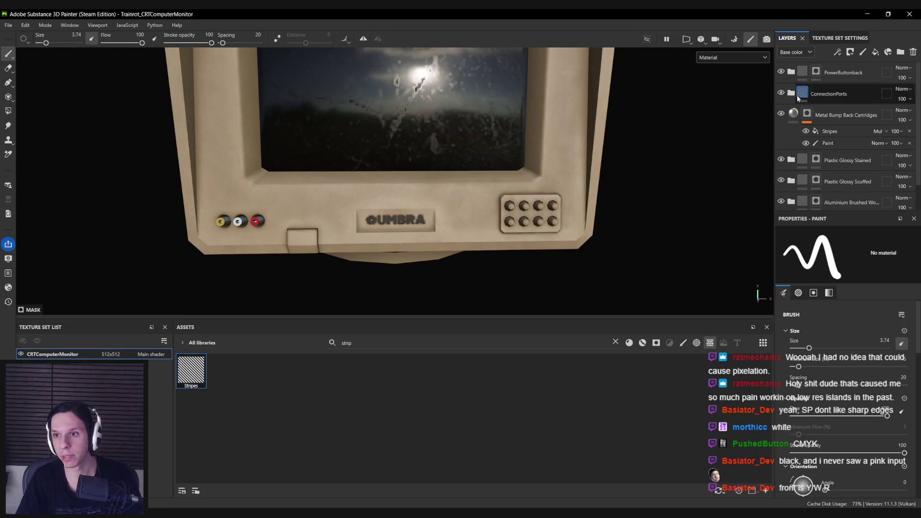
left_click(815, 72)
left_click(9, 110)
left_click(838, 234)
key("1")
key("f")
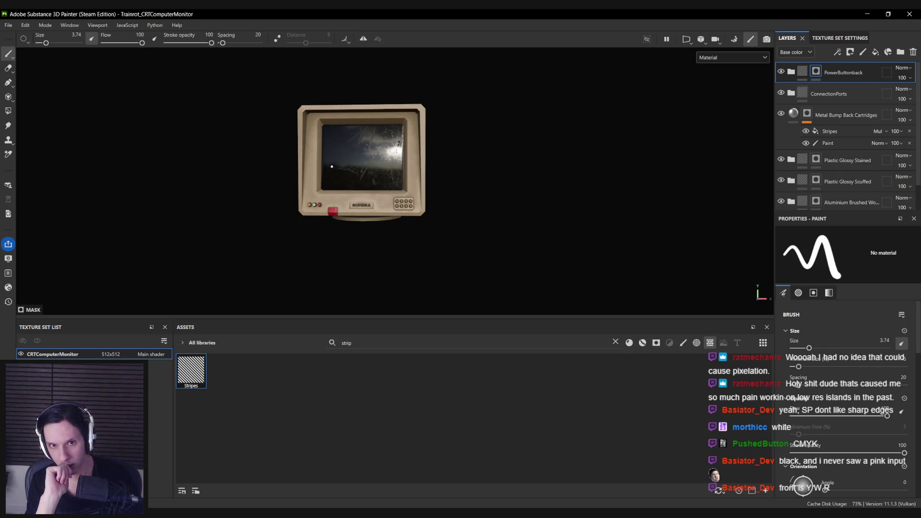
key("ctrl+d")
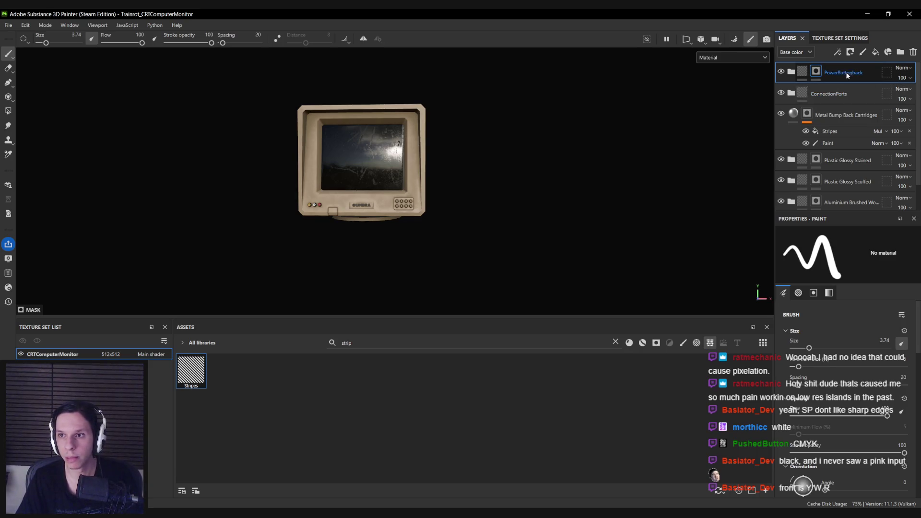
Rename the duplicated layer PowerButtonFront and clear its mask.
double_click(844, 71)
type("Front")
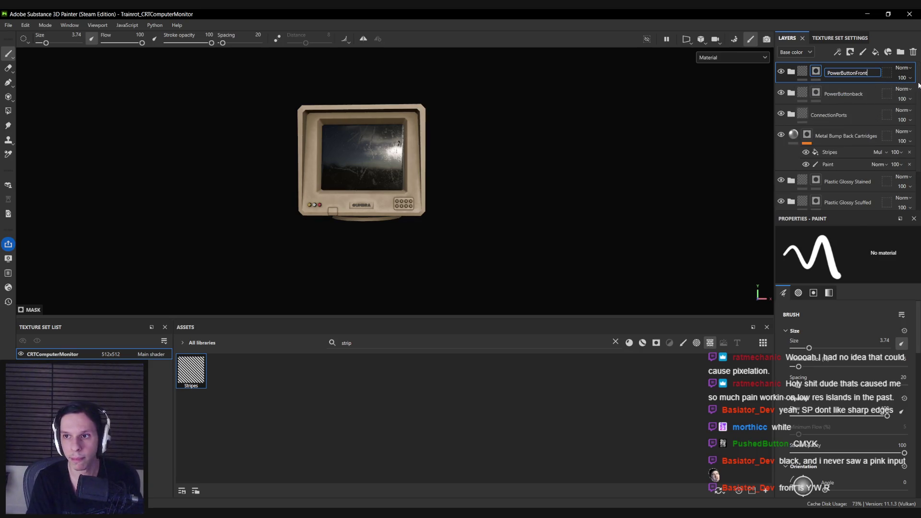
key("Return")
right_click(815, 71)
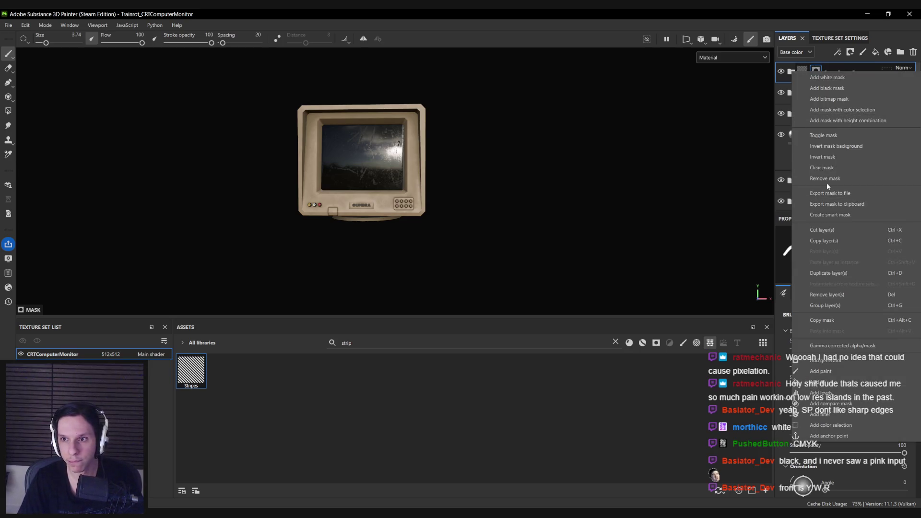
left_click(825, 169)
Darken the Color paint base colour to a muted, less saturated red and check the button.
scroll(330, 227, "up", 3)
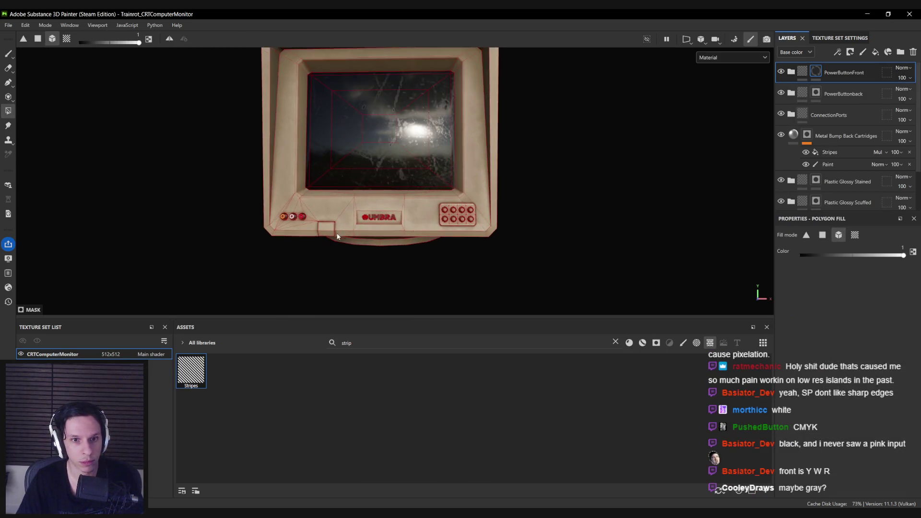
left_click(791, 73)
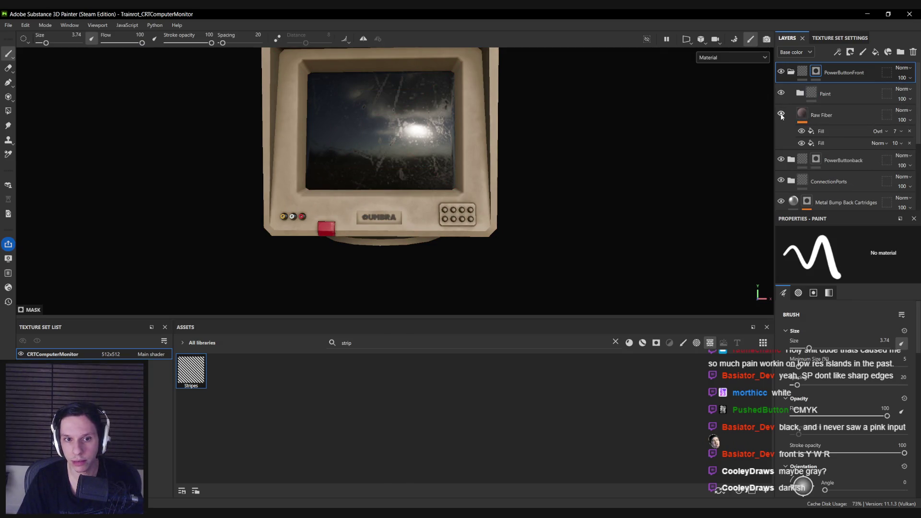
left_click(799, 95)
scroll(843, 125, "down", 1)
left_click(845, 151)
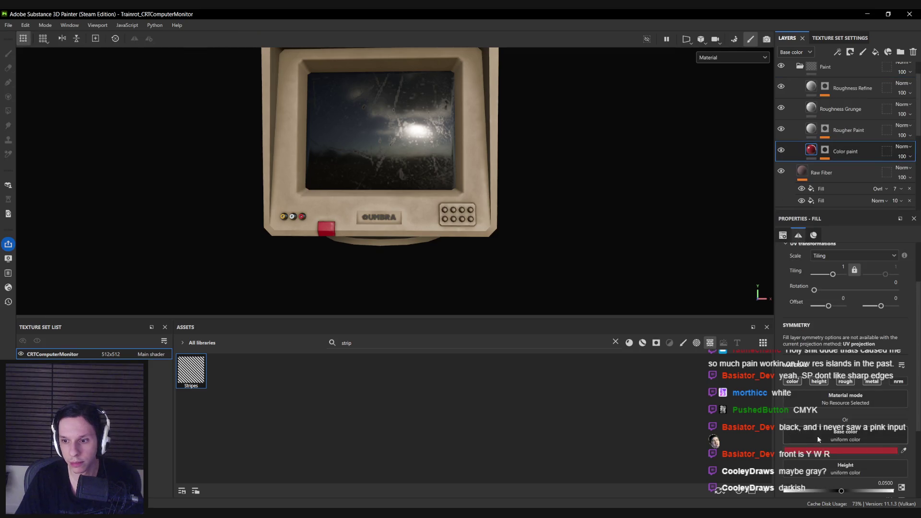
left_click(815, 440)
left_click(746, 321)
left_click(737, 322)
left_click(733, 322)
left_click(809, 243)
scroll(379, 180, "down", 4)
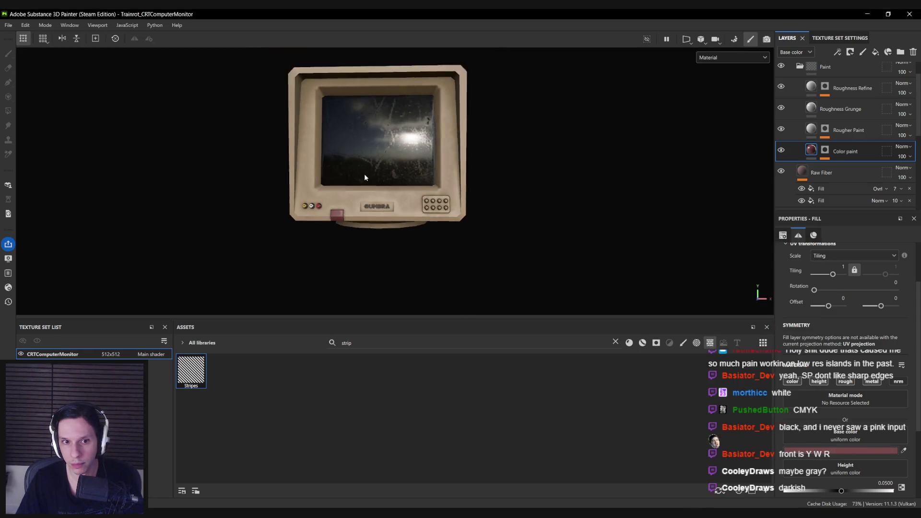
mouse_move(379, 179)
left_mouse_down("alt")
mouse_move(162, 181)
mouse_move(258, 157)
left_mouse_up("alt")
scroll(375, 187, "up", 5)
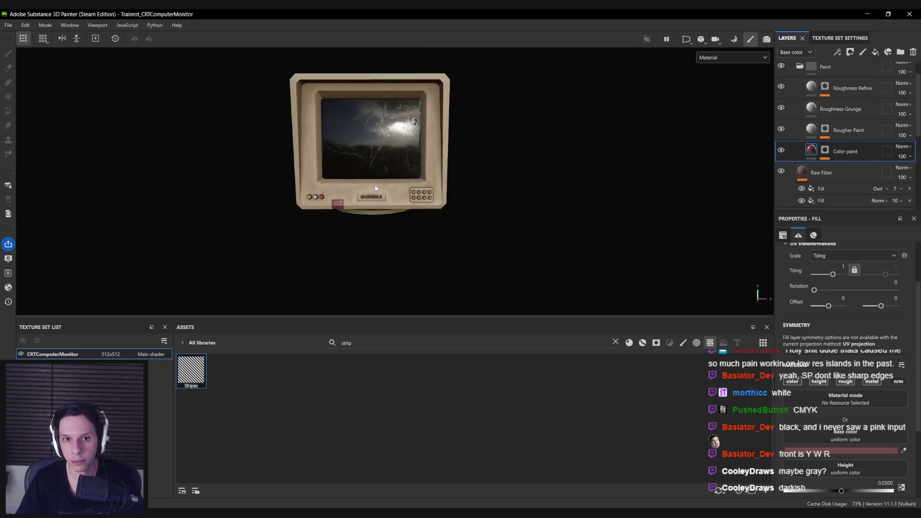
middle_click_drag(375, 185, 372, 221, "alt")
key("alt+Tab")
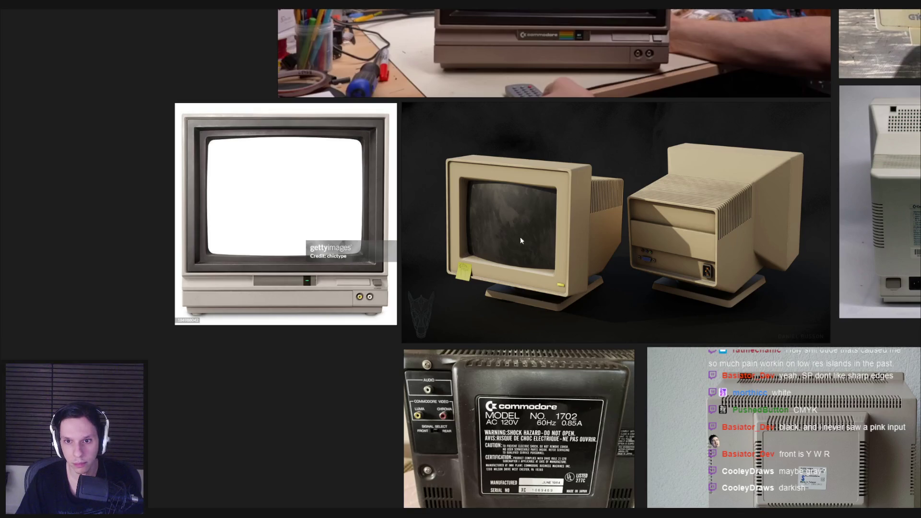
scroll(520, 237, "down", 5)
scroll(407, 257, "up", 4)
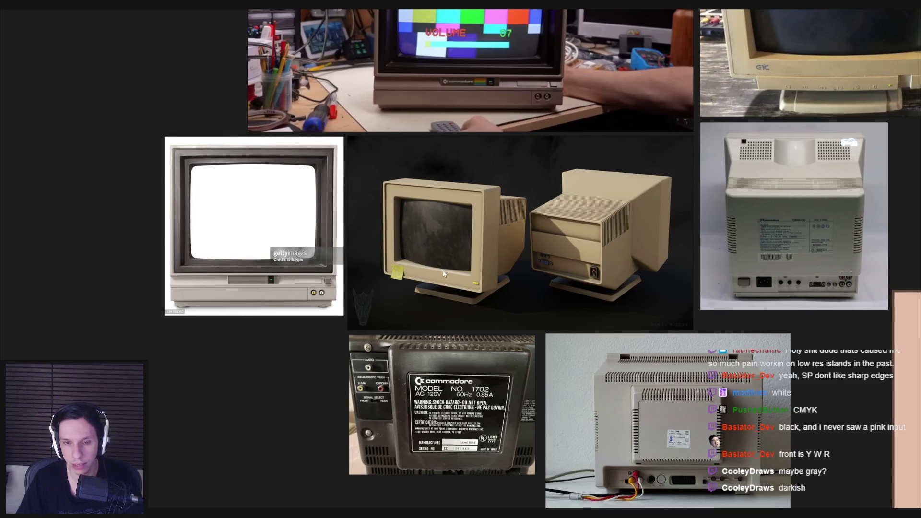
scroll(442, 271, "down", 1)
middle_click_drag(441, 273, 354, 346)
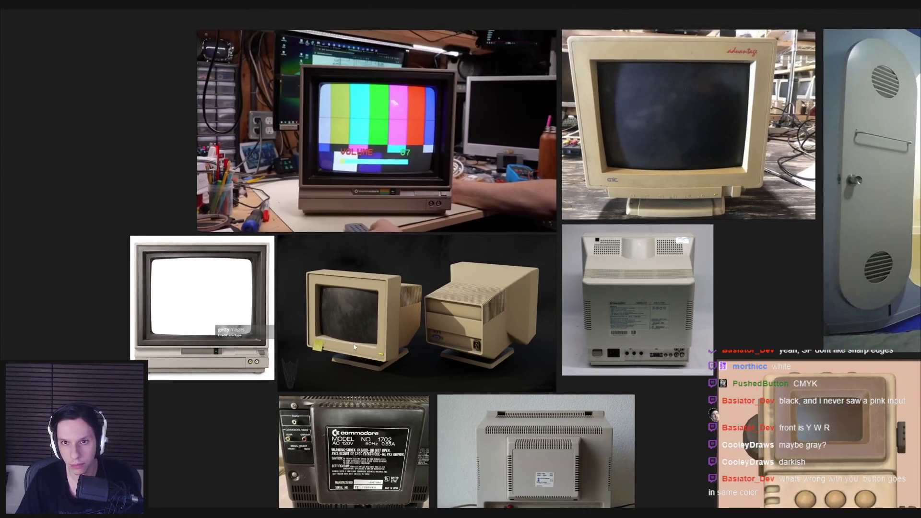
key("alt+Tab")
left_click_drag(350, 288, 338, 248, "alt")
scroll(799, 129, "up", 4)
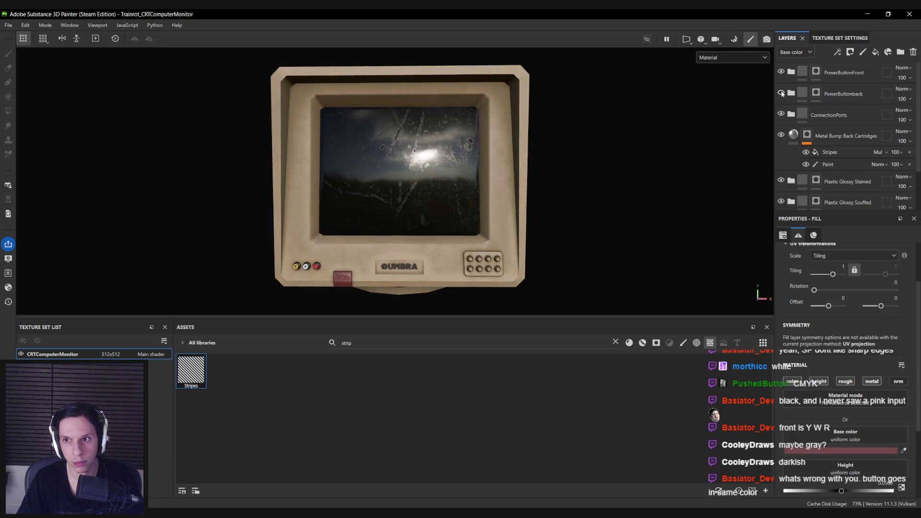
scroll(784, 107, "down", 2)
left_click(816, 134)
left_click(8, 111)
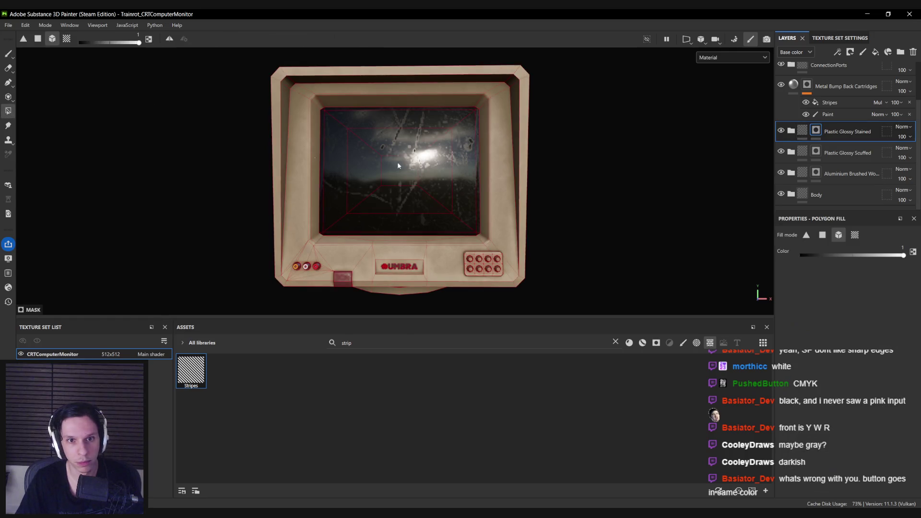
left_click(854, 234)
left_click(298, 142)
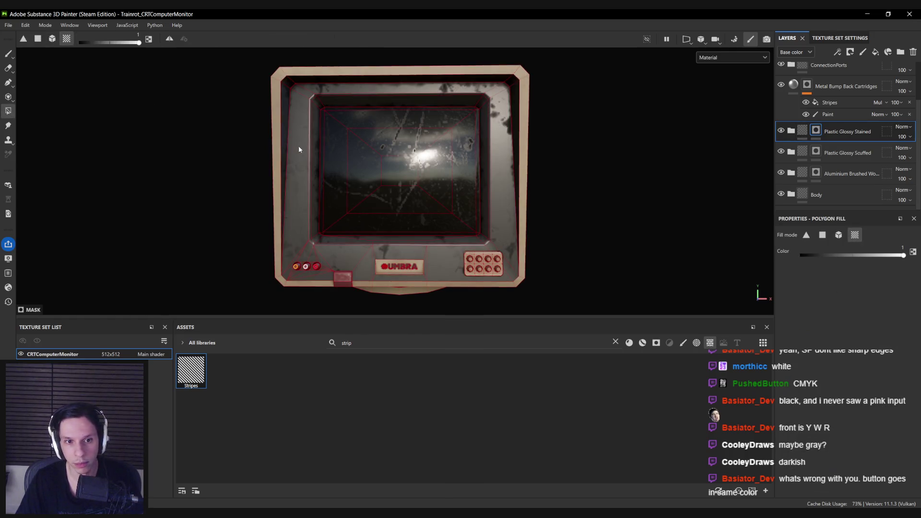
key("1")
scroll(306, 184, "down", 10)
mouse_move(366, 226)
left_mouse_down("alt")
mouse_move(167, 203)
mouse_move(587, 192)
left_mouse_up("alt")
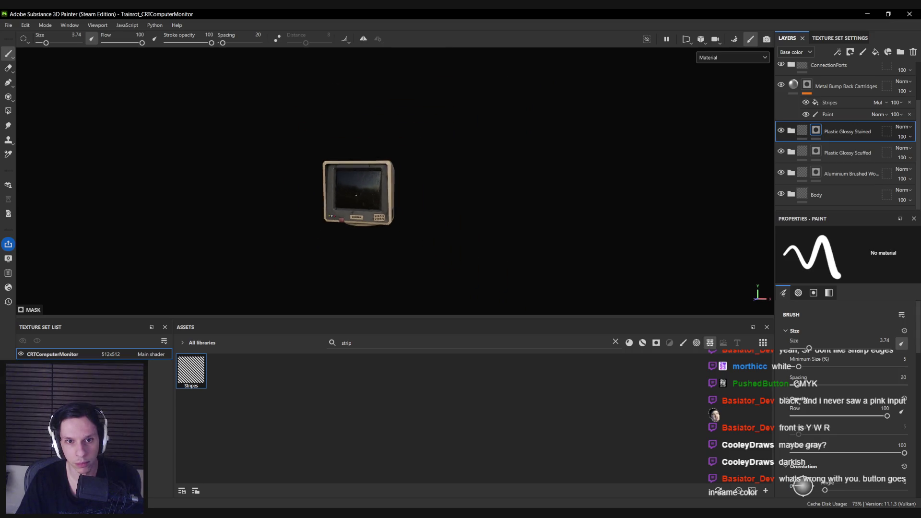
scroll(357, 222, "up", 8)
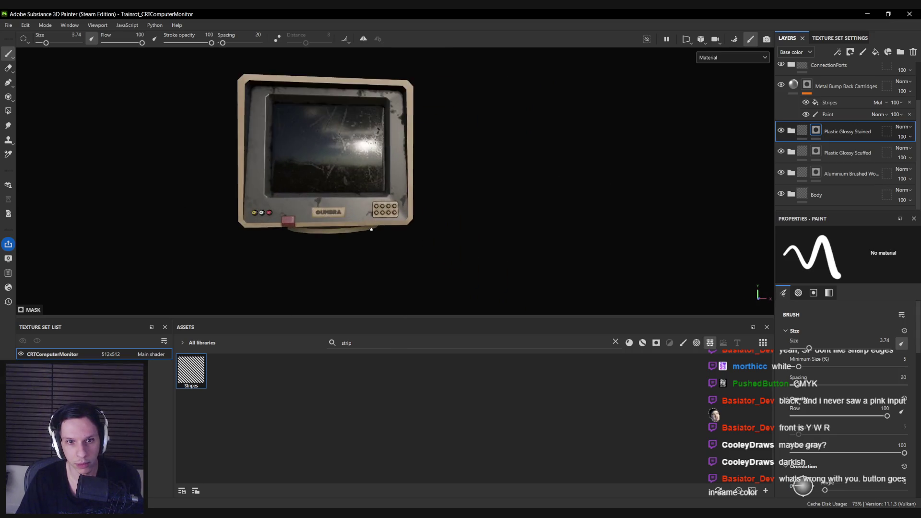
scroll(356, 222, "down", 6)
mouse_move(356, 222)
left_mouse_down("alt")
mouse_move(600, 237)
mouse_move(414, 231)
left_mouse_up("alt")
scroll(600, 236, "down", 3)
scroll(413, 231, "up", 4)
middle_click_drag(414, 231, 332, 223)
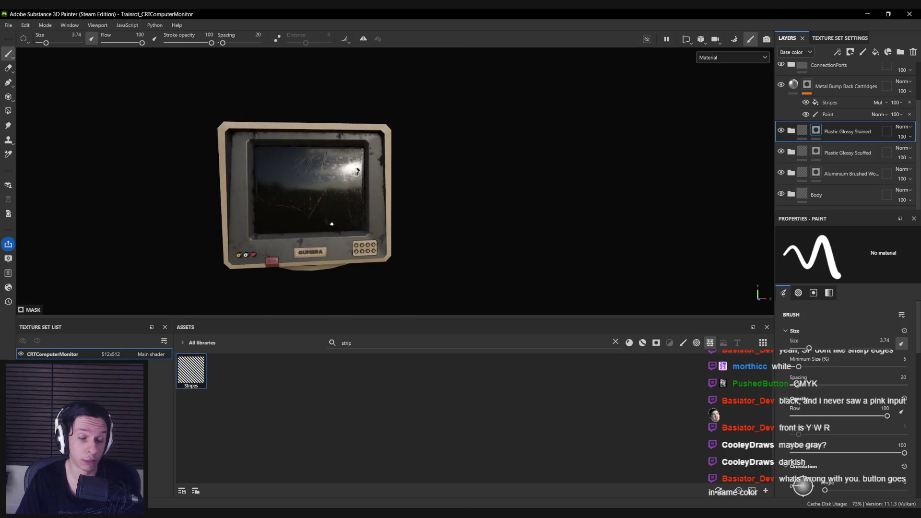
left_click(9, 110)
scroll(285, 252, "up", 3)
scroll(432, 241, "up", 2)
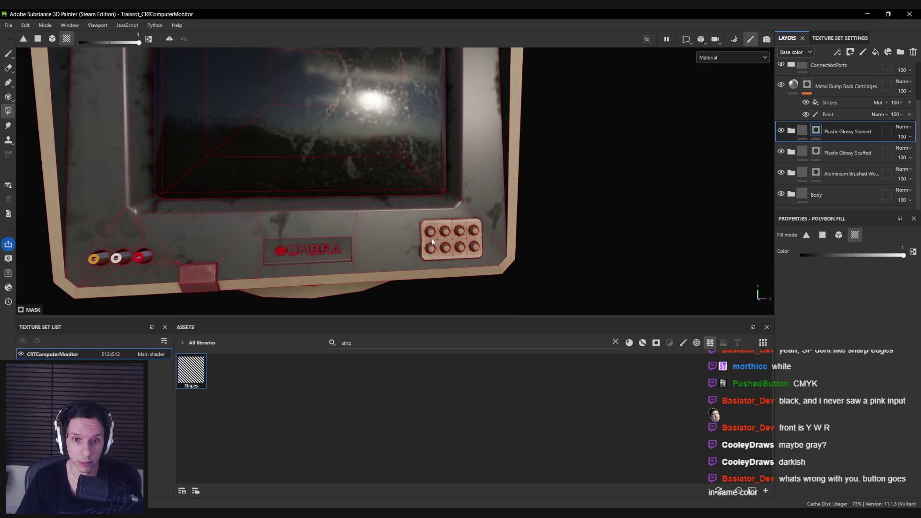
key("1")
scroll(432, 241, "down", 8)
mouse_move(371, 202)
left_mouse_down("alt")
mouse_move(119, 194)
mouse_move(598, 187)
mouse_move(366, 202)
left_mouse_up("alt")
scroll(366, 202, "up", 5)
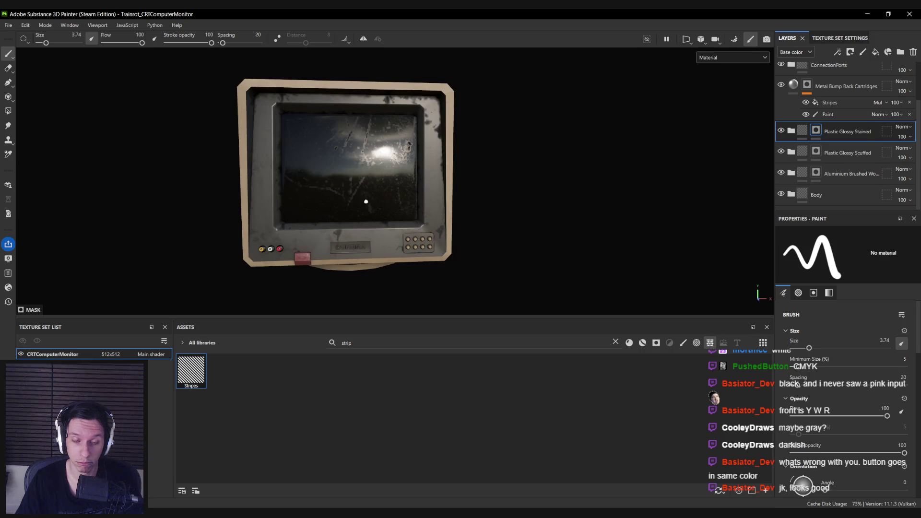
scroll(366, 201, "down", 3)
mouse_move(366, 202)
left_mouse_down("alt")
mouse_move(357, 183)
mouse_move(477, 216)
mouse_move(556, 225)
left_mouse_up("alt")
mouse_move(314, 226)
left_mouse_down("alt")
mouse_move(160, 230)
mouse_move(287, 218)
left_mouse_up("alt")
left_click(8, 111)
scroll(684, 211, "up", 5)
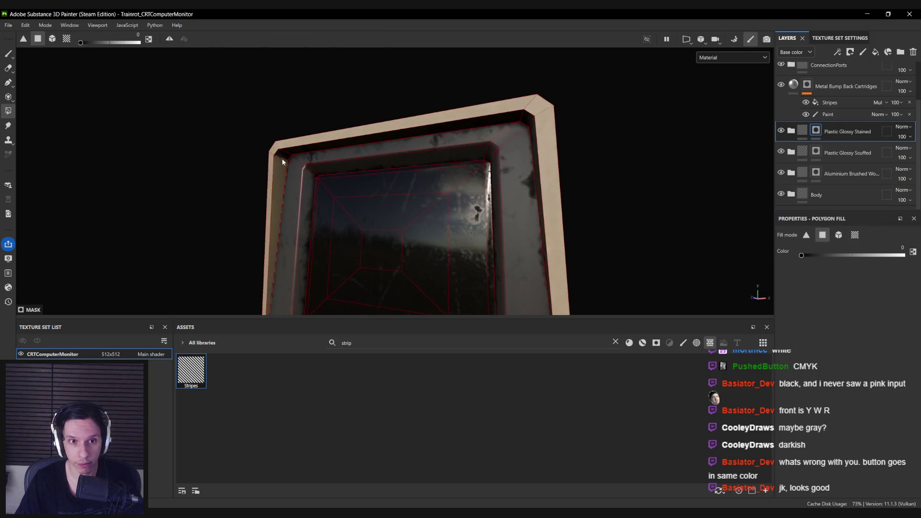
left_click_drag(294, 151, 516, 140, "alt")
key("f")
key("1")
mouse_move(446, 250)
left_mouse_down("alt")
mouse_move(286, 266)
mouse_move(442, 199)
mouse_move(452, 213)
mouse_move(189, 220)
mouse_move(446, 202)
mouse_move(413, 219)
mouse_move(917, 206)
mouse_move(392, 206)
left_mouse_up("alt")
scroll(441, 206, "up", 5)
scroll(419, 225, "down", 2)
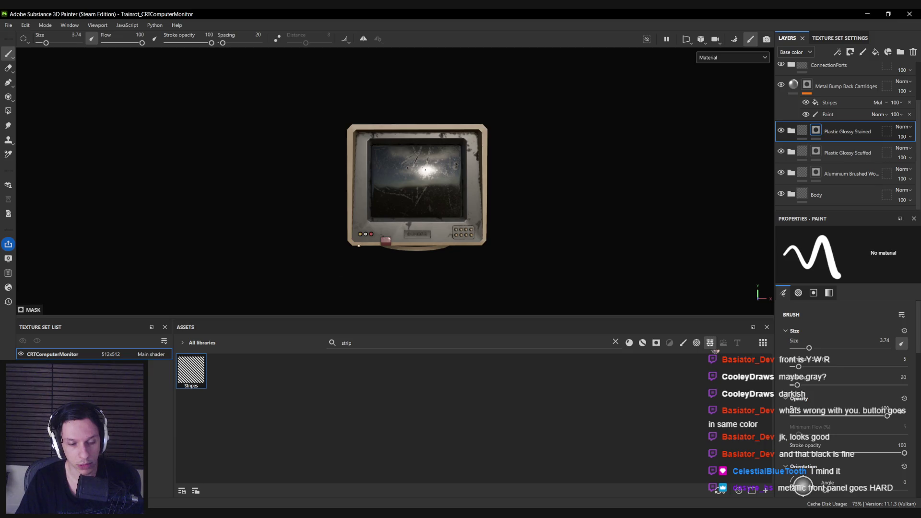
key("alt+Tab")
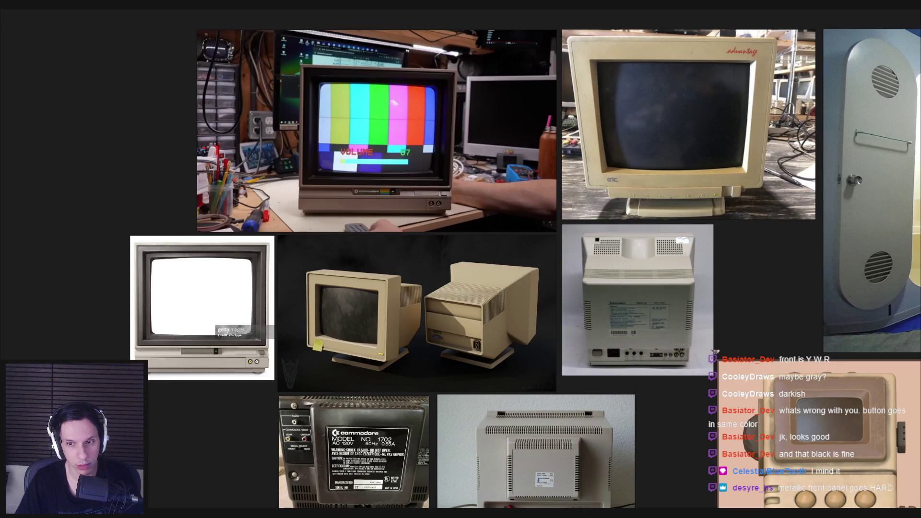
middle_click_drag(352, 379, 312, 369)
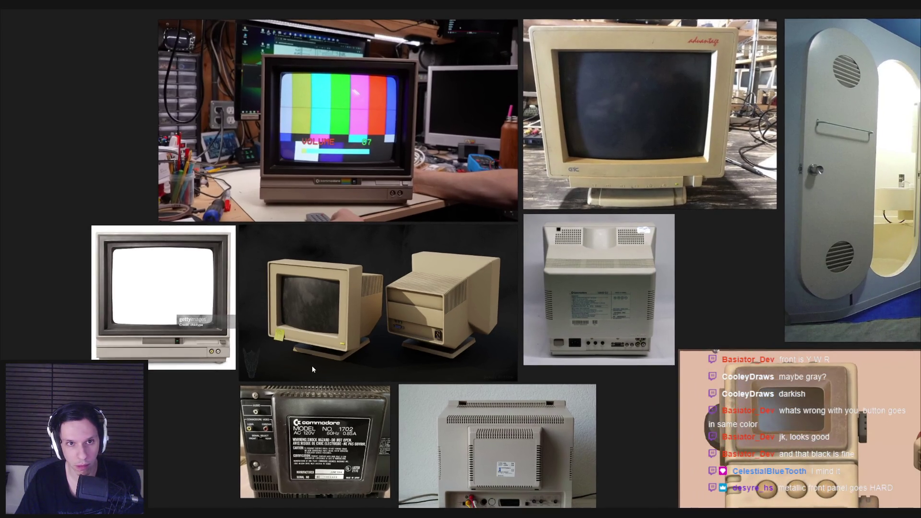
scroll(311, 366, "down", 2)
key("alt+Tab")
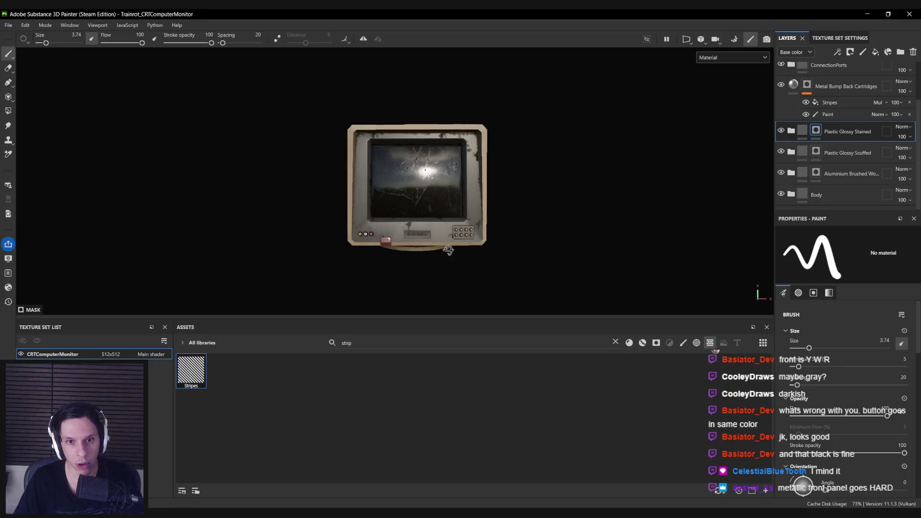
Add a new fill layer with a dark base colour inside the Body folder.
scroll(448, 250, "up", 3)
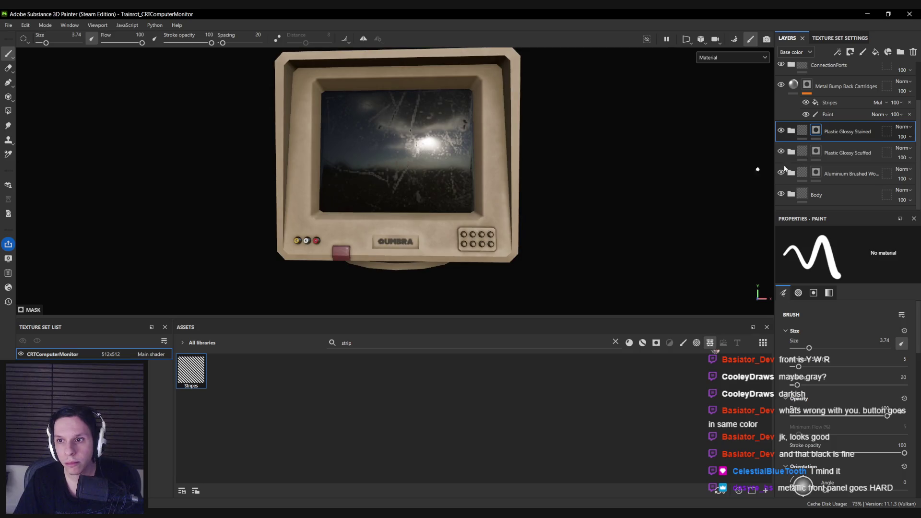
left_click(781, 194)
left_click(782, 195)
left_click(791, 195)
scroll(839, 184, "down", 3)
left_click(875, 52)
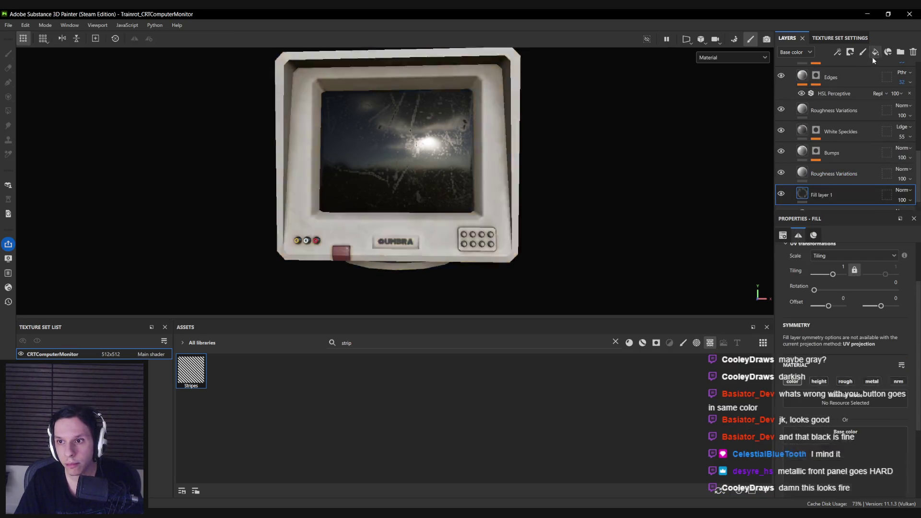
left_click(831, 426)
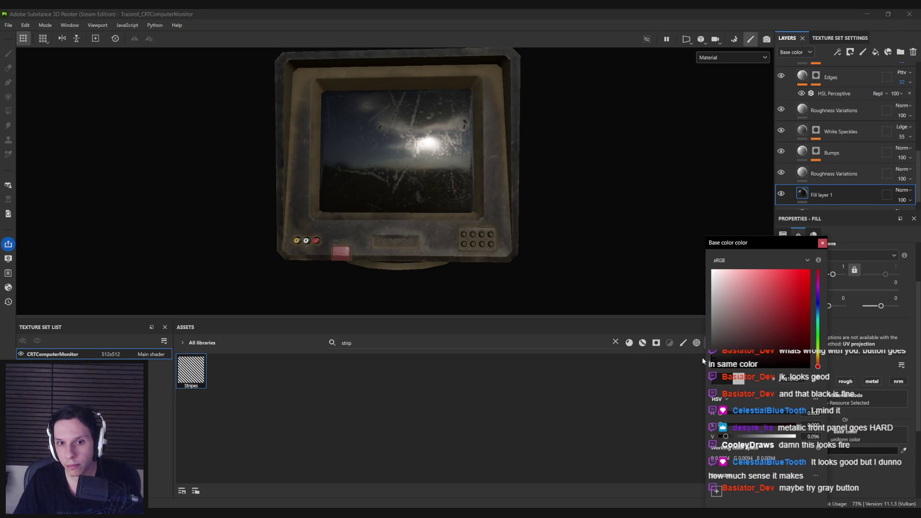
left_click(821, 243)
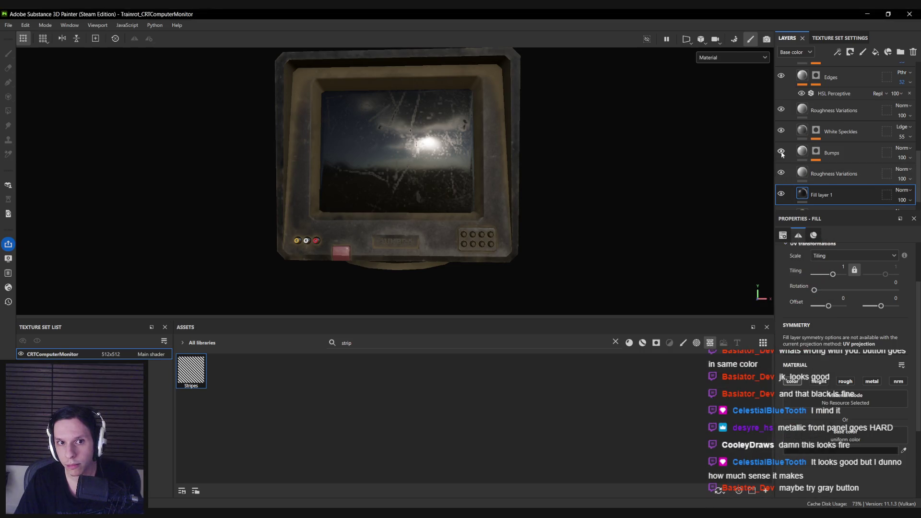
Toggle Roughness Variations, Edges and Dirt Edges visibility to compare their effects.
left_click(781, 110)
left_click(780, 109)
scroll(782, 110, "up", 1)
left_click(782, 106)
left_click(782, 105)
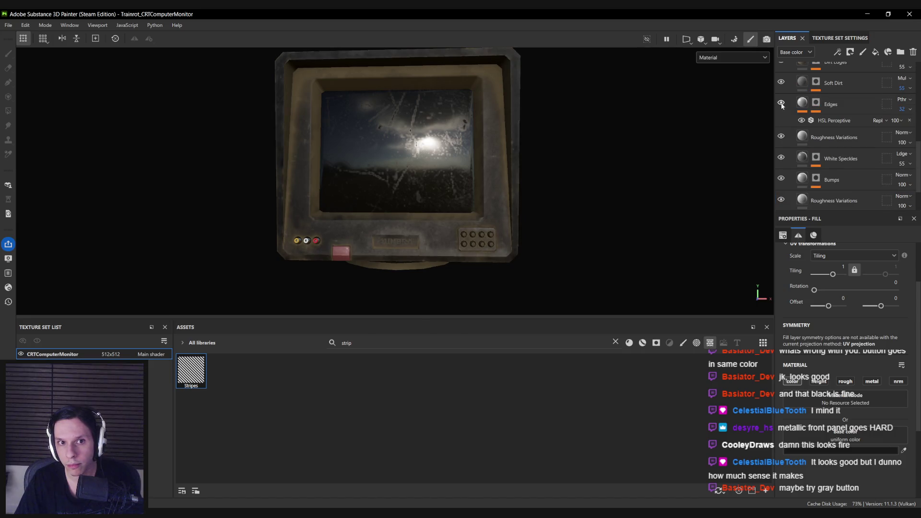
scroll(782, 109, "up", 1)
left_click(780, 87)
left_click(780, 87)
Set Dirt Edges blending to Multiply and adjust its grey dirt colour.
left_click(813, 91)
left_click(902, 85)
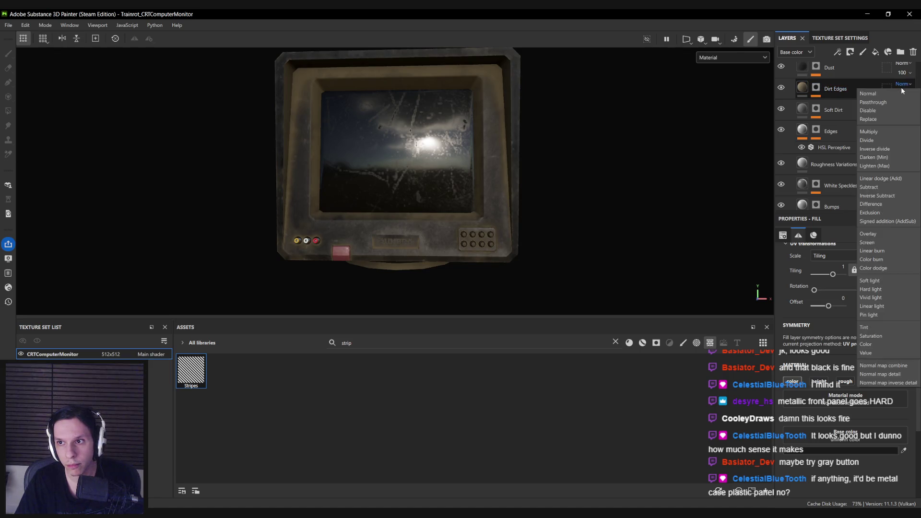
left_click(873, 133)
left_click(805, 90)
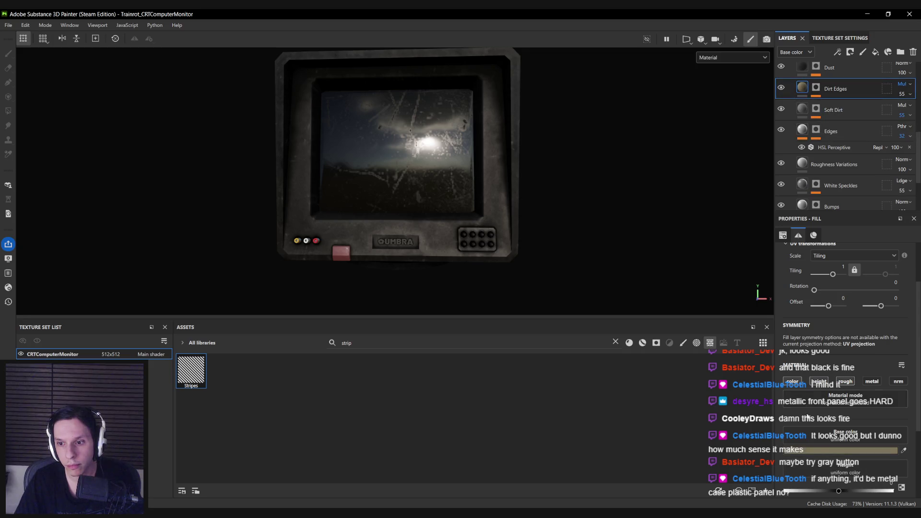
left_click(812, 451)
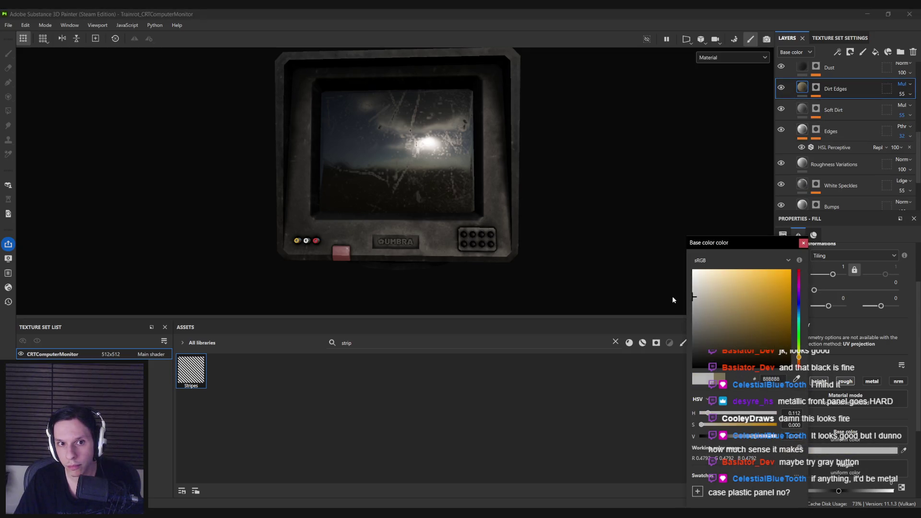
left_click_drag(667, 272, 659, 295)
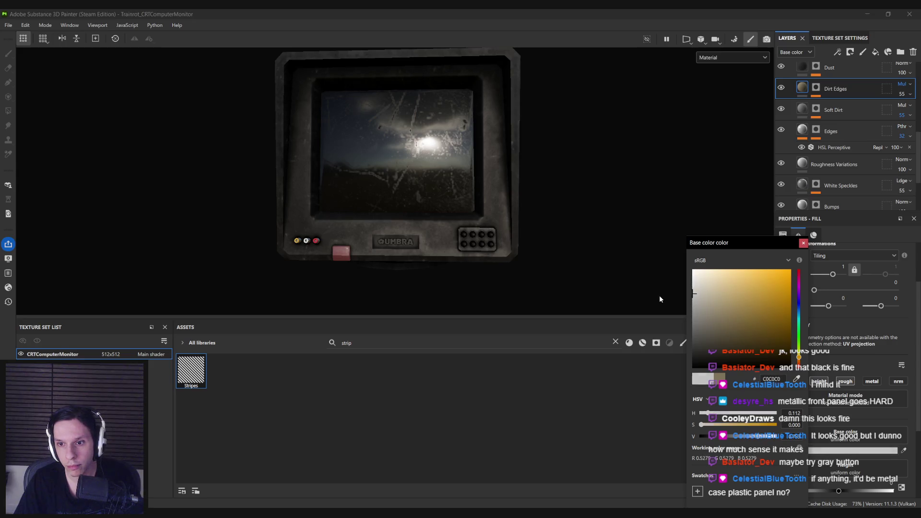
scroll(420, 192, "down", 5)
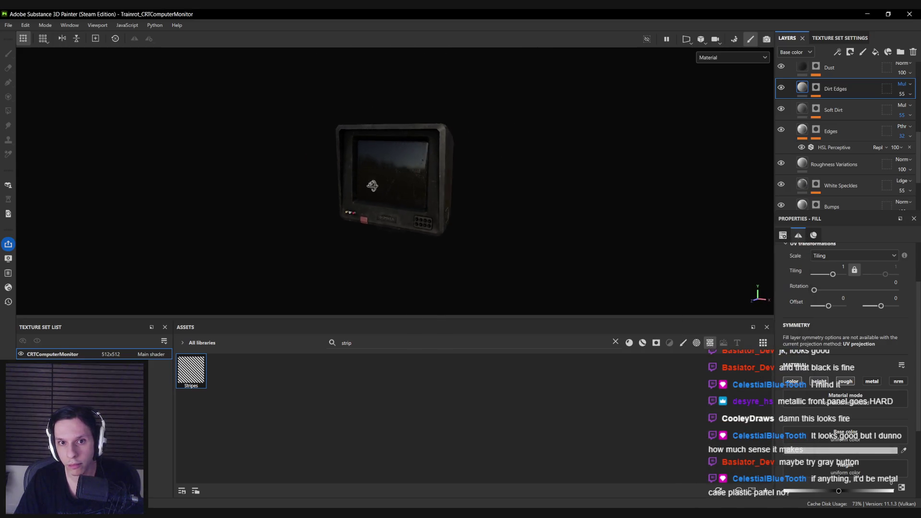
scroll(837, 115, "up", 2)
scroll(813, 125, "up", 1)
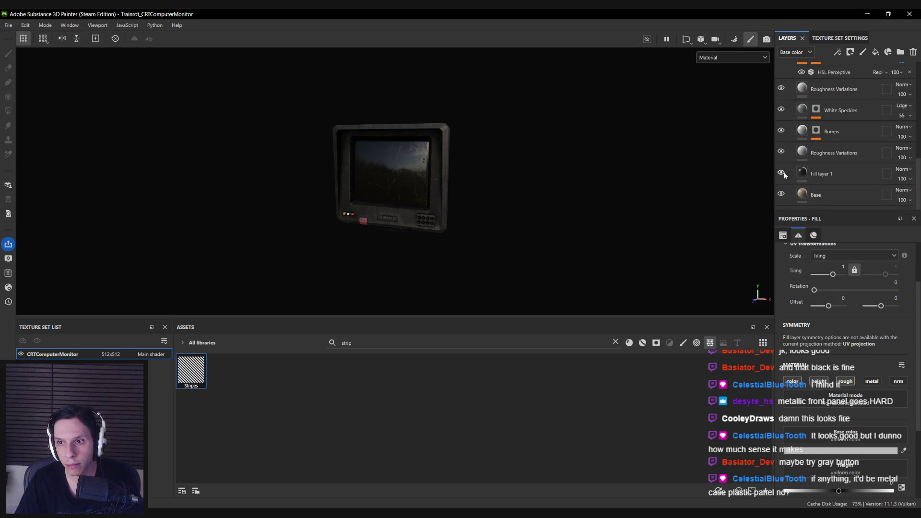
Add a black mask to Fill layer 1 and select the mask for editing.
right_click(818, 175)
left_click(827, 25)
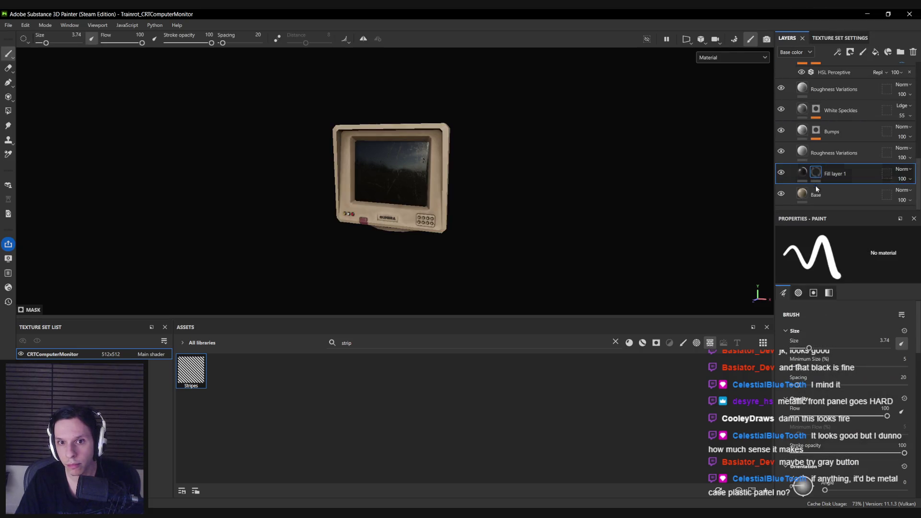
left_click(814, 452)
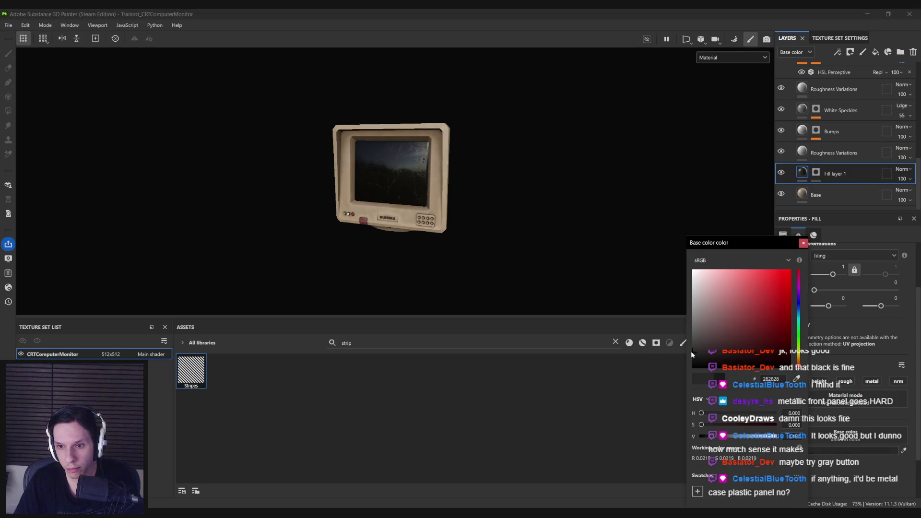
left_click(802, 244)
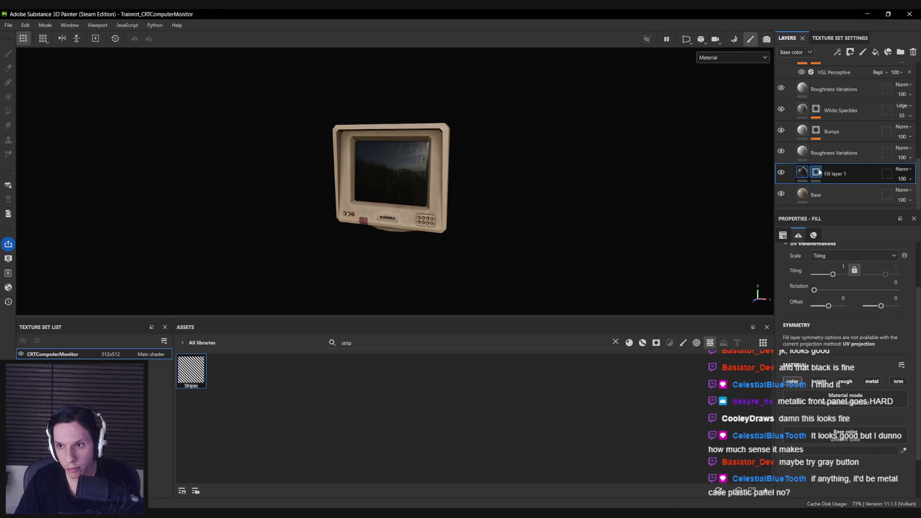
left_click(815, 172)
Polygon-fill the front panel into the mask, then set the fill value to 0 for erasing.
left_click(10, 114)
mouse_move(318, 168)
left_mouse_down("alt")
mouse_move(414, 194)
mouse_move(470, 194)
left_mouse_up("alt")
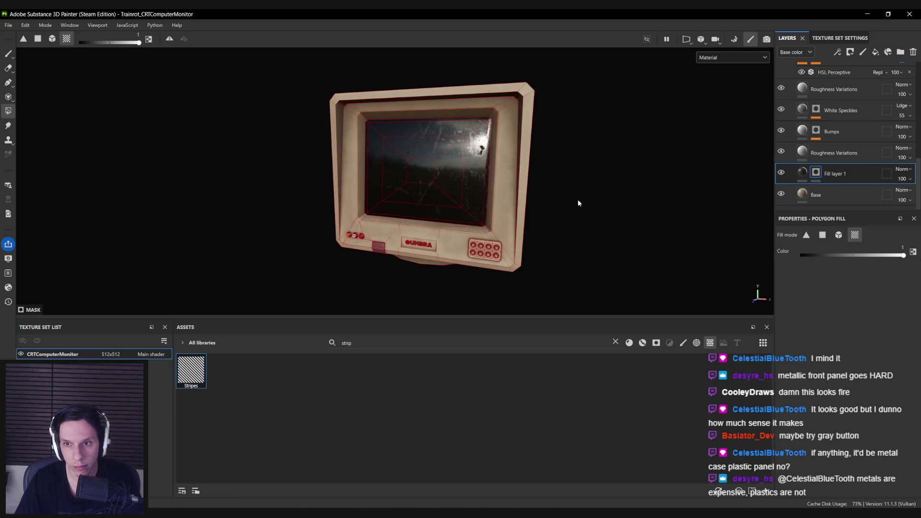
left_click(349, 128)
left_click_drag(819, 255, 799, 255)
scroll(336, 112, "up", 5)
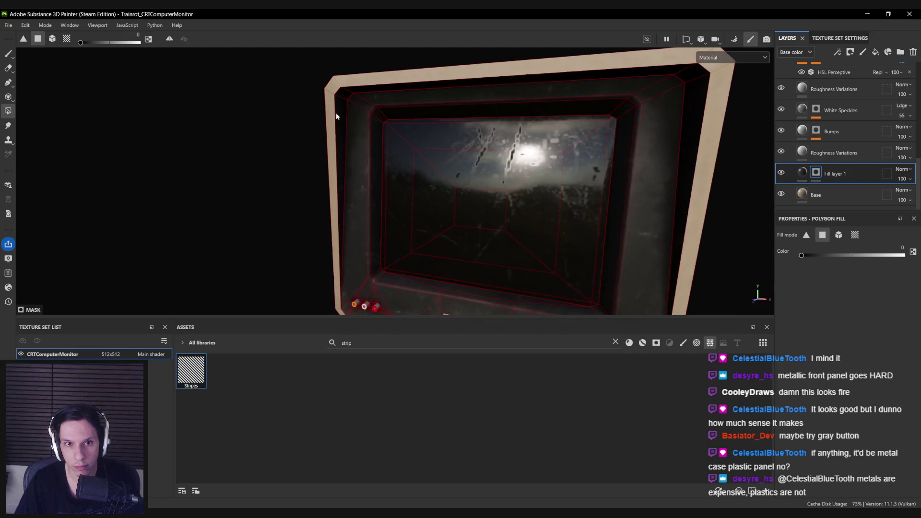
mouse_move(391, 129)
left_mouse_down("alt")
mouse_move(626, 103)
mouse_move(539, 261)
mouse_move(470, 189)
mouse_move(631, 199)
mouse_move(355, 208)
left_mouse_up("alt")
scroll(470, 189, "down", 2)
Orbit to a front-right view and return to Polygon Fill for further mask edits.
key("1")
scroll(472, 200, "down", 3)
mouse_move(472, 201)
left_mouse_down("alt")
mouse_move(660, 227)
mouse_move(792, 218)
mouse_move(469, 218)
mouse_move(495, 221)
mouse_move(374, 195)
mouse_move(379, 217)
left_mouse_up("alt")
scroll(489, 220, "up", 2)
scroll(494, 220, "up", 3)
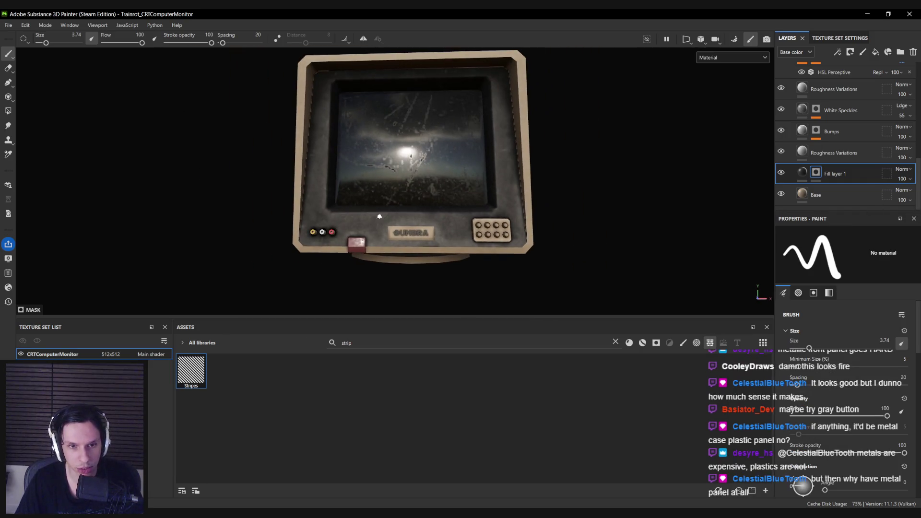
left_click(9, 111)
scroll(382, 223, "up", 3)
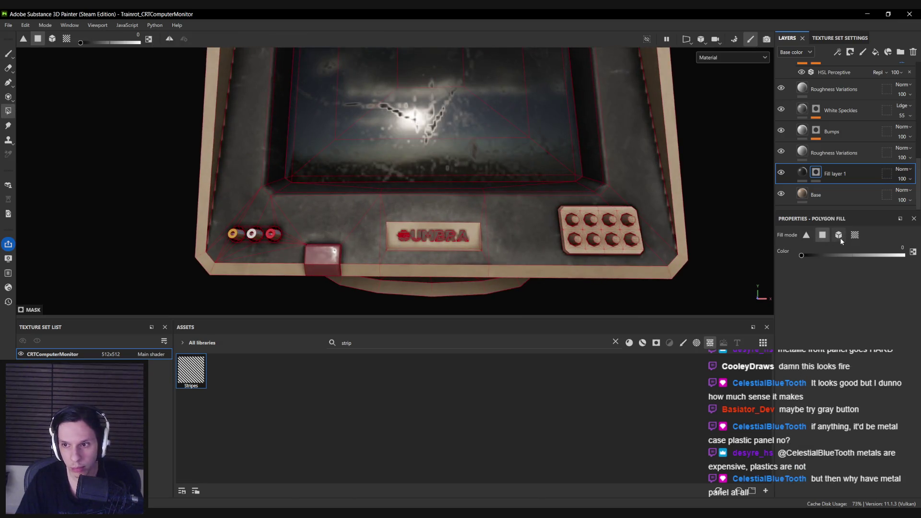
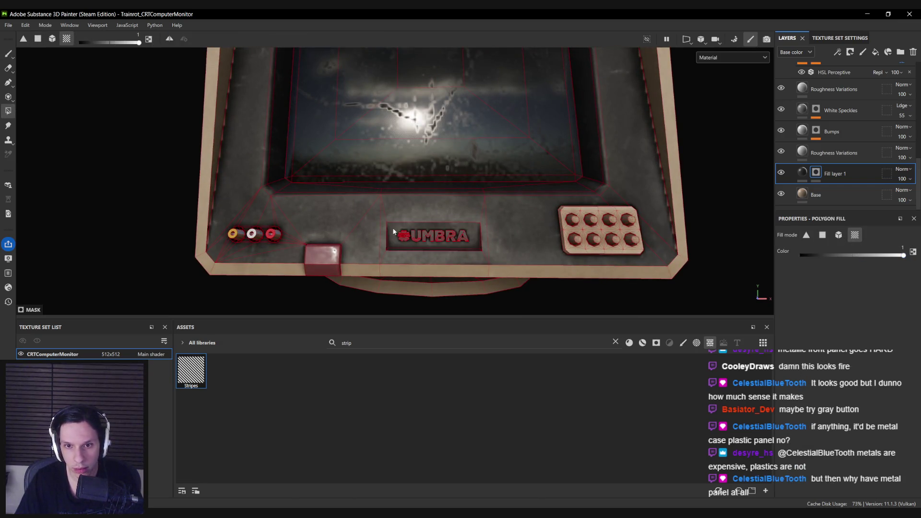
Add a new WhiteLogo fill layer on top and give it a grey base colour.
scroll(414, 180, "down", 2)
mouse_move(318, 226)
left_mouse_down("alt")
mouse_move(327, 237)
mouse_move(249, 225)
mouse_move(283, 169)
mouse_move(307, 192)
left_mouse_up("alt")
key("1")
right_click_drag(307, 192, 337, 221, "alt")
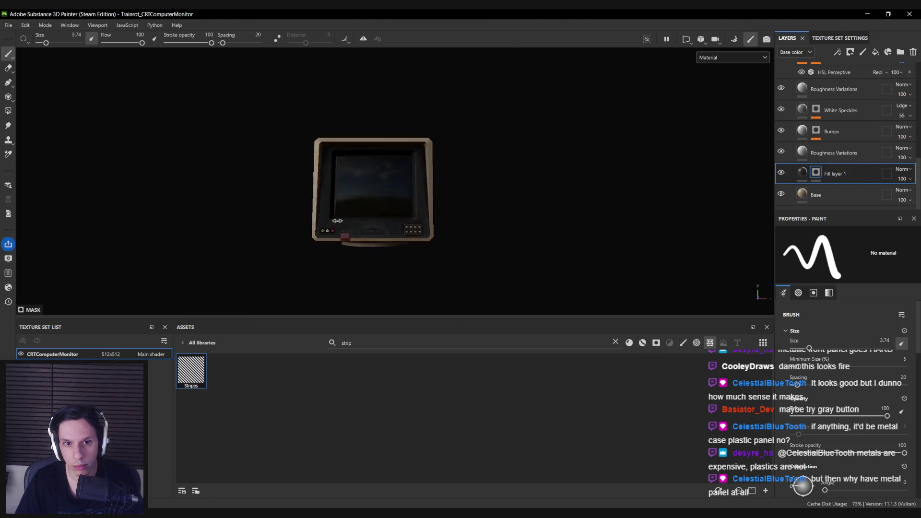
scroll(337, 221, "up", 10)
scroll(824, 131, "up", 5)
left_click(875, 52)
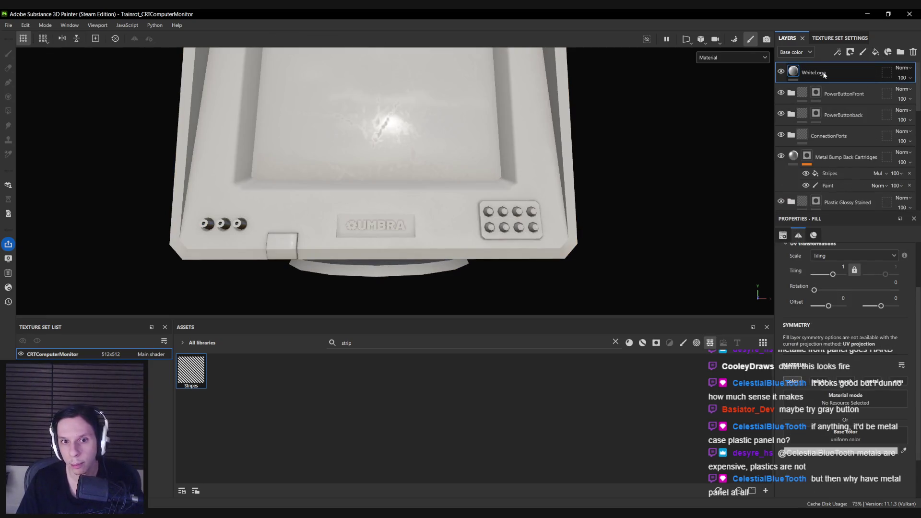
left_click(820, 453)
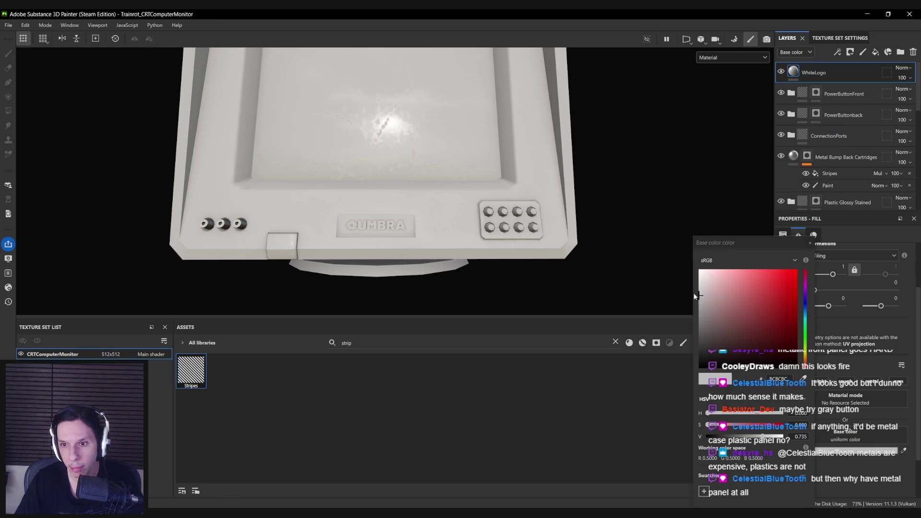
left_click(702, 303)
left_click(809, 243)
Give WhiteLogo a black mask and polygon-fill the UMBRA letters and flower logo white.
right_click(809, 75)
left_click(824, 83)
key("4")
scroll(749, 253, "up", 5)
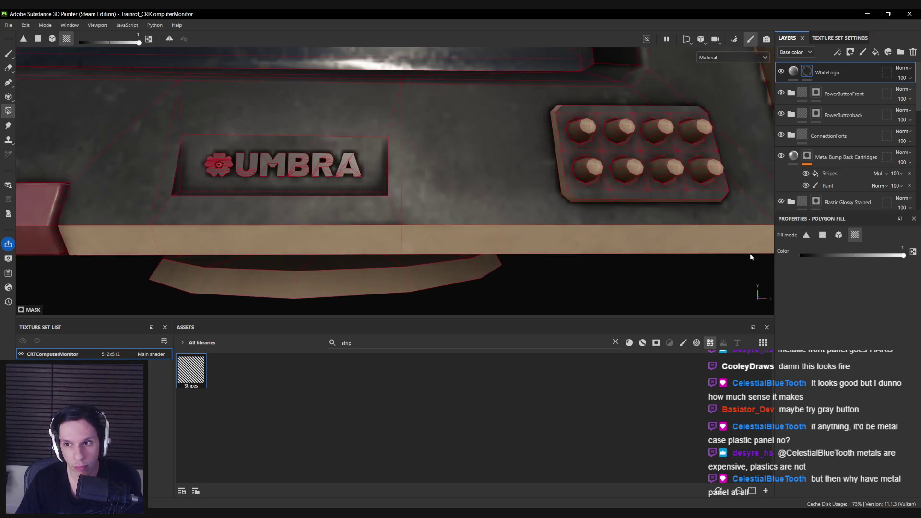
left_click(314, 172)
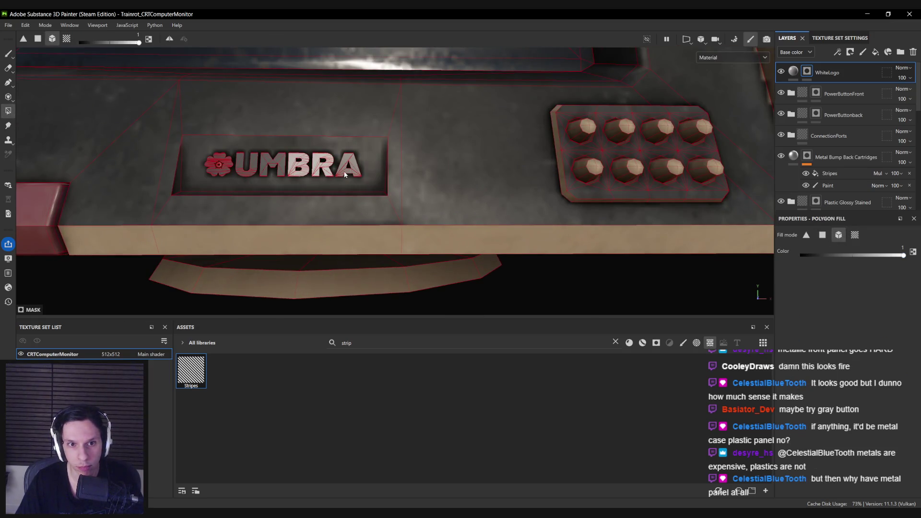
left_click(226, 170)
key("1")
scroll(199, 173, "up", 5)
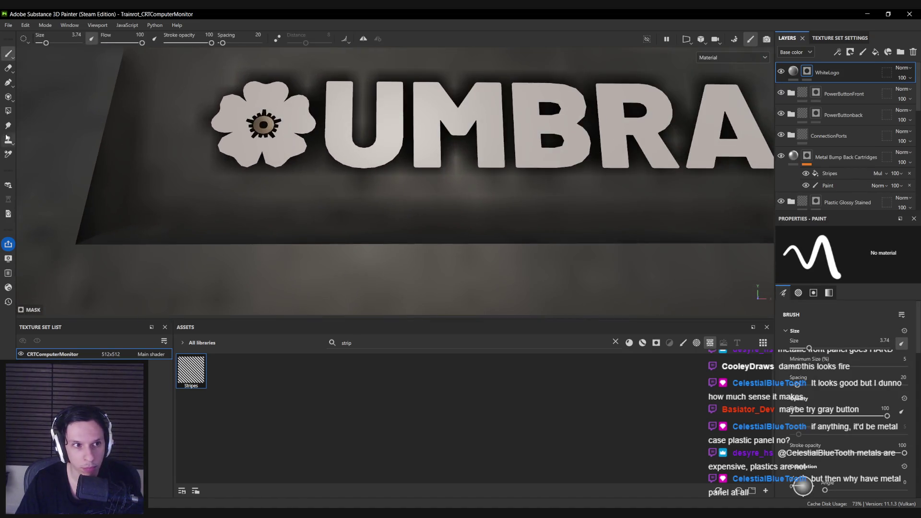
Polygon-fill the flower's centre faces white in the WhiteLogo mask.
left_click(9, 112)
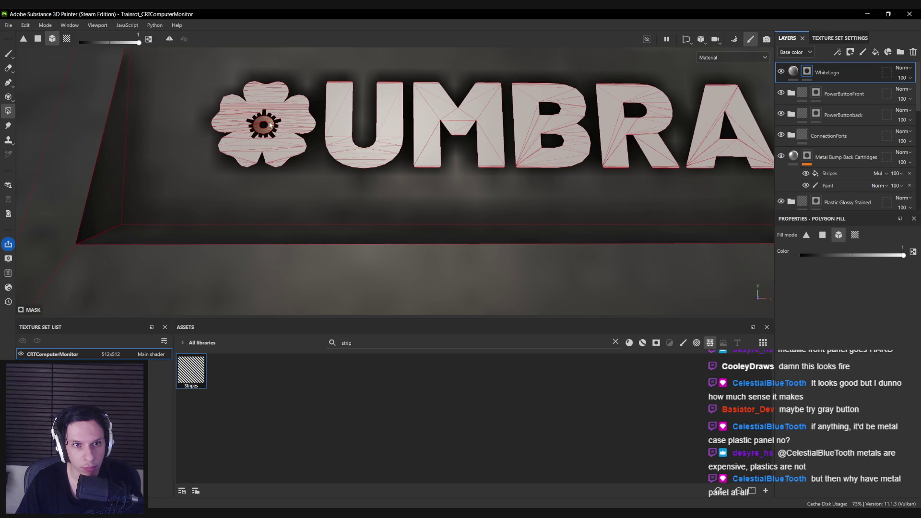
key("1")
scroll(281, 144, "down", 5)
left_click_drag(281, 144, 273, 164, "alt")
scroll(291, 175, "up", 5)
scroll(269, 240, "up", 2)
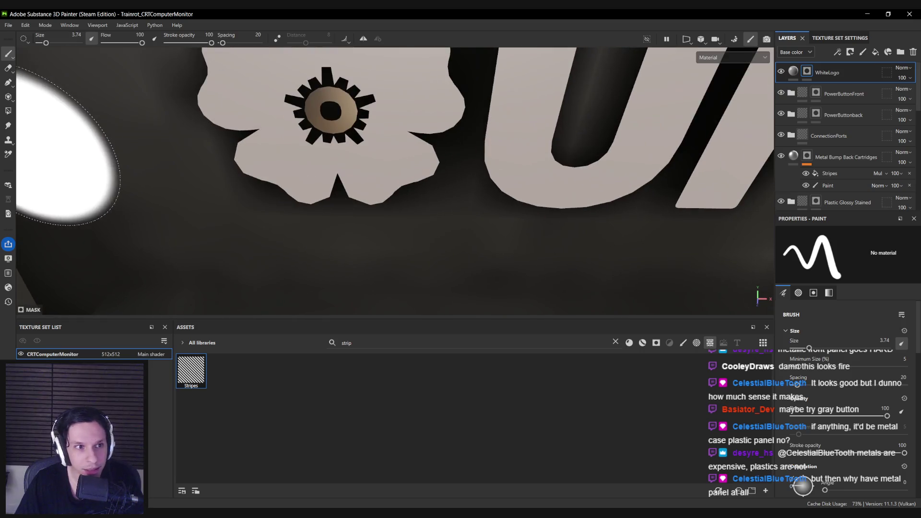
left_click(9, 112)
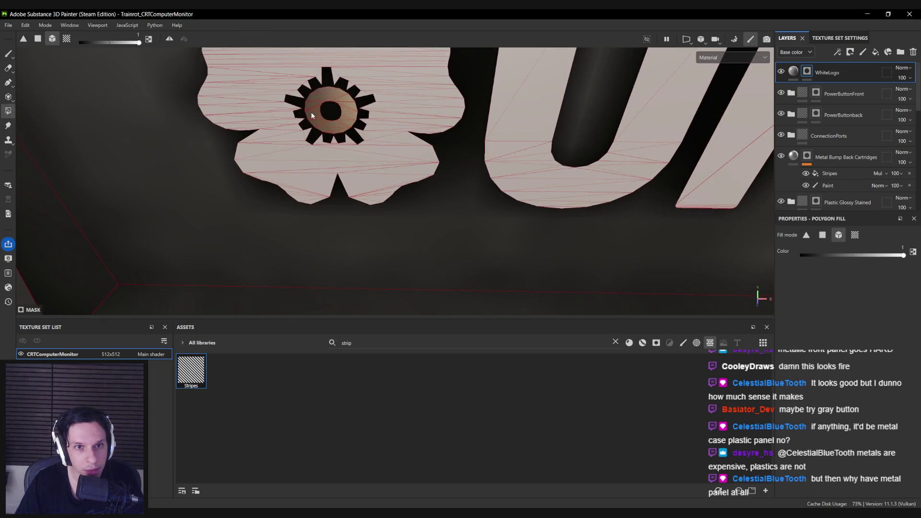
Orbit around the monitor to inspect the new logo from front and side angles.
scroll(343, 111, "down", 5)
key("1")
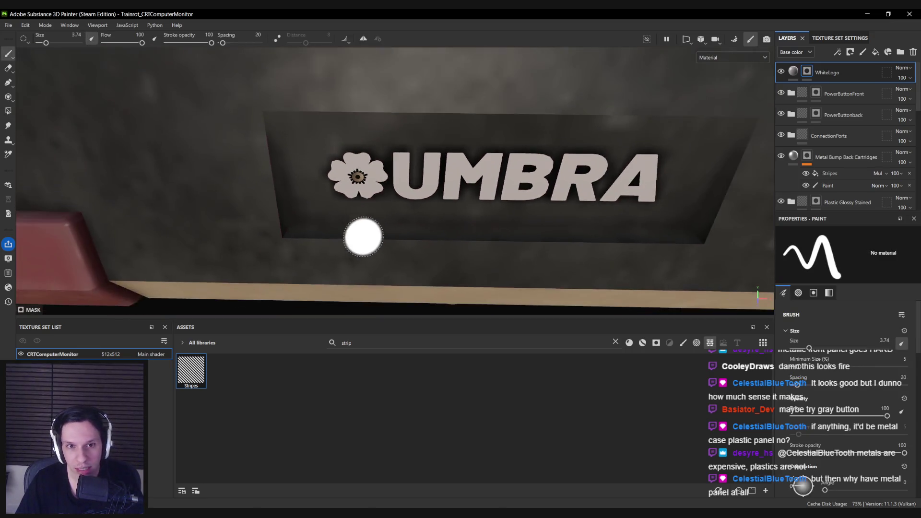
scroll(365, 240, "down", 3)
mouse_move(366, 243)
left_mouse_down("alt")
mouse_move(378, 230)
mouse_move(282, 218)
mouse_move(423, 209)
left_mouse_up("alt")
scroll(379, 230, "down", 5)
scroll(389, 218, "down", 3)
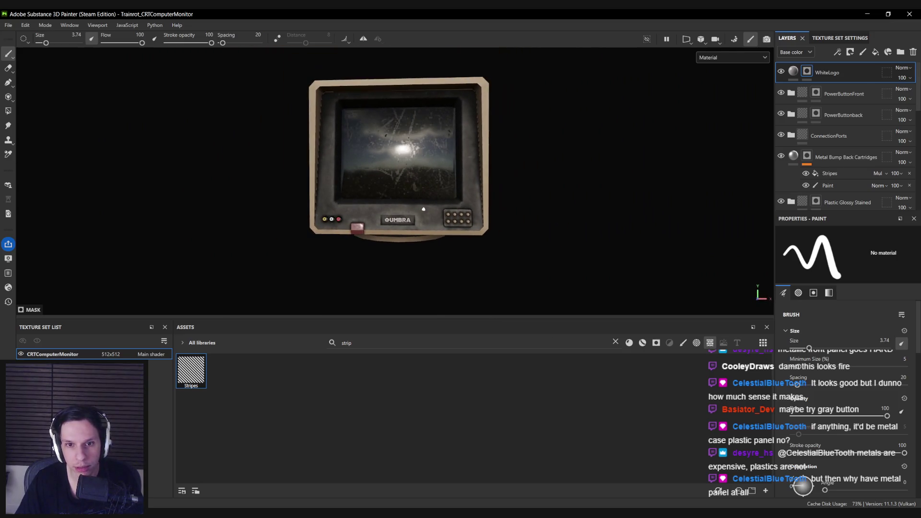
mouse_move(347, 216)
left_mouse_down("alt")
mouse_move(621, 222)
mouse_move(633, 208)
mouse_move(208, 219)
mouse_move(406, 228)
left_mouse_up("alt")
scroll(406, 228, "down", 5)
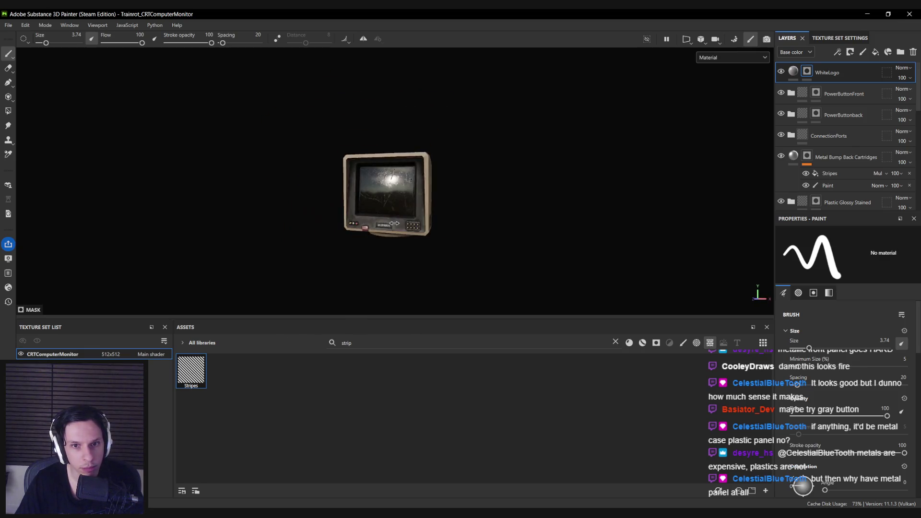
scroll(406, 228, "up", 4)
mouse_move(405, 228)
left_mouse_down("alt")
mouse_move(390, 168)
mouse_move(130, 213)
mouse_move(287, 218)
mouse_move(163, 249)
mouse_move(407, 202)
left_mouse_up("alt")
scroll(844, 144, "down", 5)
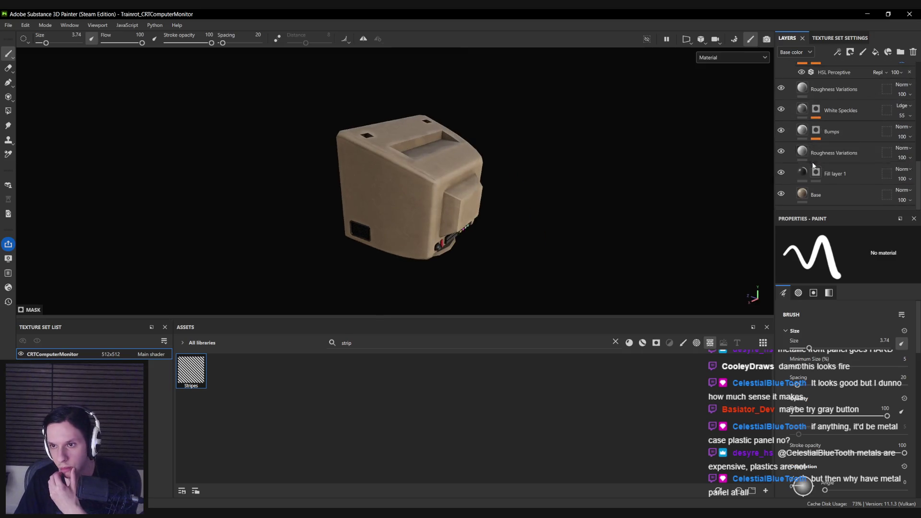
Shift the Base casing layer colour from tan A48F79 to greyer beige A79787.
left_click(804, 197)
left_click(839, 451)
left_click_drag(733, 304, 713, 305)
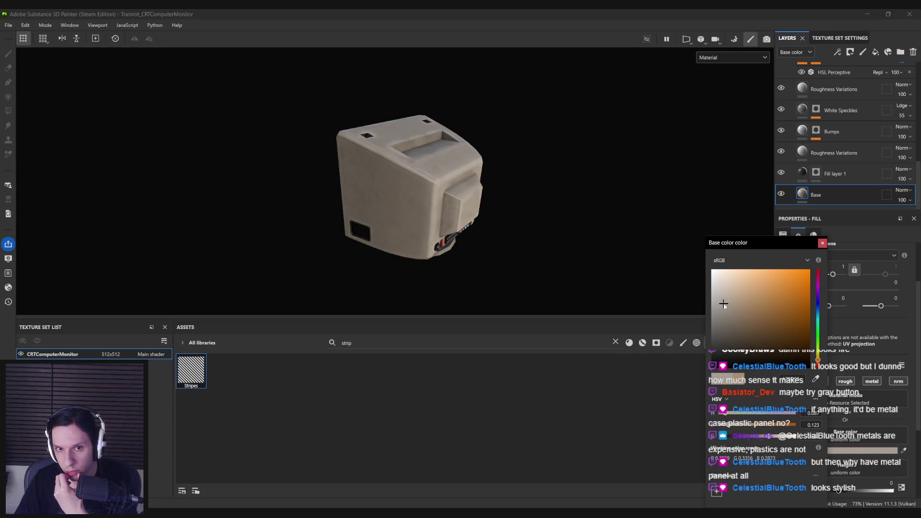
left_click(822, 243)
mouse_move(600, 185)
left_mouse_down("alt")
mouse_move(547, 187)
mouse_move(436, 230)
mouse_move(497, 242)
mouse_move(703, 230)
mouse_move(566, 263)
mouse_move(491, 246)
mouse_move(462, 216)
mouse_move(422, 225)
mouse_move(405, 249)
mouse_move(438, 234)
mouse_move(399, 213)
mouse_move(631, 220)
mouse_move(468, 242)
mouse_move(444, 241)
mouse_move(809, 237)
mouse_move(434, 228)
mouse_move(230, 181)
mouse_move(434, 226)
left_mouse_up("alt")
Toggle Fill layer 1's grime to compare the new casing colour, ending with its mask selected.
left_click(781, 173)
left_click(781, 172)
left_click(781, 173)
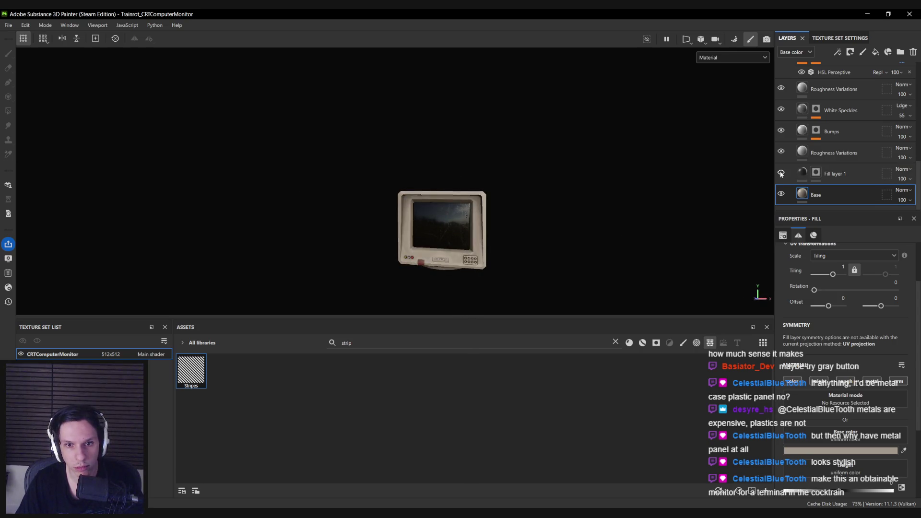
left_click(781, 173)
left_click(781, 173)
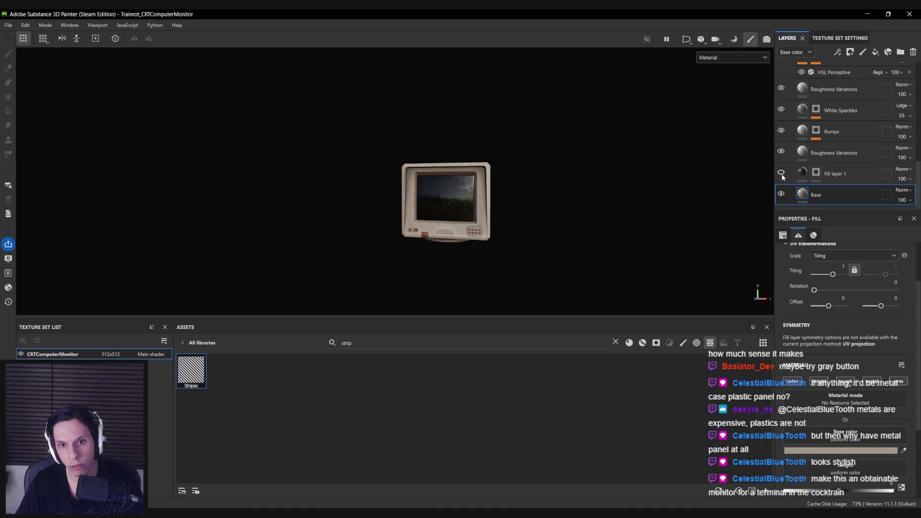
left_click(780, 173)
left_click(781, 173)
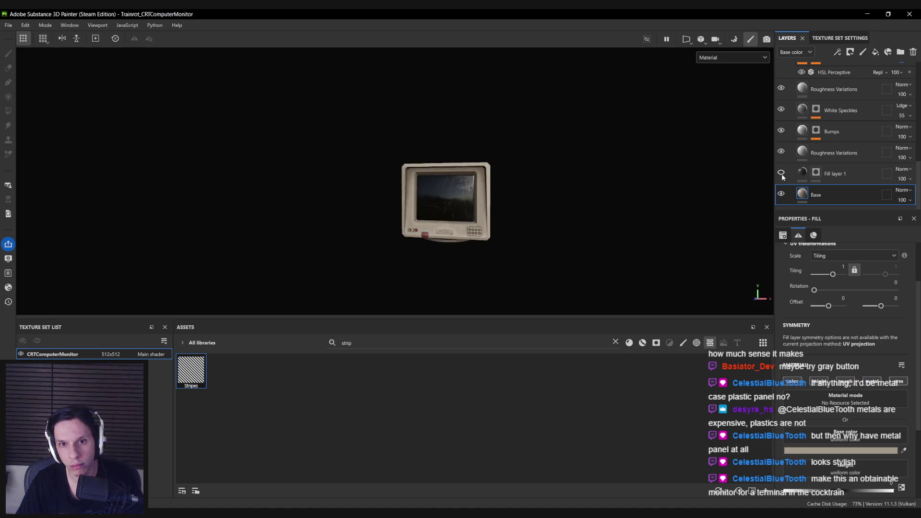
left_click(781, 173)
left_click(780, 173)
left_click(781, 173)
left_click(779, 174)
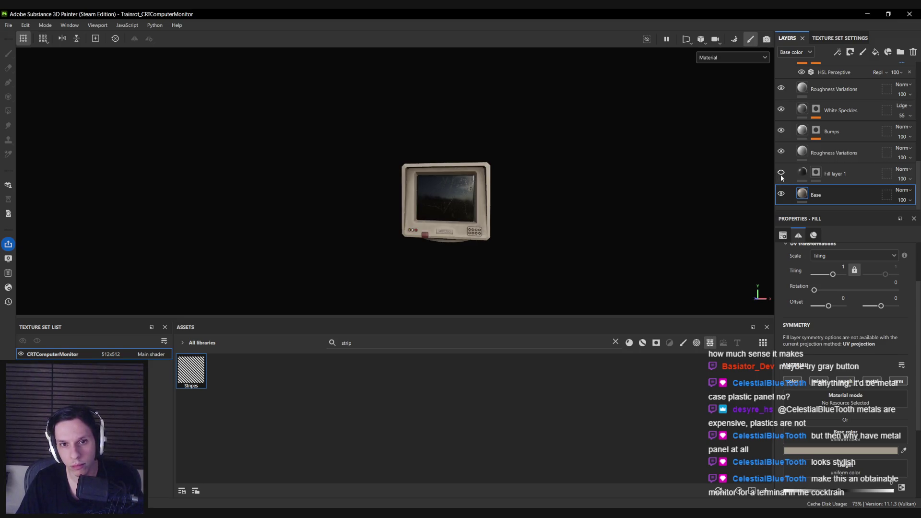
left_click(781, 173)
left_click_drag(509, 193, 680, 197, "alt")
left_click(781, 173)
mouse_move(269, 207)
left_mouse_down("alt")
mouse_move(96, 209)
mouse_move(147, 178)
left_mouse_up("alt")
left_click(781, 173)
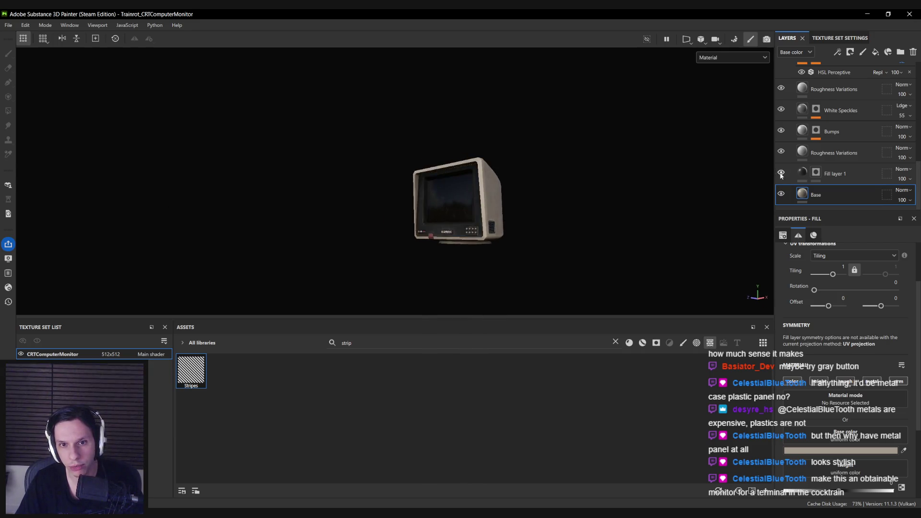
scroll(462, 263, "up", 5)
left_click_drag(461, 264, 748, 192, "alt")
left_click(815, 173)
Polygon-fill grime onto the rings around all eight front-panel buttons in Fill layer 1's mask.
key("1")
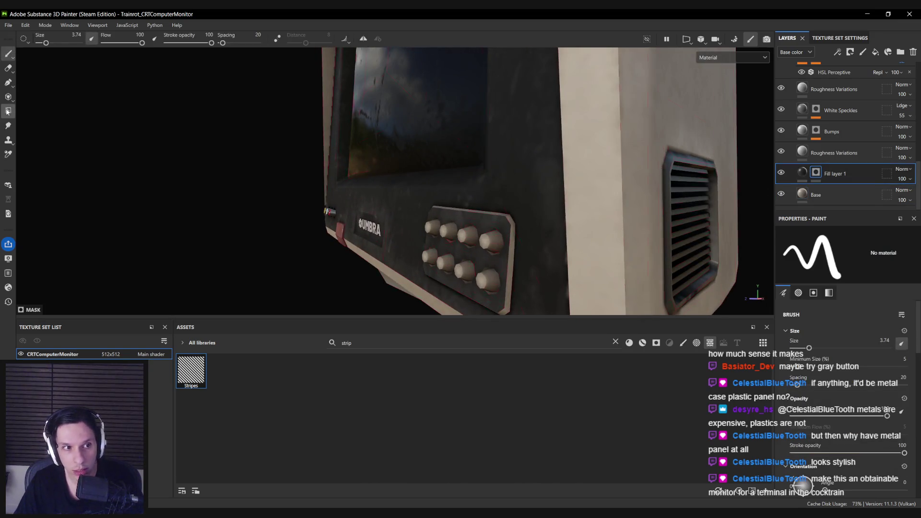
left_click(8, 111)
key("1")
mouse_move(511, 223)
left_mouse_down("alt")
mouse_move(658, 214)
mouse_move(420, 195)
left_mouse_up("alt")
scroll(419, 195, "up", 5)
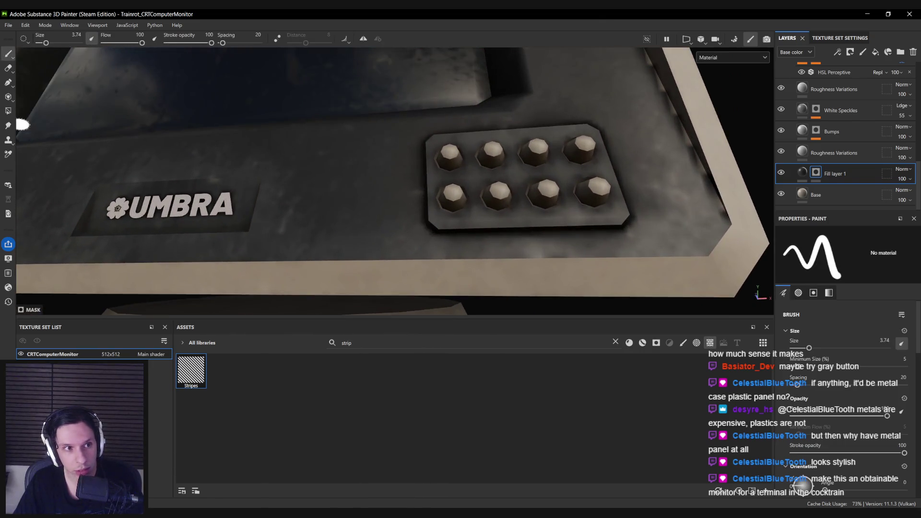
key("4")
left_click(415, 209)
left_click_drag(416, 209, 414, 134, "alt")
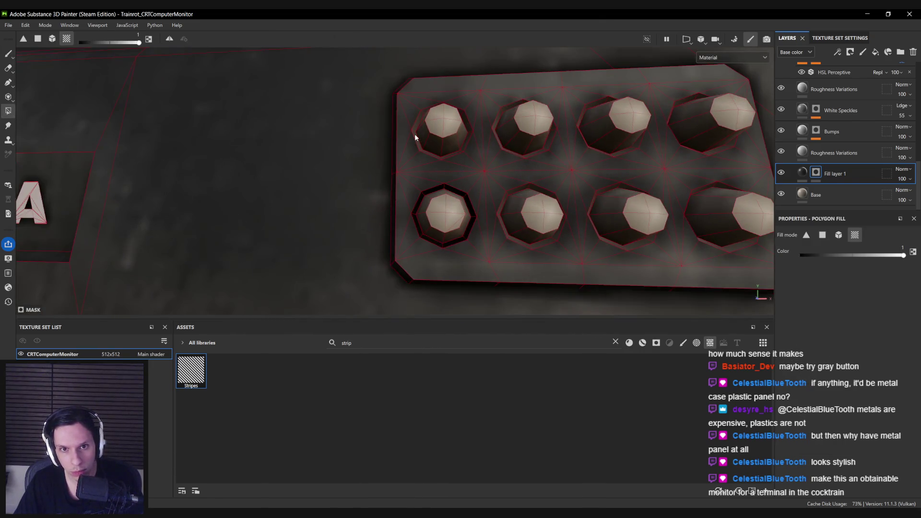
left_click(415, 128)
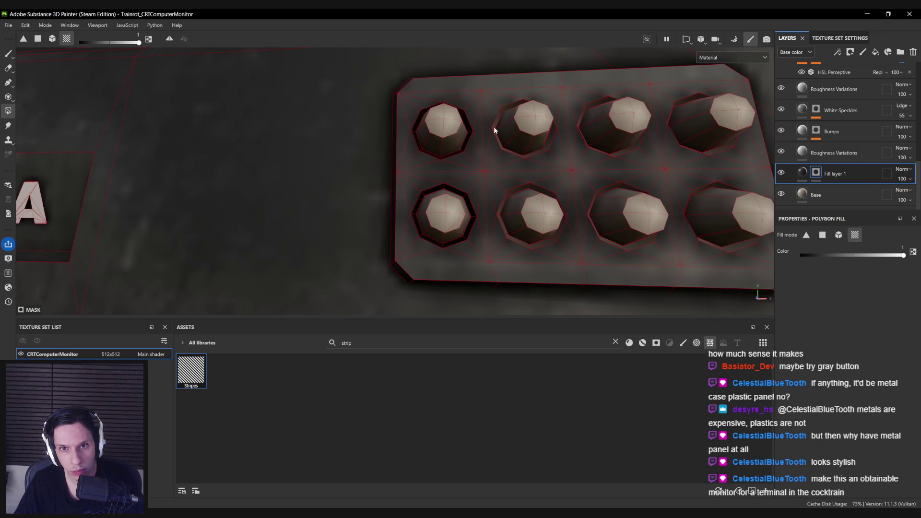
left_click(493, 126)
left_click_drag(493, 126, 474, 155, "alt")
left_click(522, 153)
left_click(490, 205)
left_click(531, 203)
left_click(629, 200)
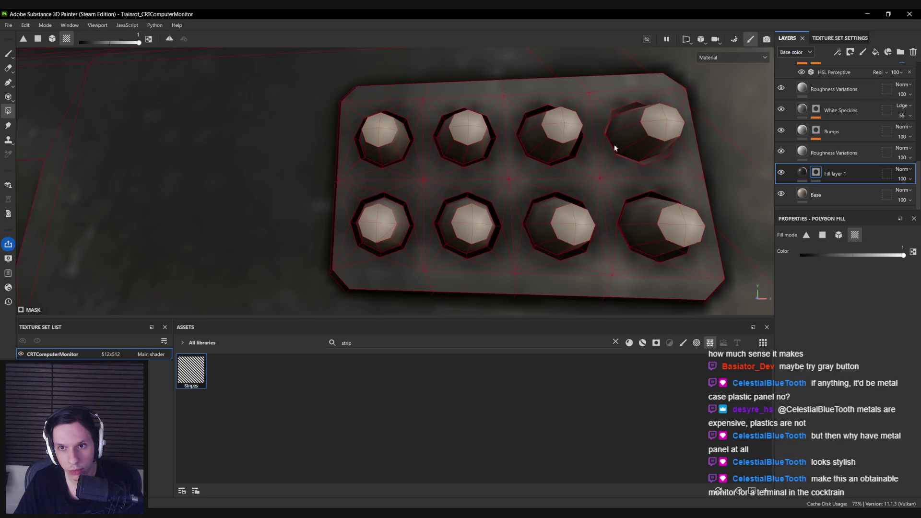
left_click_drag(614, 148, 606, 148, "alt")
left_click(610, 139)
Orbit around the monitor to review the darkened button rings.
key("1")
scroll(589, 218, "down", 5)
mouse_move(488, 224)
left_mouse_down("alt")
mouse_move(411, 175)
mouse_move(387, 213)
left_mouse_up("alt")
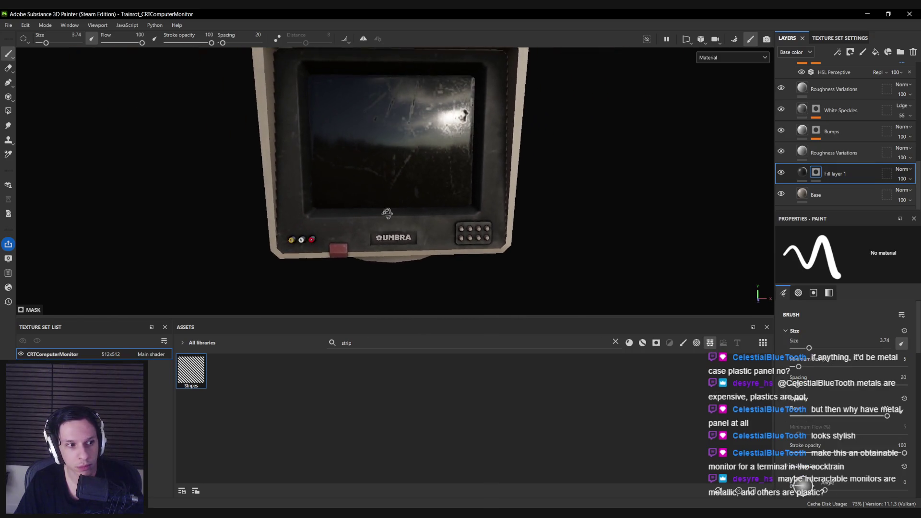
scroll(387, 213, "down", 3)
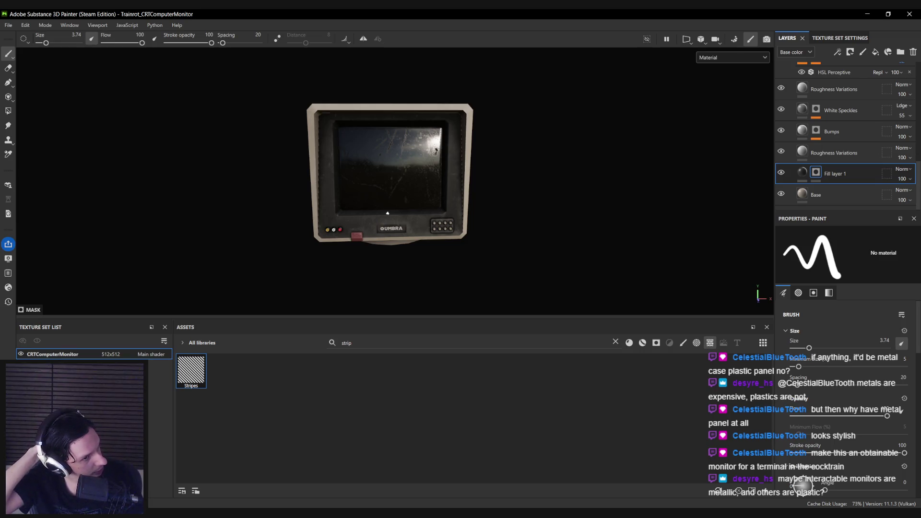
scroll(388, 212, "up", 3)
mouse_move(366, 226)
left_mouse_down("alt")
mouse_move(424, 237)
mouse_move(365, 235)
mouse_move(695, 239)
mouse_move(646, 267)
mouse_move(317, 251)
mouse_move(203, 233)
left_mouse_up("alt")
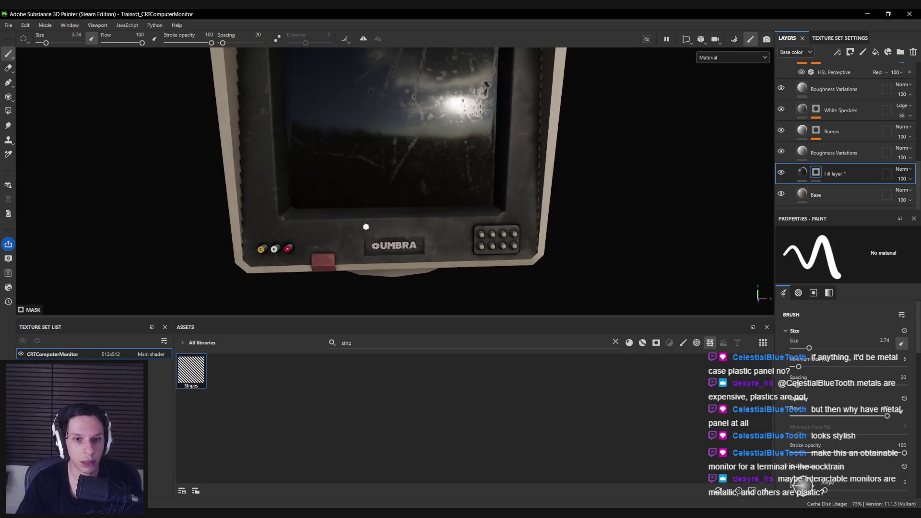
scroll(424, 237, "down", 3)
Switch Fill layer 1 on and off repeatedly to compare the casing, leaving it hidden.
left_click(782, 172)
left_click(781, 173)
left_click(782, 173)
left_click(781, 173)
left_click(782, 173)
left_click(782, 173)
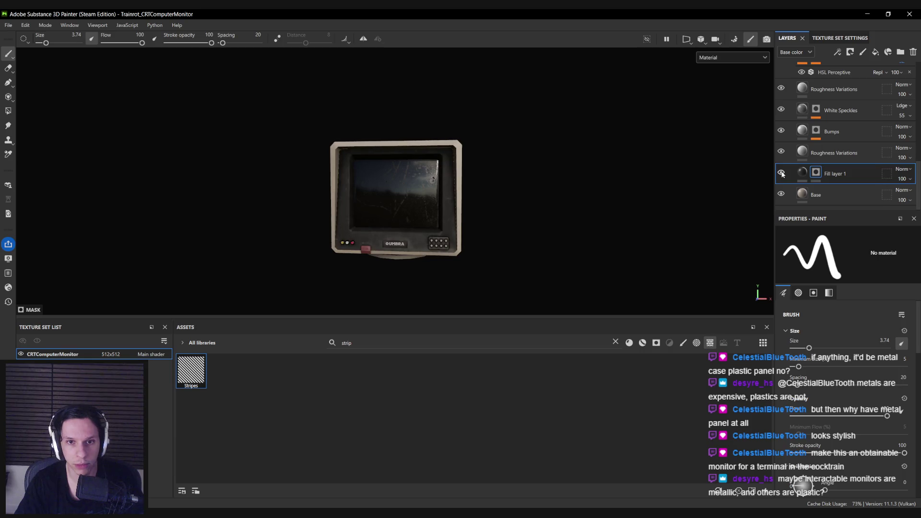
left_click(782, 173)
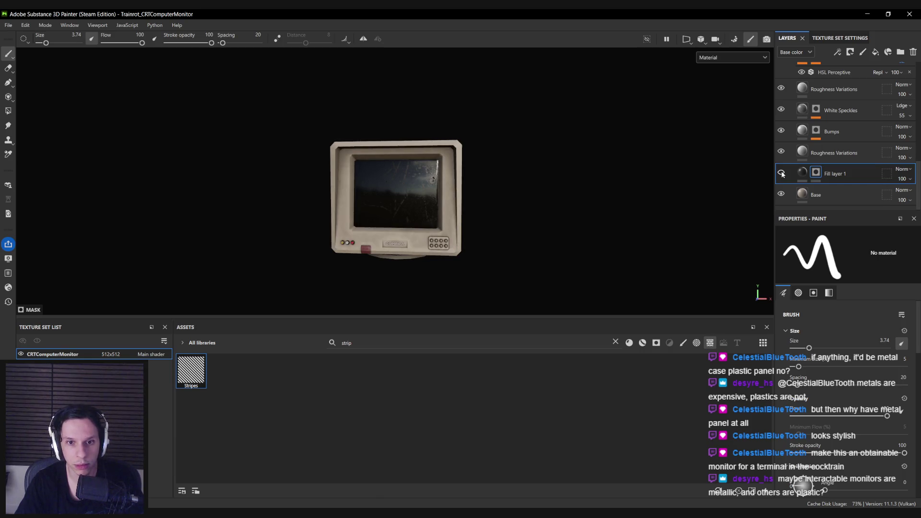
left_click(782, 173)
left_click(782, 173)
left_click(782, 173)
left_click(781, 172)
mouse_move(664, 183)
left_mouse_down("alt")
mouse_move(212, 194)
mouse_move(657, 205)
mouse_move(512, 193)
mouse_move(414, 206)
left_mouse_up("alt")
scroll(412, 206, "up", 5)
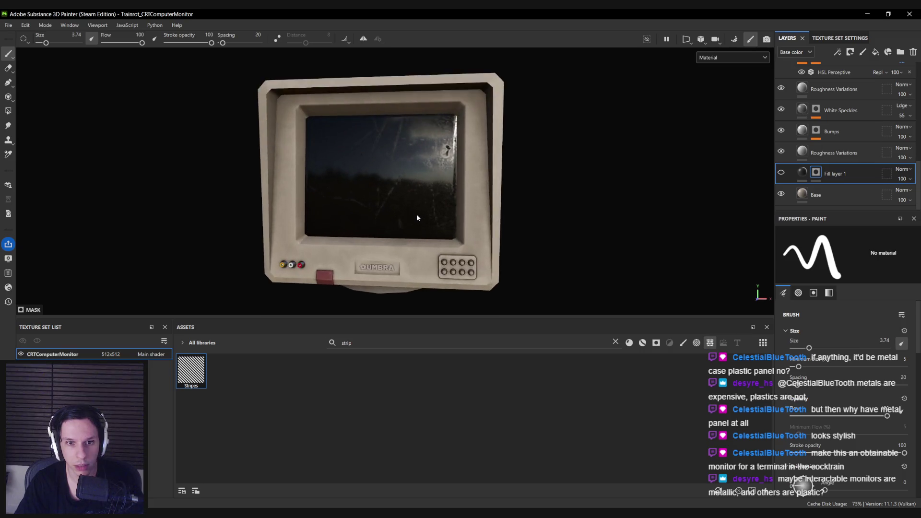
left_click(782, 173)
left_click(781, 173)
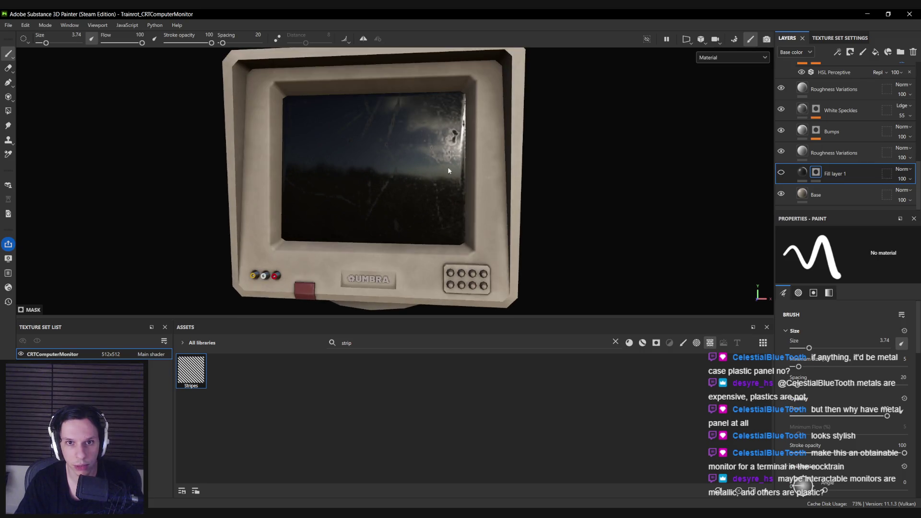
left_click(780, 172)
left_click(781, 172)
scroll(419, 221, "down", 3)
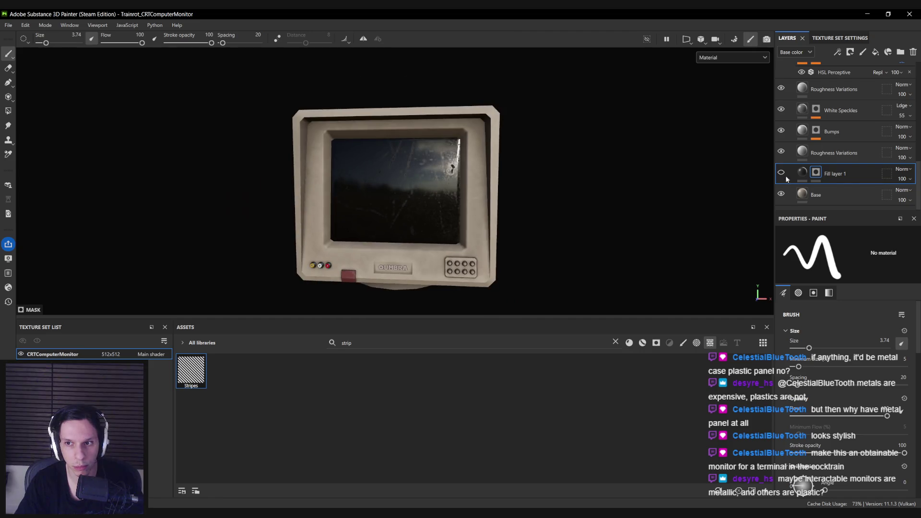
left_click(781, 172)
scroll(420, 221, "down", 5)
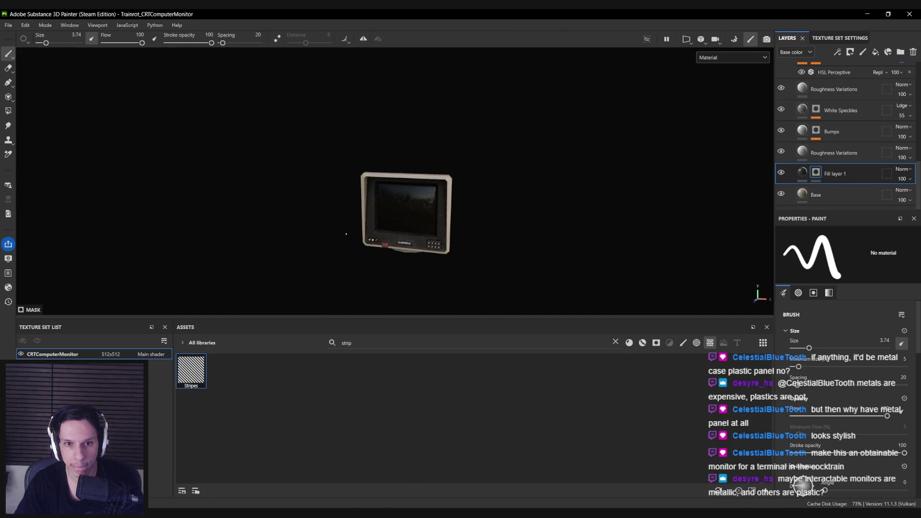
left_click(782, 172)
Clear the 'strip' search in the Assets panel to list all materials.
scroll(415, 240, "up", 5)
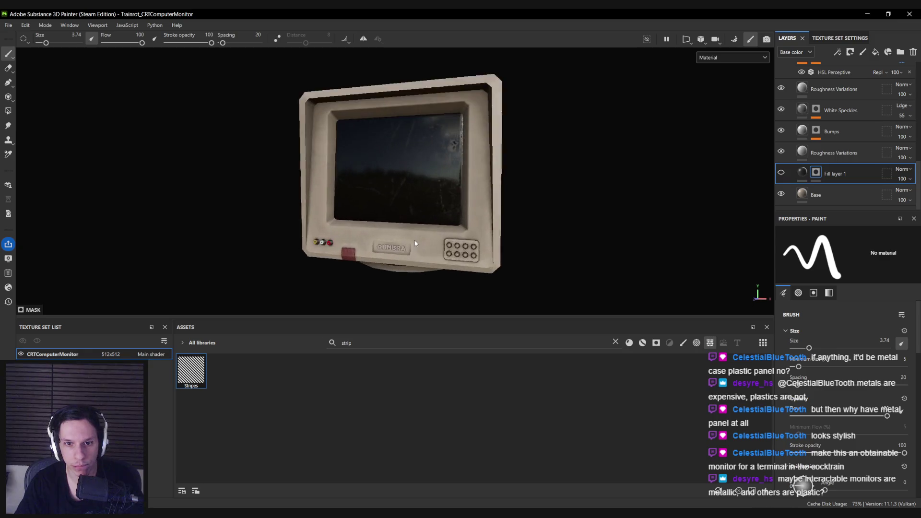
scroll(835, 165, "up", 10)
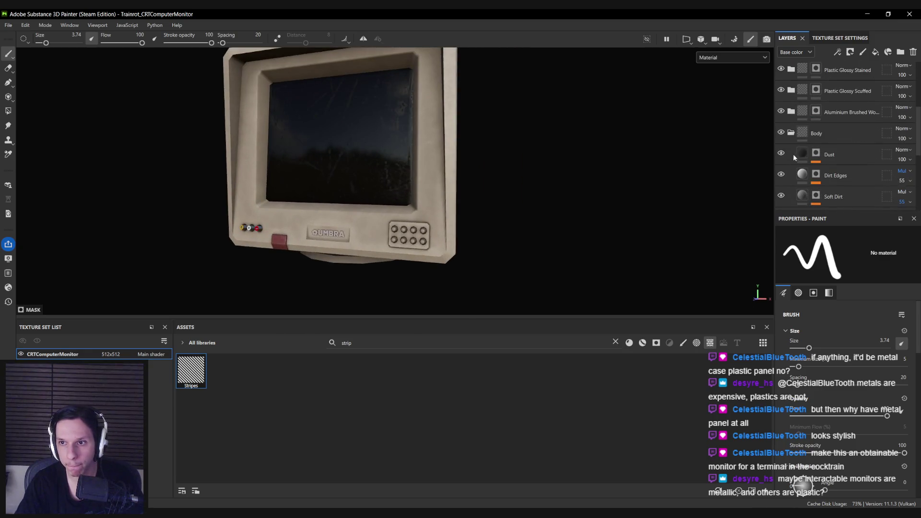
scroll(793, 134, "up", 3)
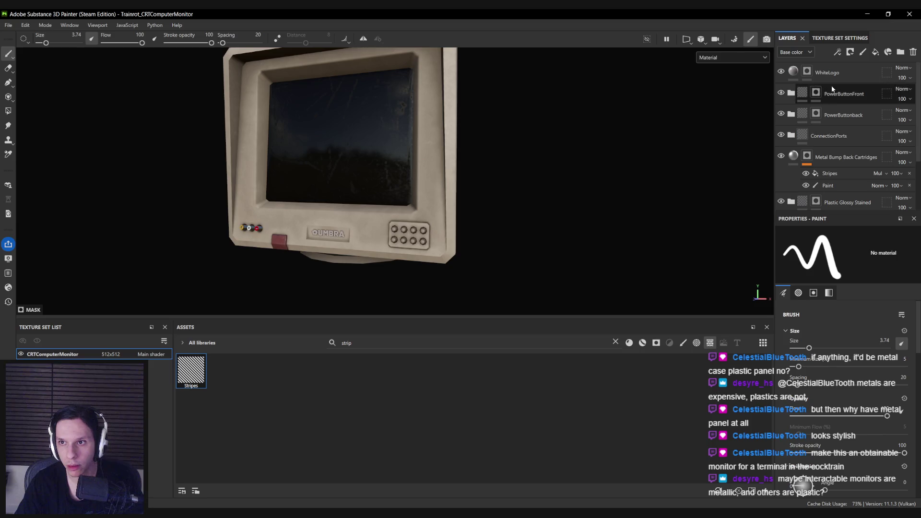
key("BackSpace")
key("BackSpace")
key("BackSpace")
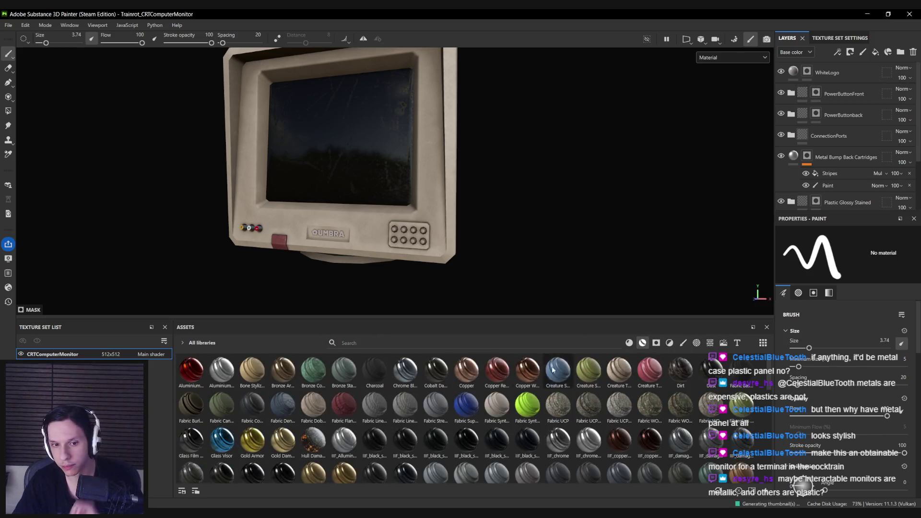
Apply Chrome Blue Tint to the layer stack and turn off Base Metal's metal channel.
left_click_drag(410, 370, 815, 84)
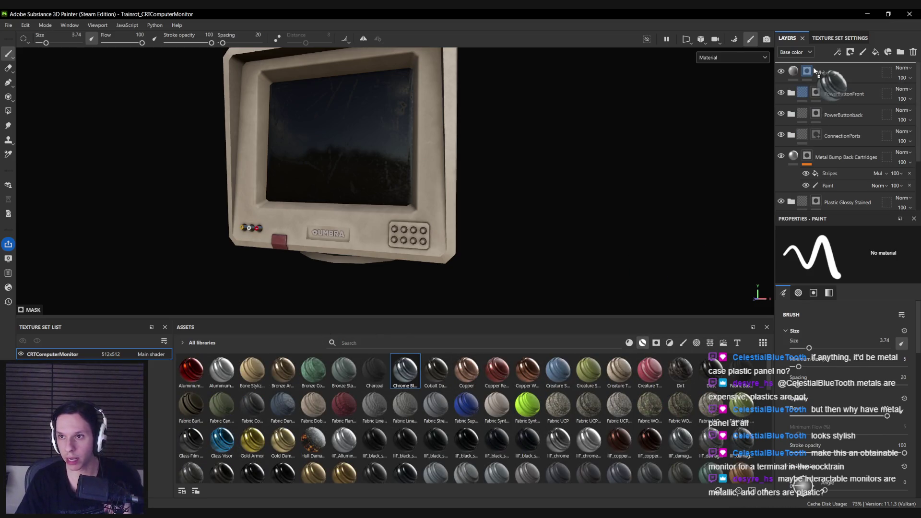
scroll(401, 245, "up", 5)
scroll(485, 240, "up", 5)
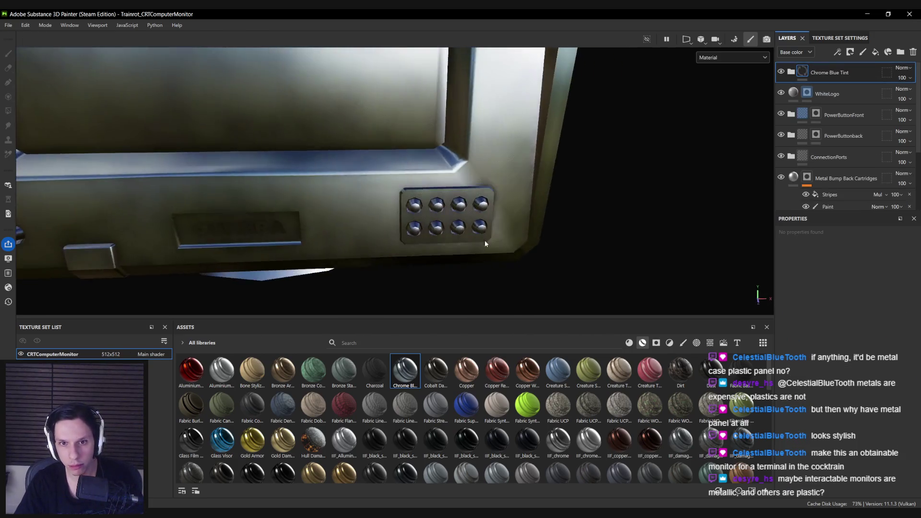
left_click(792, 72)
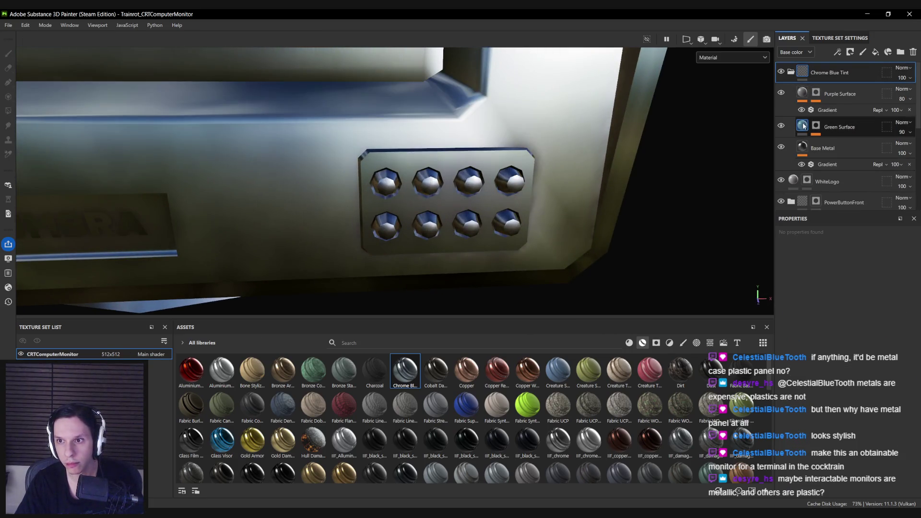
left_click(788, 148)
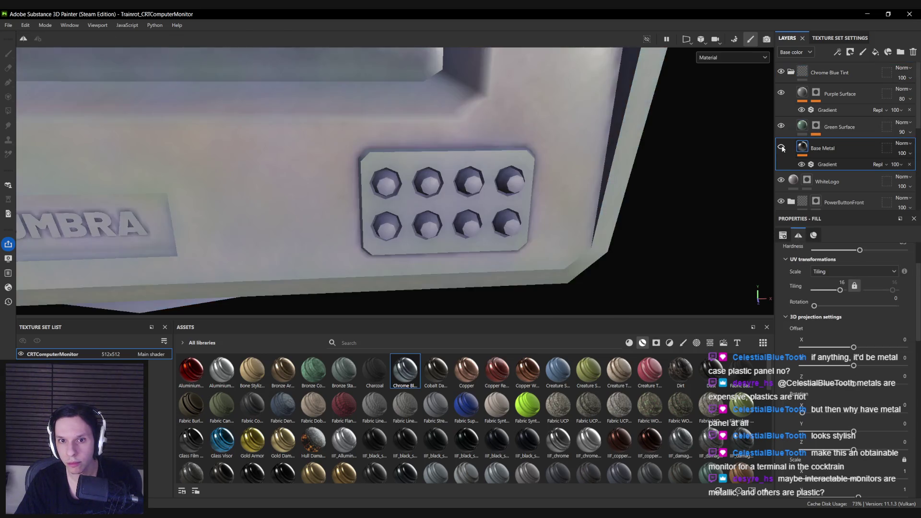
scroll(842, 369, "down", 3)
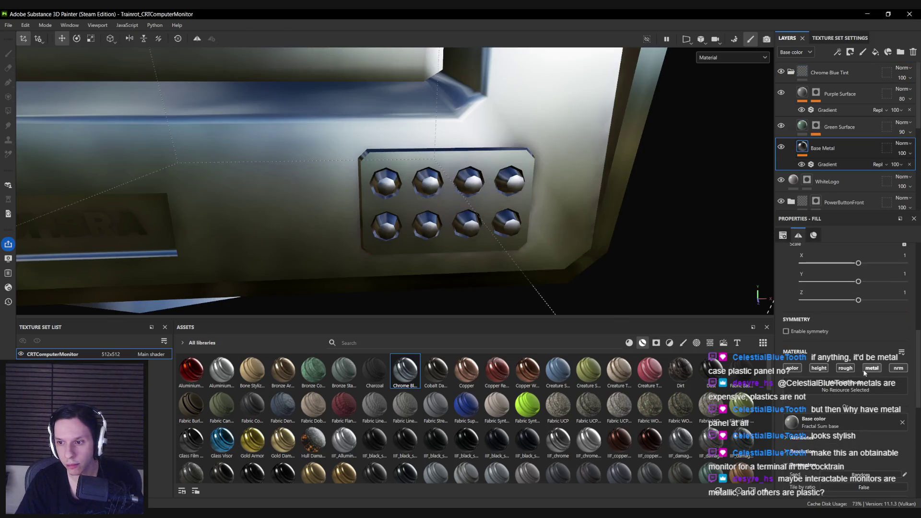
left_click(866, 369)
Darken Base Metal's Gradient colours to 232626 and 303538.
scroll(860, 370, "down", 3)
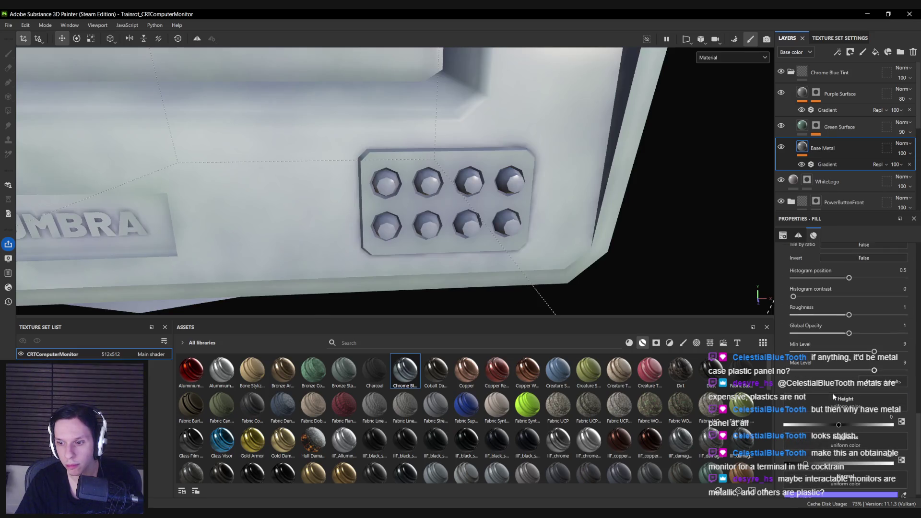
scroll(824, 418, "down", 2)
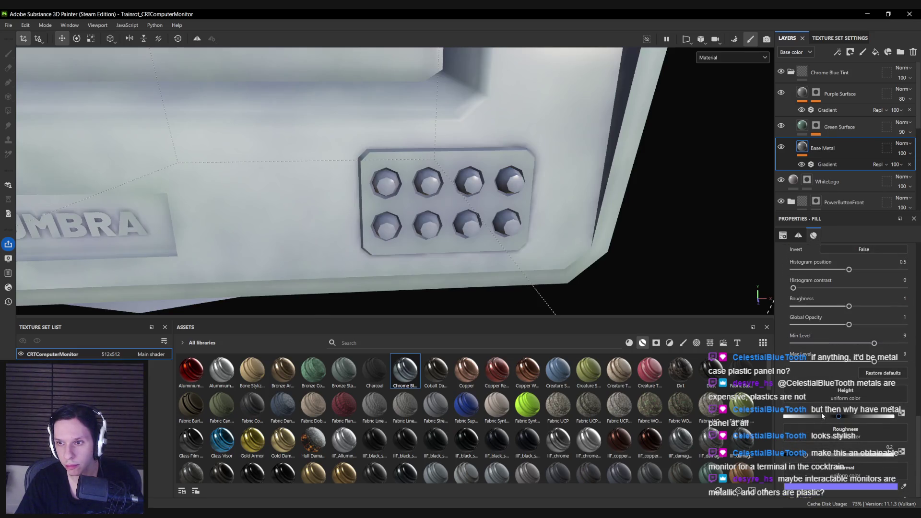
left_click(836, 164)
left_click(835, 309)
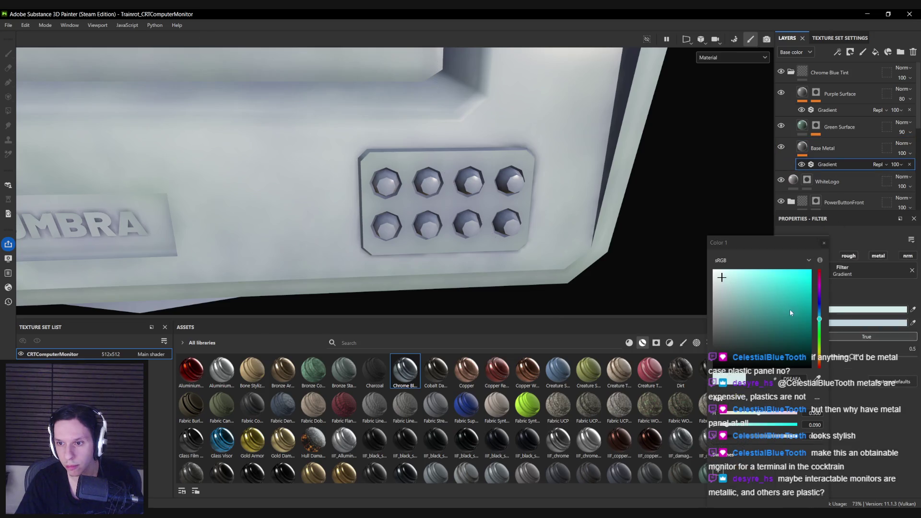
left_click_drag(724, 330, 720, 352)
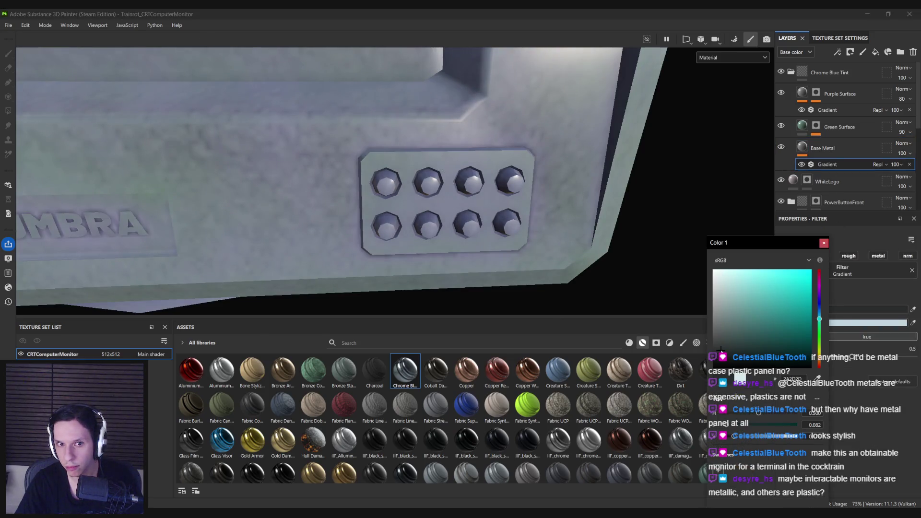
left_click(823, 243)
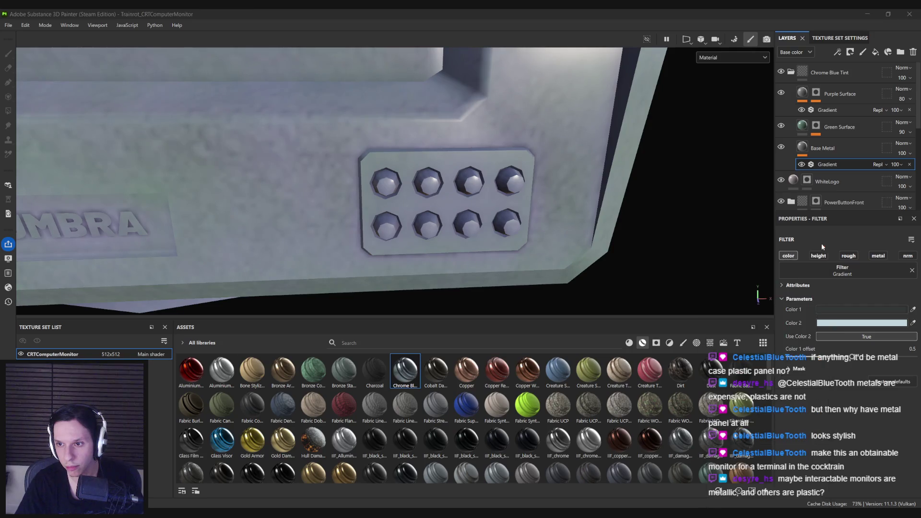
left_click(817, 322)
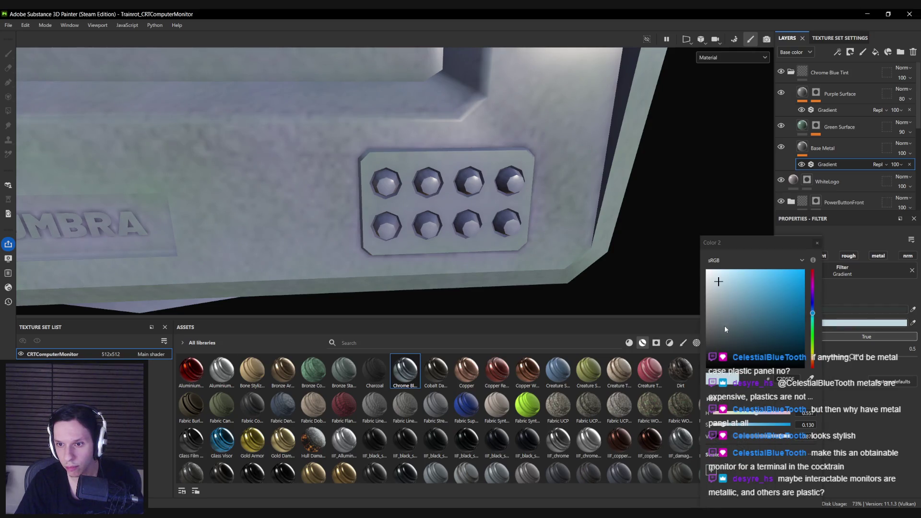
left_click_drag(725, 329, 718, 345)
left_click(817, 243)
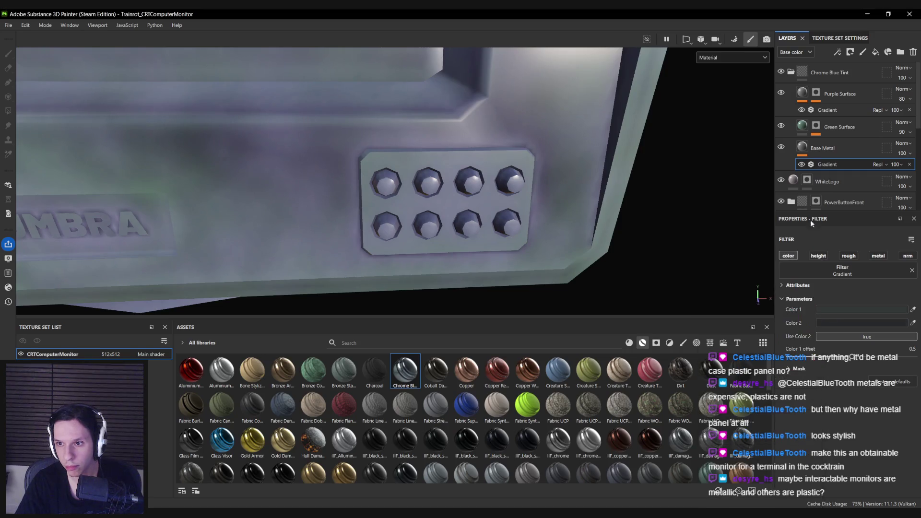
Hide the Purple Surface layer in Chrome Blue Tint.
left_click(781, 92)
left_click(781, 93)
scroll(835, 78, "down", 3)
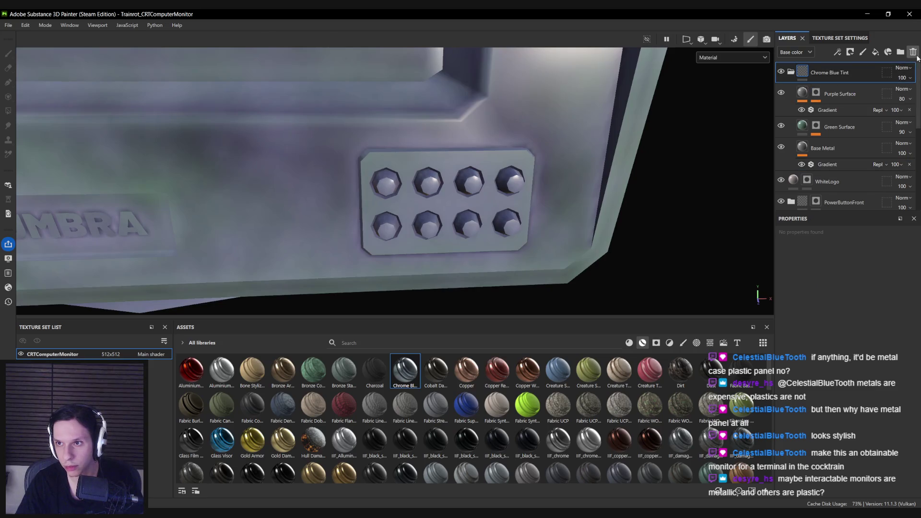
Delete the Chrome Blue Tint group and the trial green Fiberglass Worn layer.
left_click(836, 72)
mouse_move(589, 377)
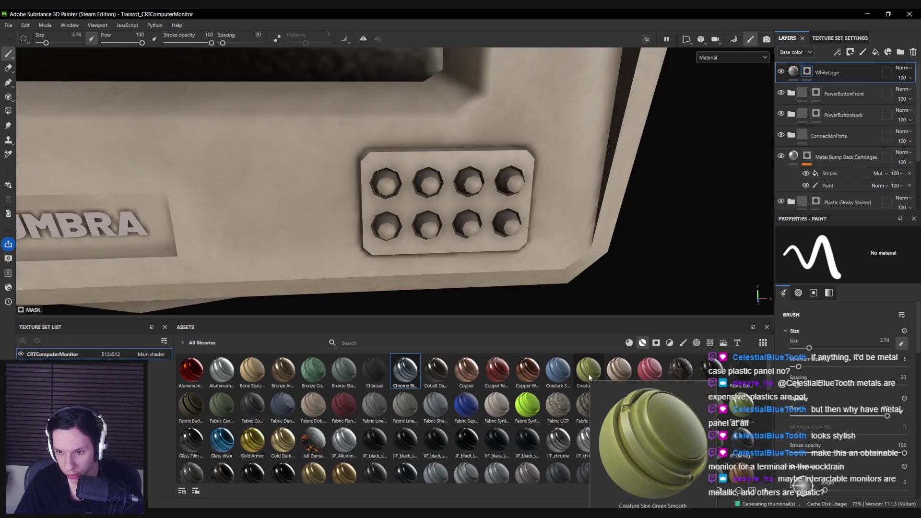
mouse_move(589, 377)
left_mouse_down()
mouse_move(753, 379)
mouse_move(829, 64)
left_mouse_up()
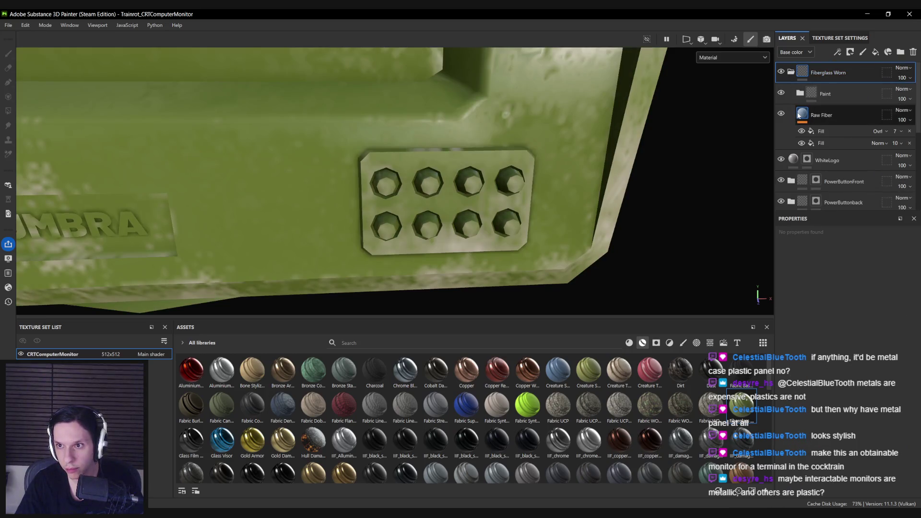
left_click(913, 52)
Apply Aluminium Anodized Red and shift its Aluminum base colour from red to orange.
mouse_move(191, 370)
left_mouse_down()
mouse_move(750, 154)
mouse_move(835, 72)
left_mouse_up()
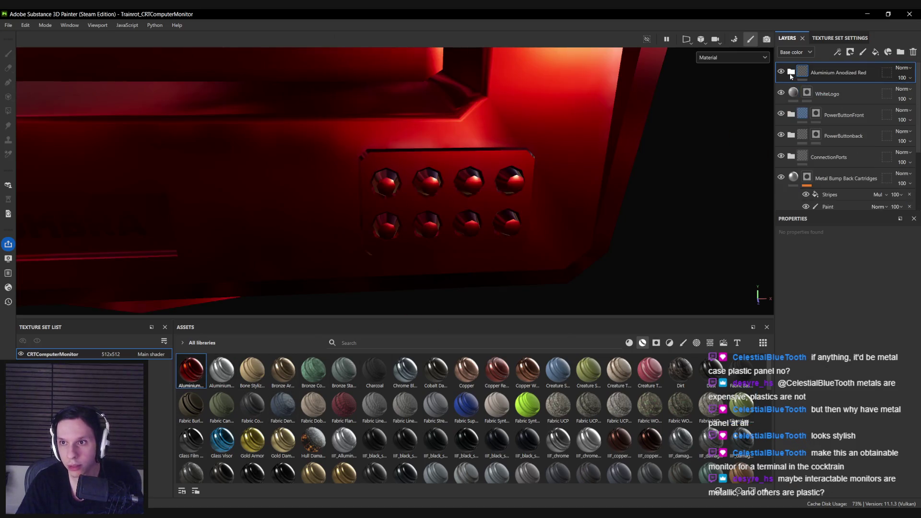
left_click(790, 72)
left_click(821, 114)
left_click(863, 337)
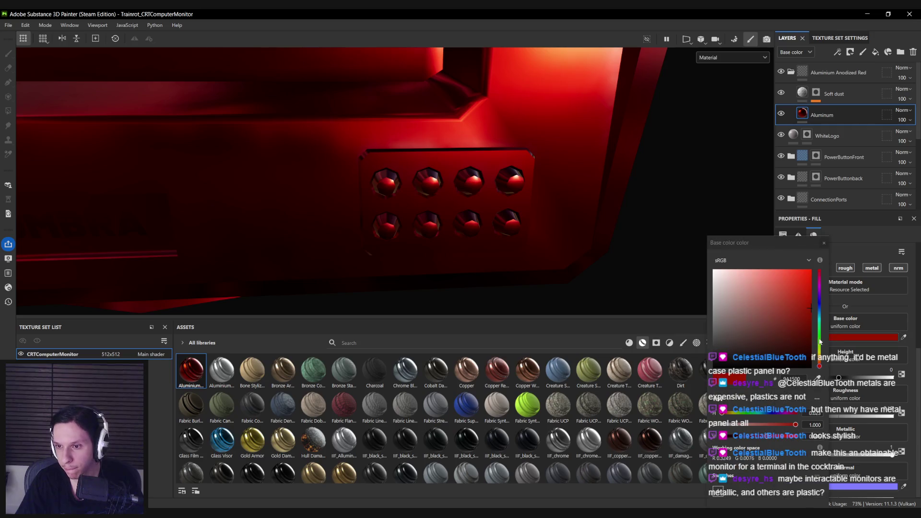
left_click_drag(820, 363, 820, 356)
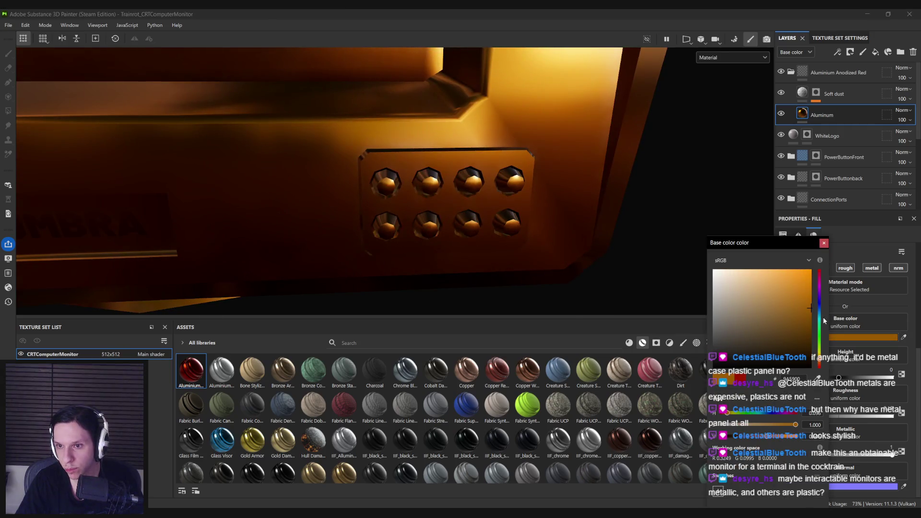
left_click(835, 136)
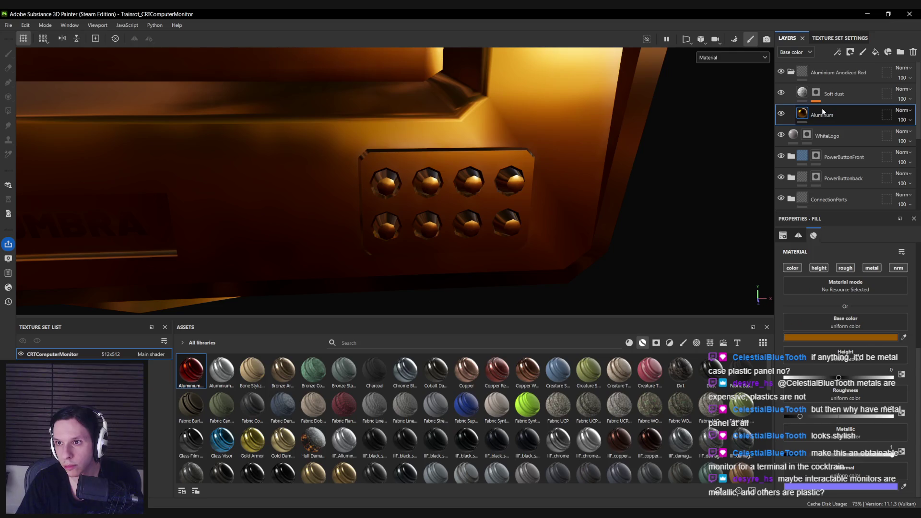
Add a black mask to the Aluminium Anodized Red group and switch to polygon fill.
left_click(791, 72)
right_click(843, 72)
left_click(858, 96)
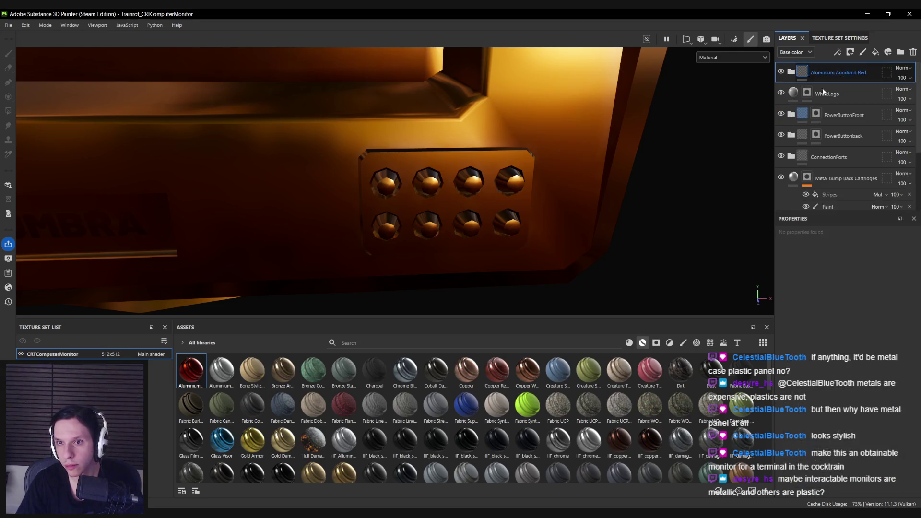
left_click(8, 111)
Darken the Aluminum fill layer's base colour from orange to deep brown 683C00.
key("1")
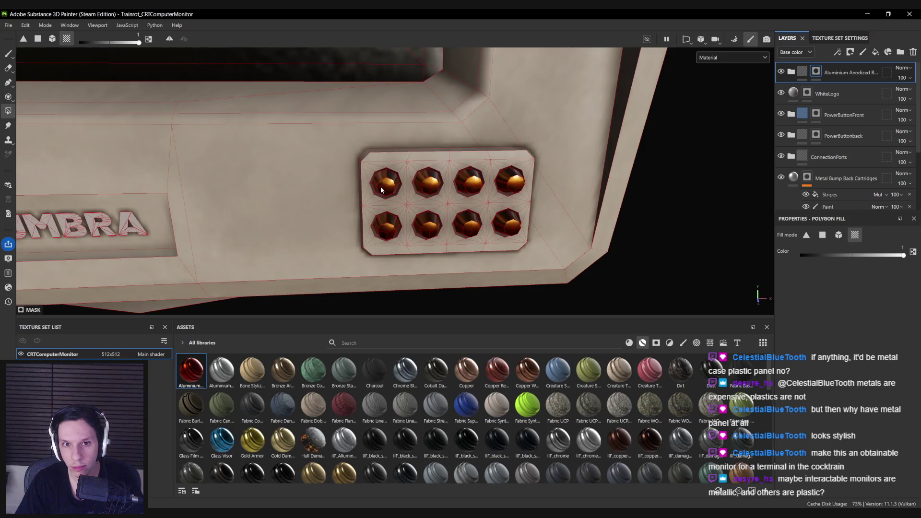
scroll(438, 232, "down", 5)
scroll(445, 217, "down", 3)
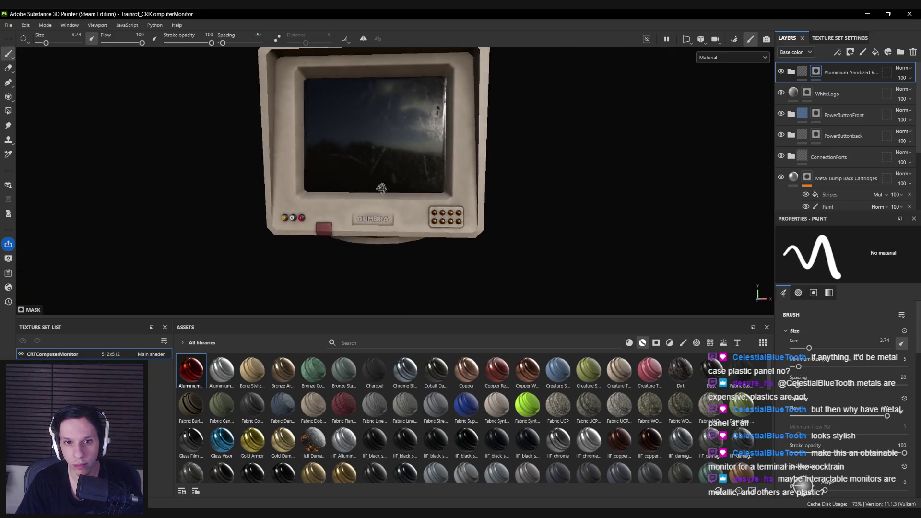
left_click_drag(445, 217, 501, 146, "alt")
left_click(790, 72)
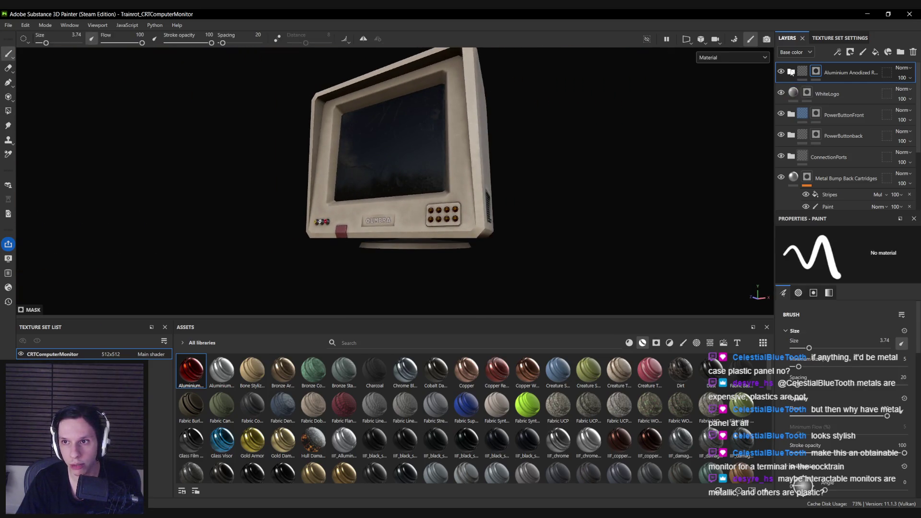
left_click(807, 115)
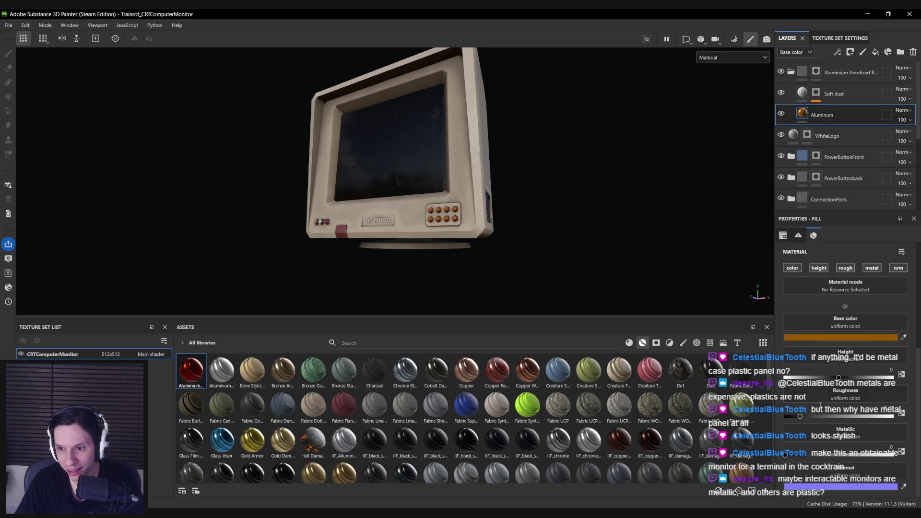
left_click(803, 335)
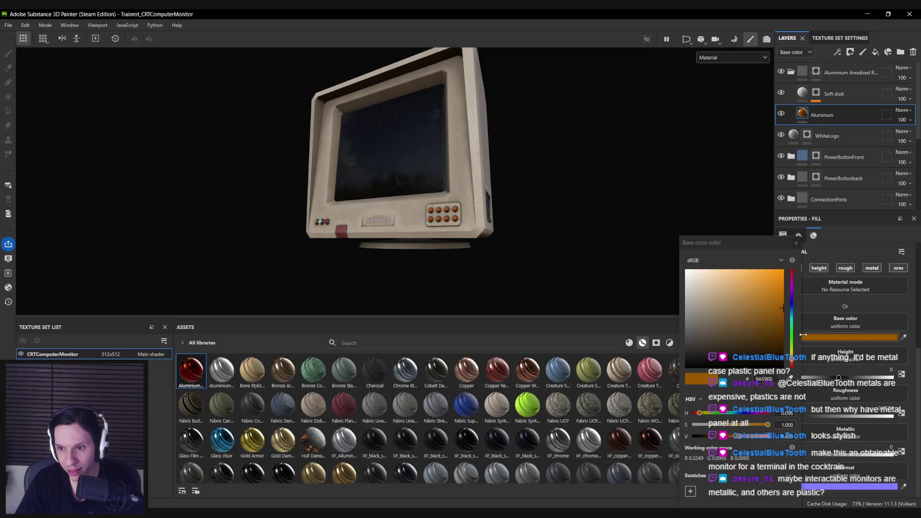
mouse_move(775, 320)
left_mouse_down()
mouse_move(791, 342)
mouse_move(792, 329)
left_mouse_up()
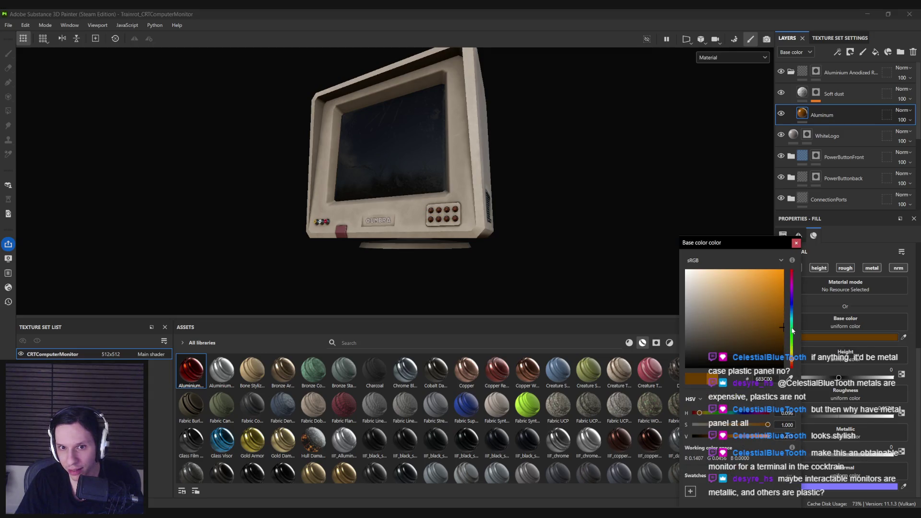
left_click(795, 242)
Collapse the Aluminium Anodized group and select the Plastic Glossy Stained mask.
left_click_drag(624, 240, 404, 238, "alt")
scroll(404, 238, "up", 5)
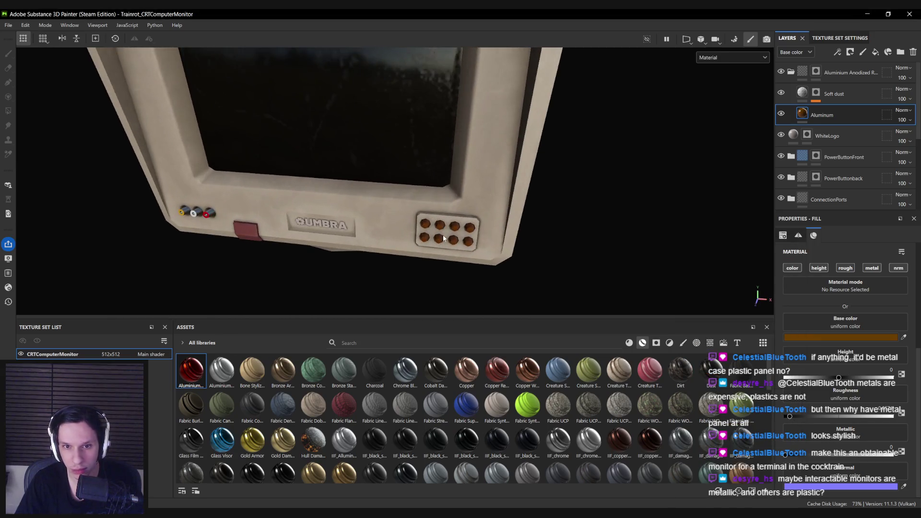
left_click(791, 72)
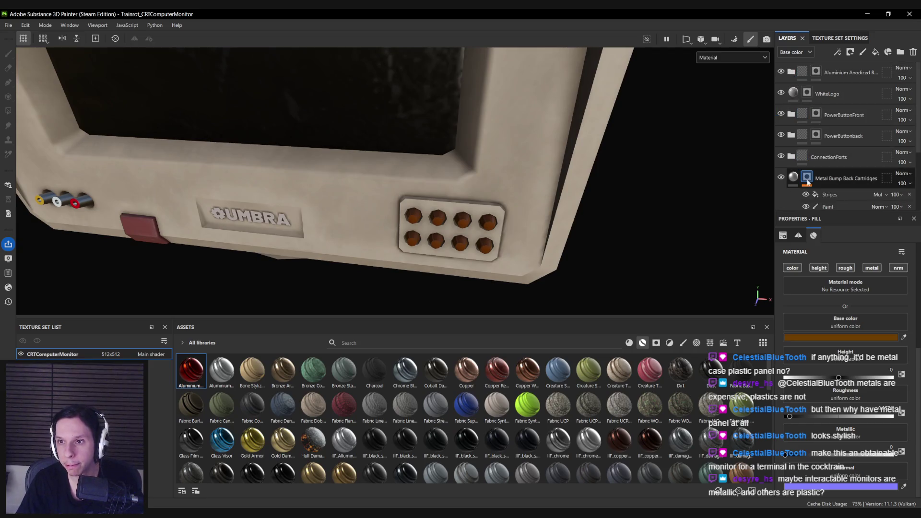
scroll(780, 115, "down", 3)
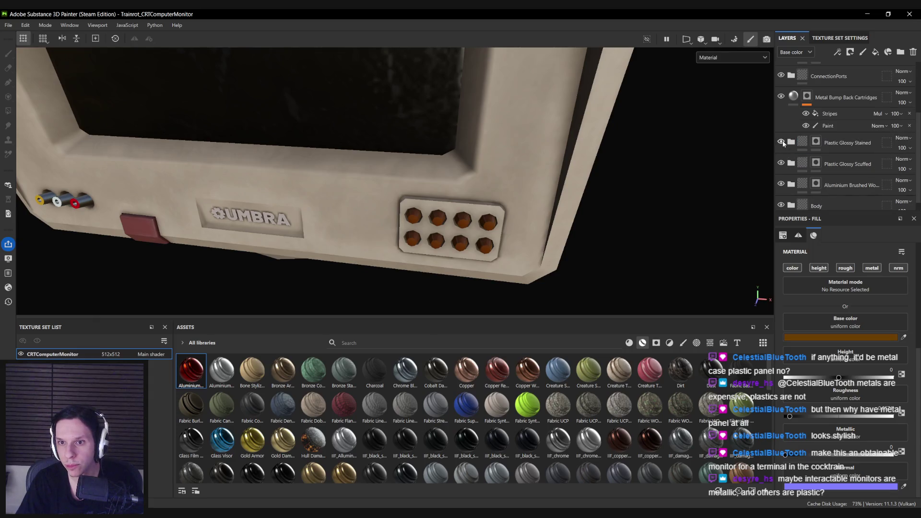
left_click(815, 142)
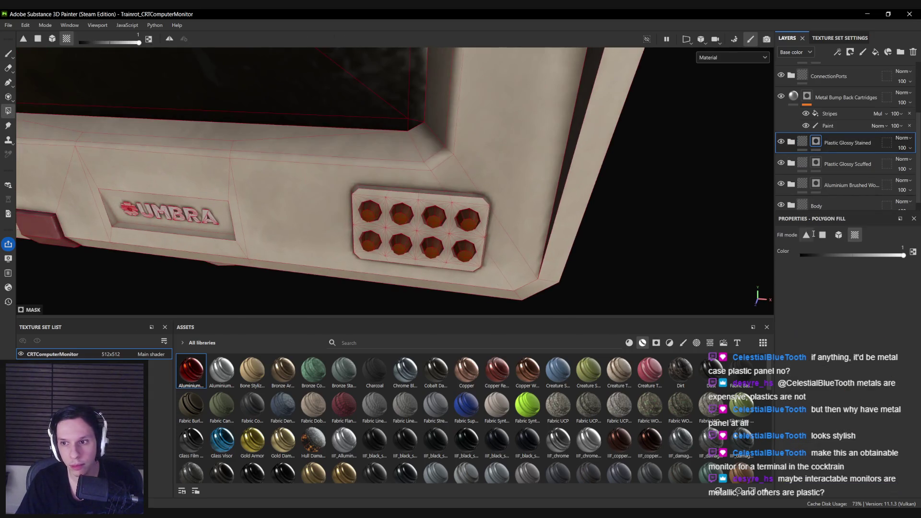
Polygon-fill both parts of the button plate into the Plastic Glossy Stained mask, then return to the brush.
left_click(442, 208)
left_click(425, 190)
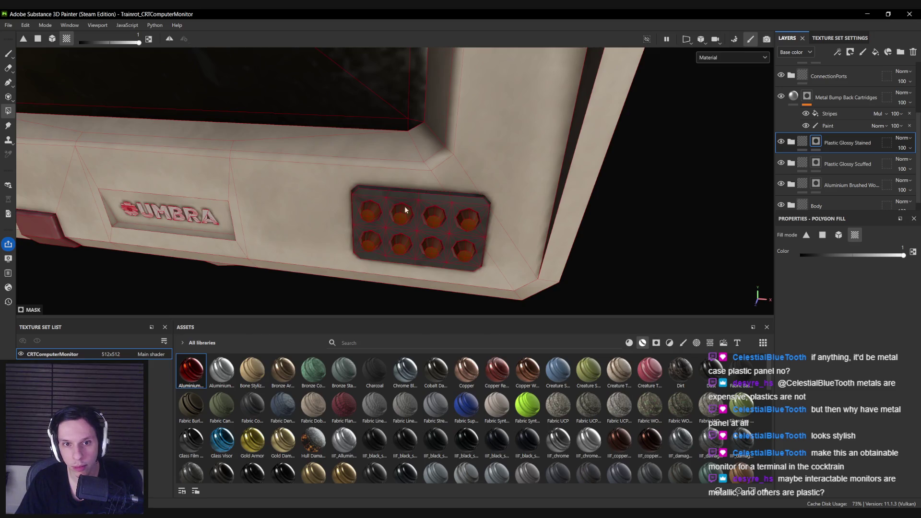
scroll(355, 212, "up", 2)
scroll(356, 212, "up", 1)
left_click_drag(361, 222, 361, 262, "alt")
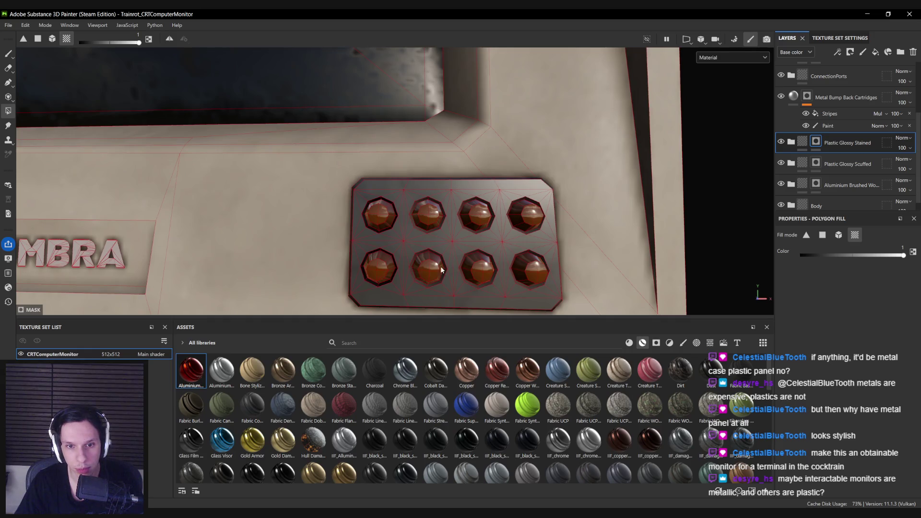
scroll(462, 271, "up", 3)
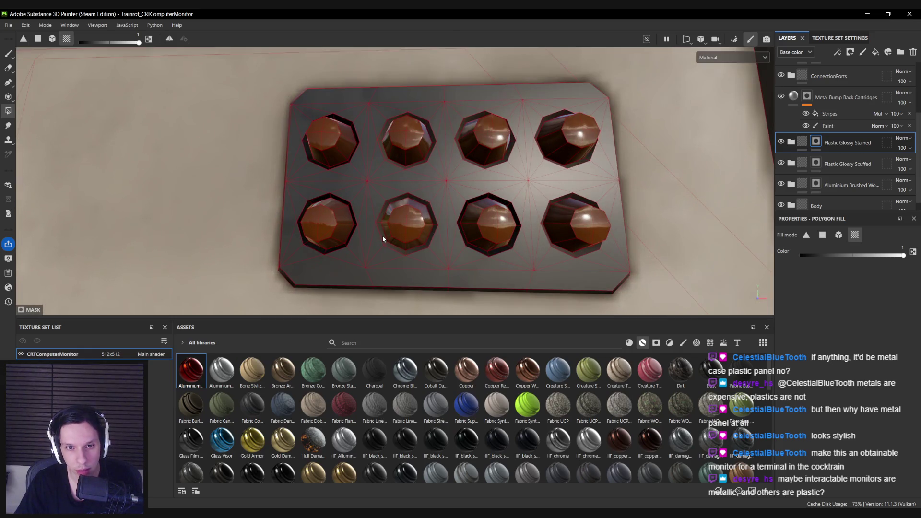
left_click_drag(382, 238, 544, 236, "alt")
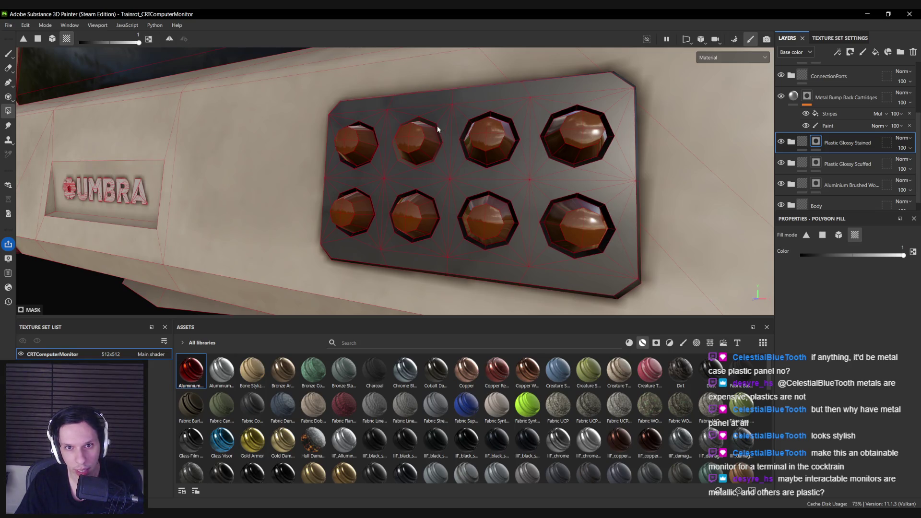
key("1")
mouse_move(362, 123)
left_mouse_down("alt")
mouse_move(390, 154)
mouse_move(438, 179)
mouse_move(409, 196)
mouse_move(394, 182)
mouse_move(356, 202)
mouse_move(243, 203)
mouse_move(559, 191)
mouse_move(397, 201)
left_mouse_up("alt")
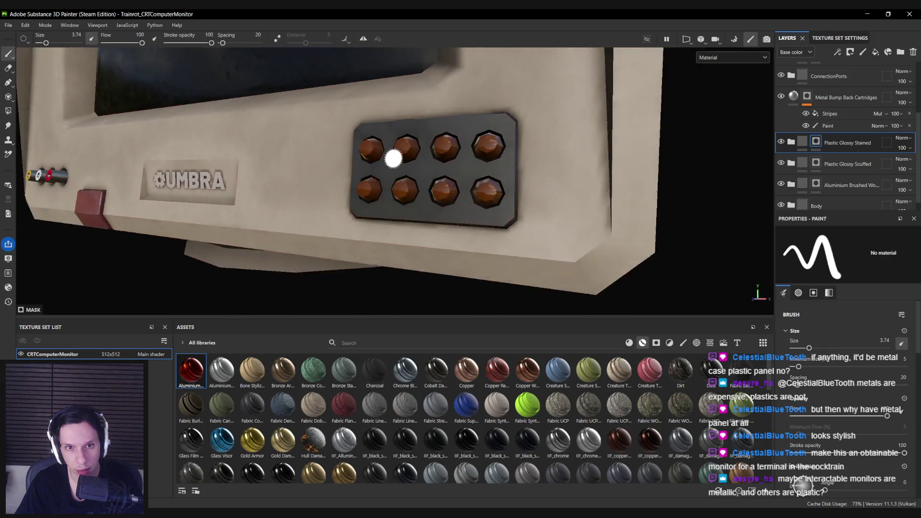
scroll(413, 219, "up", 2)
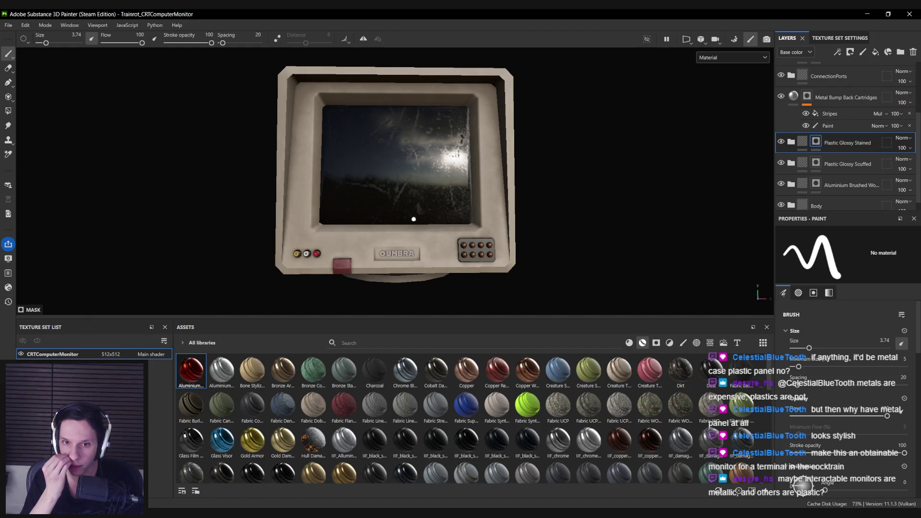
scroll(794, 173, "down", 1)
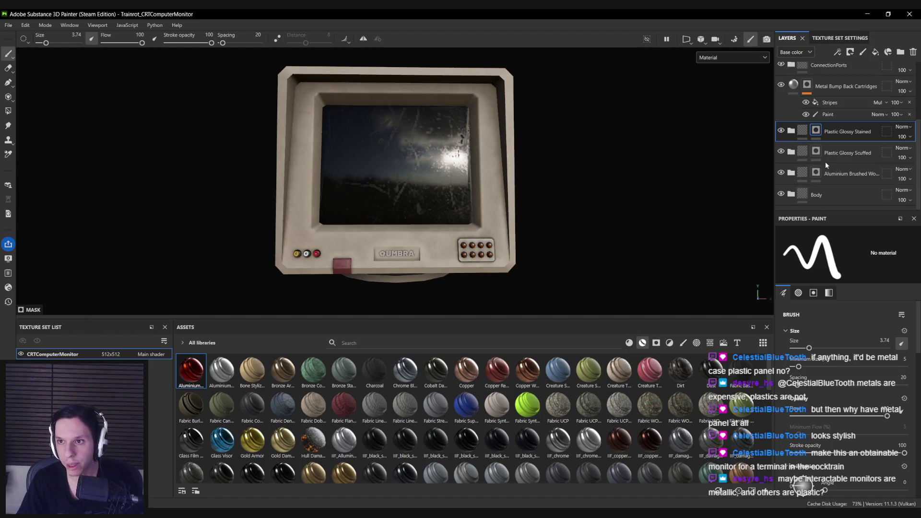
left_click(791, 194)
scroll(815, 158, "down", 3)
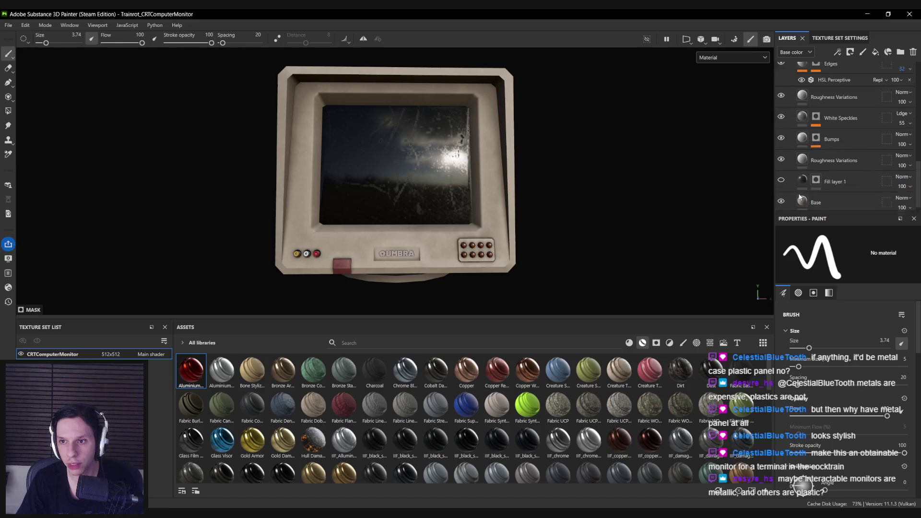
left_click(780, 173)
mouse_move(464, 203)
left_mouse_down("alt")
mouse_move(850, 211)
mouse_move(419, 223)
left_mouse_up("alt")
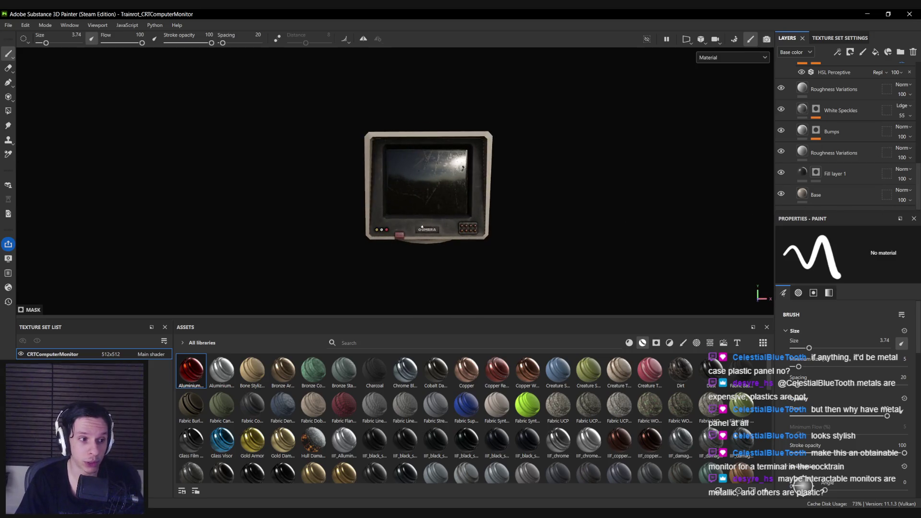
scroll(418, 223, "up", 3)
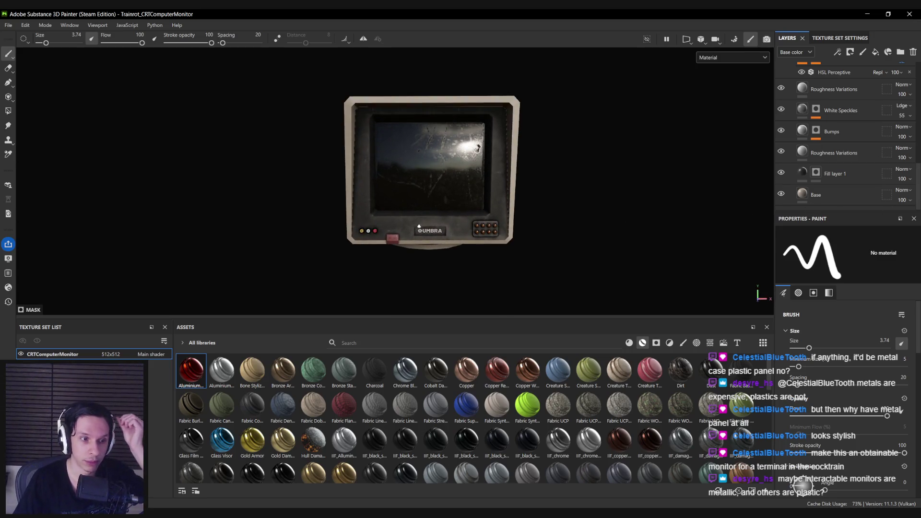
left_click(781, 172)
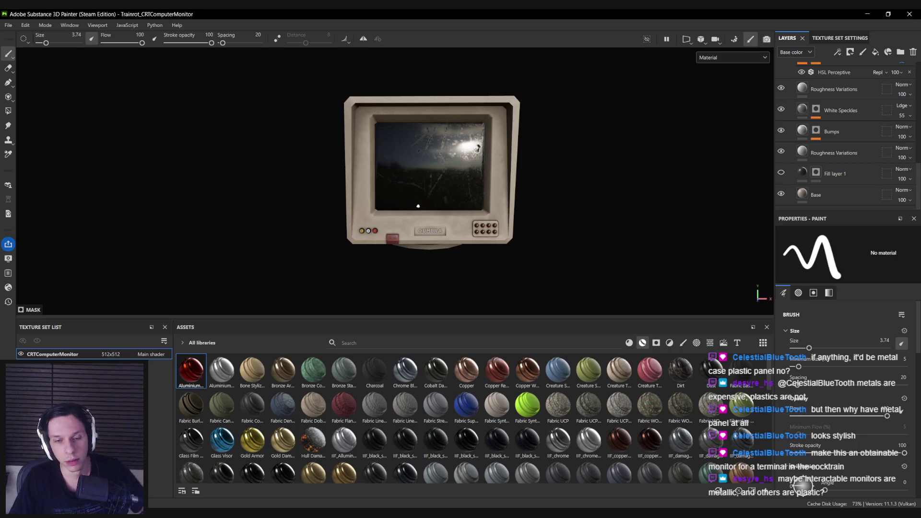
scroll(418, 206, "down", 3)
left_click_drag(418, 206, 234, 219, "alt")
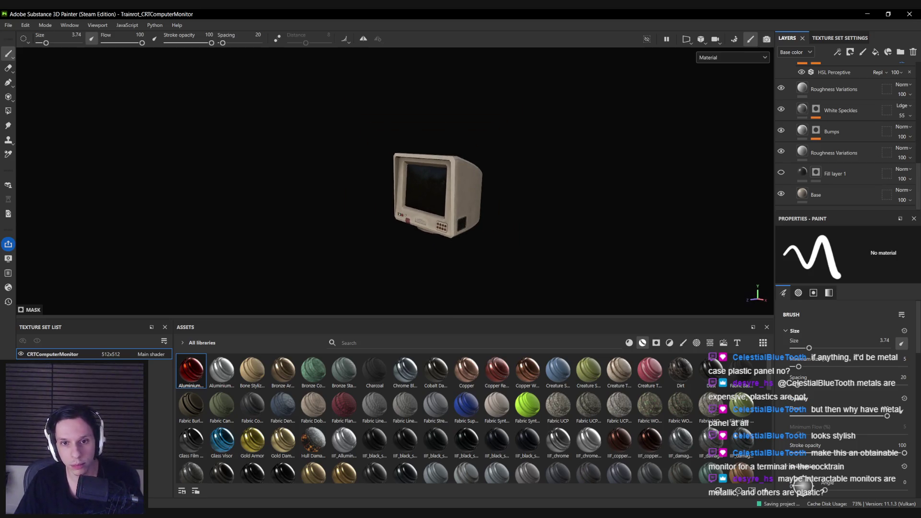
scroll(479, 211, "up", 3)
mouse_move(480, 211)
left_mouse_down("alt")
mouse_move(329, 216)
mouse_move(709, 208)
left_mouse_up("alt")
scroll(627, 226, "up", 2)
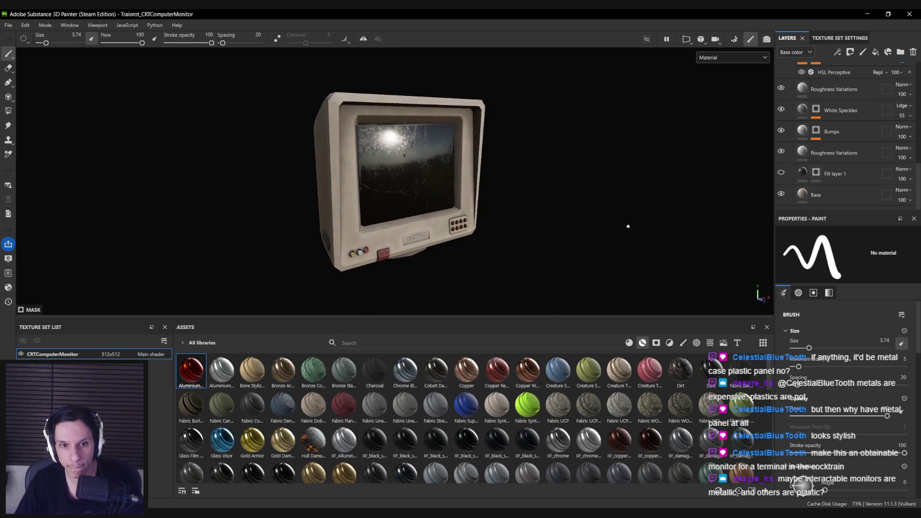
mouse_move(628, 226)
left_mouse_down("alt")
mouse_move(625, 216)
mouse_move(489, 218)
mouse_move(594, 213)
mouse_move(583, 197)
mouse_move(385, 178)
mouse_move(571, 192)
left_mouse_up("alt")
scroll(837, 179, "up", 5)
scroll(837, 179, "up", 5)
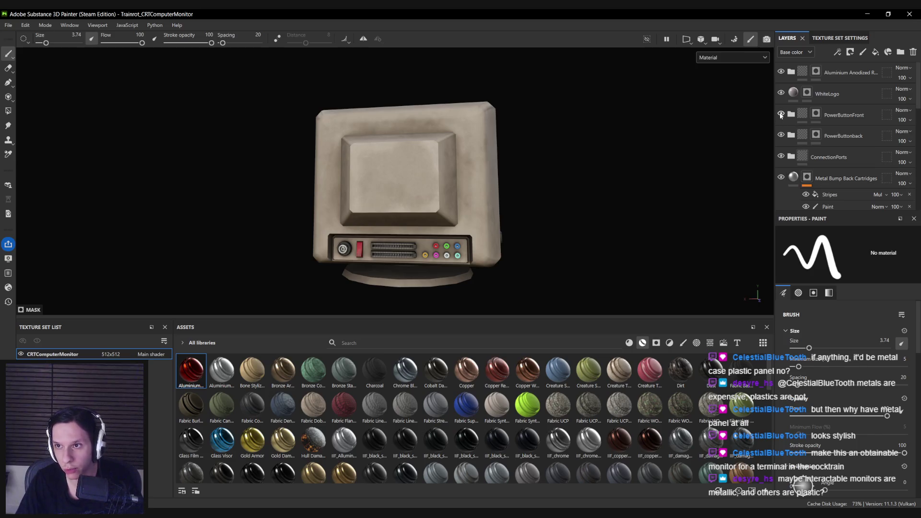
Inspect the base colours of the Yellow, Blue and Green port layers in ConnectionPorts.
left_click(791, 157)
left_click(831, 161)
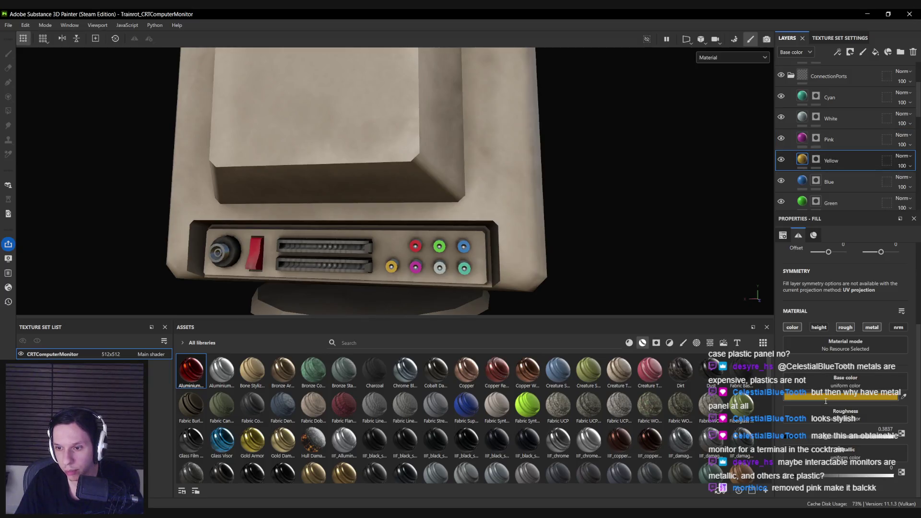
left_click(825, 398)
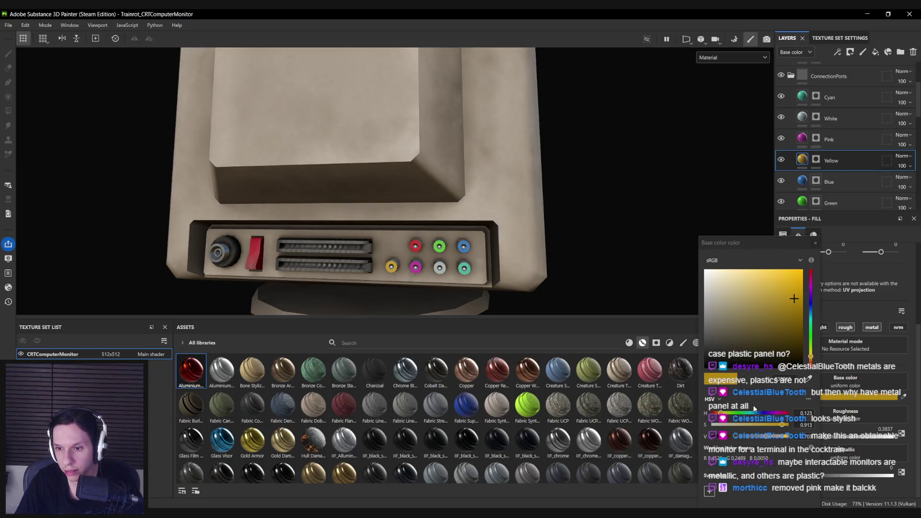
left_click(815, 243)
scroll(799, 159, "down", 1)
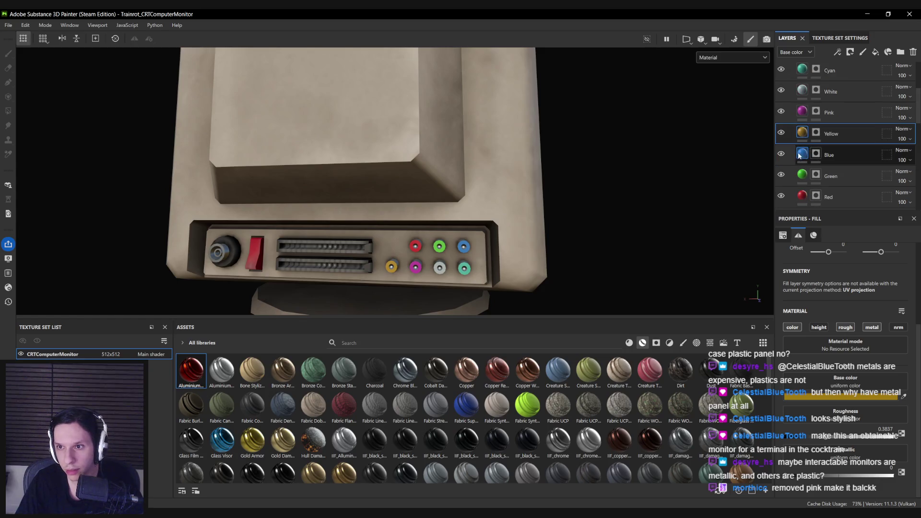
left_click(799, 156)
left_click(814, 397)
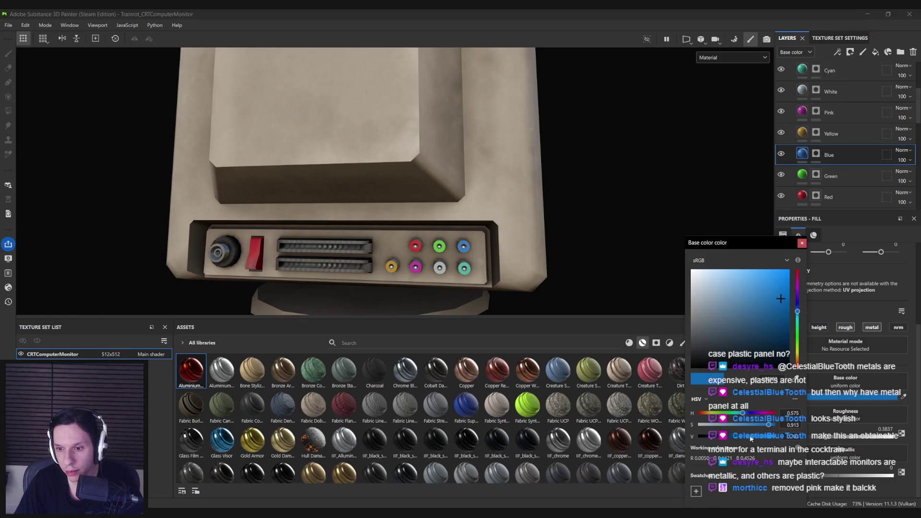
left_click(801, 242)
left_click(807, 175)
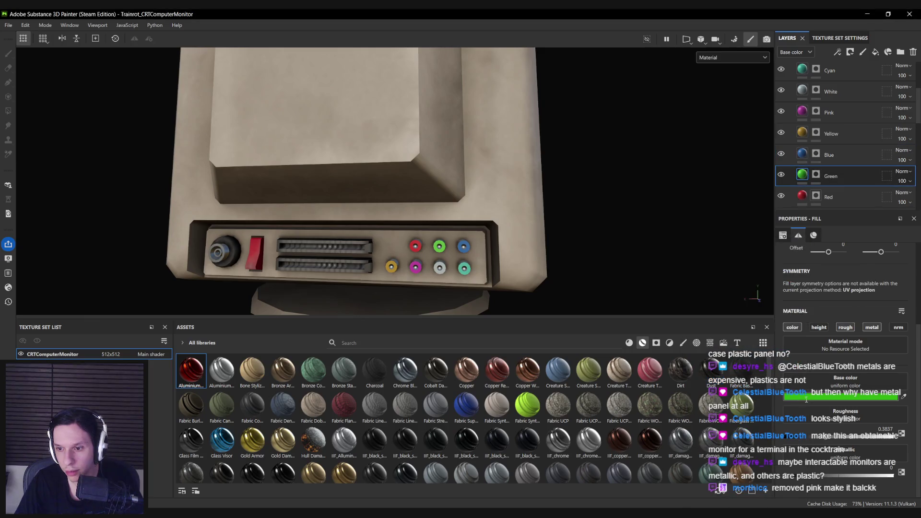
left_click(806, 398)
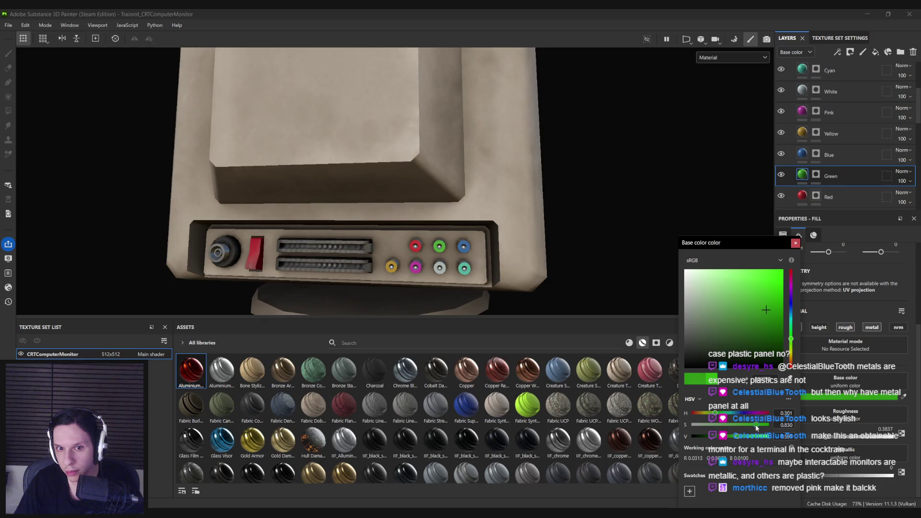
left_click(795, 242)
Darken the Red port layer's base colour.
left_click(807, 197)
left_click(815, 397)
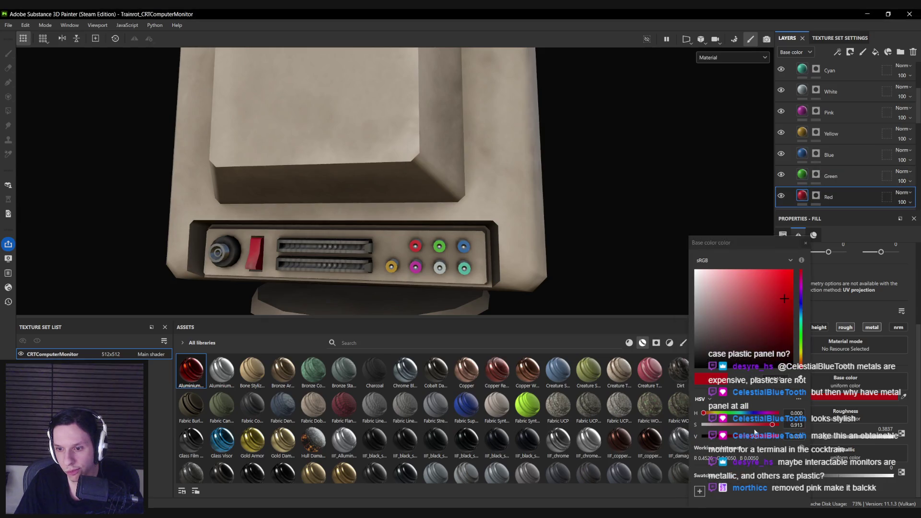
left_click_drag(757, 437, 747, 439)
left_click(805, 243)
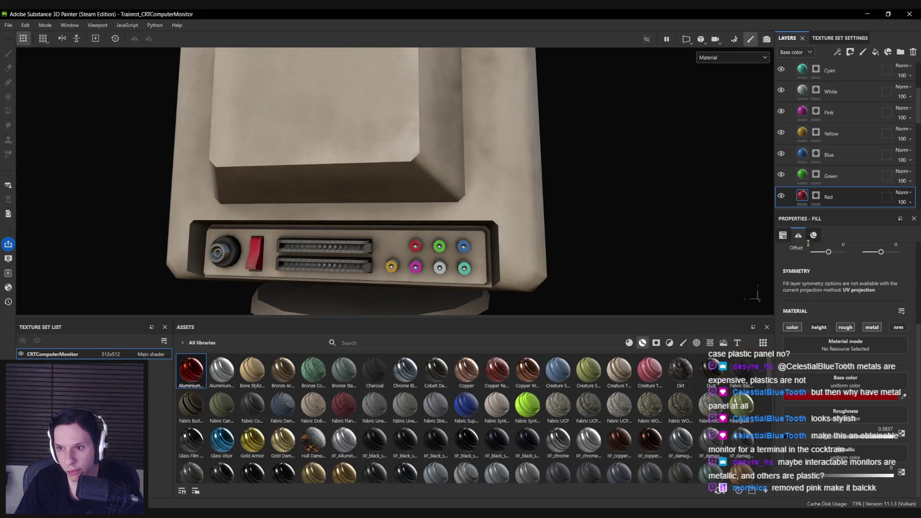
Collapse ConnectionPorts and select the Plastic Glossy Stained layer.
key("f")
scroll(812, 138, "up", 3)
left_click(790, 157)
scroll(815, 163, "down", 2)
left_click(815, 169)
key("1")
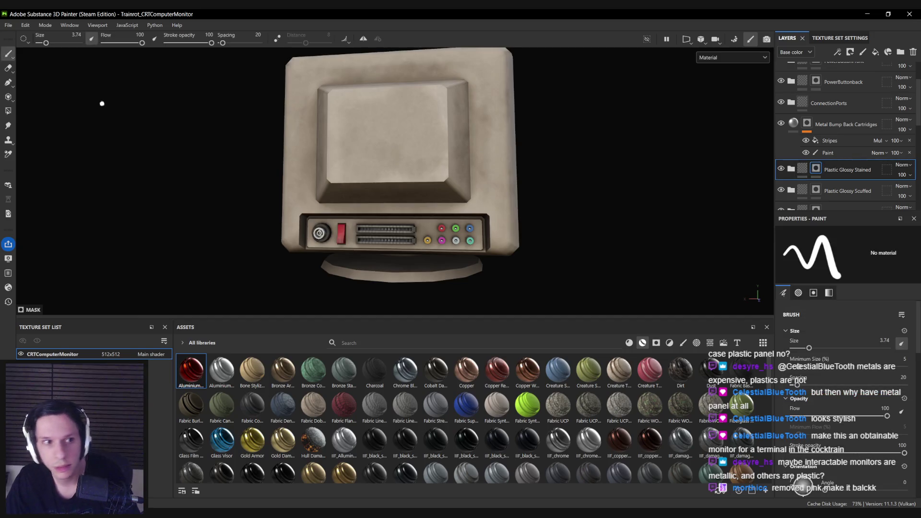
left_click(7, 114)
scroll(637, 272, "up", 5)
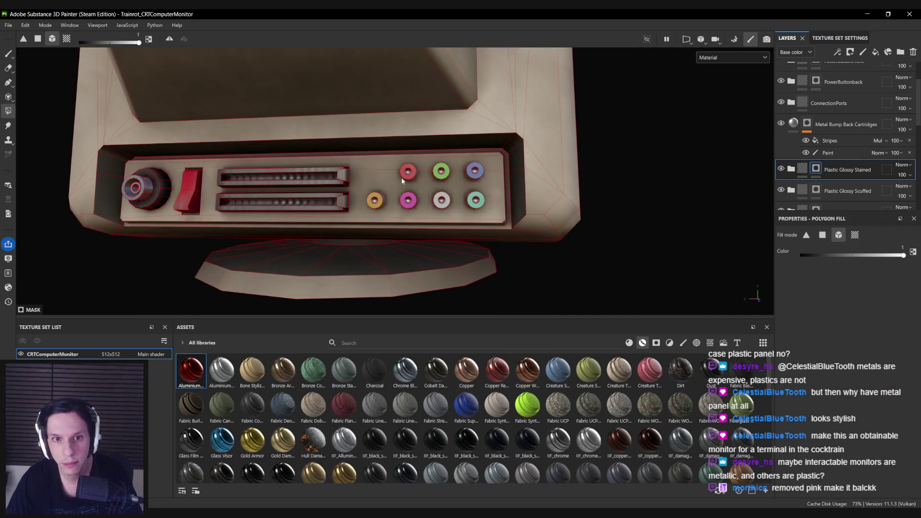
key("1")
scroll(380, 192, "down", 5)
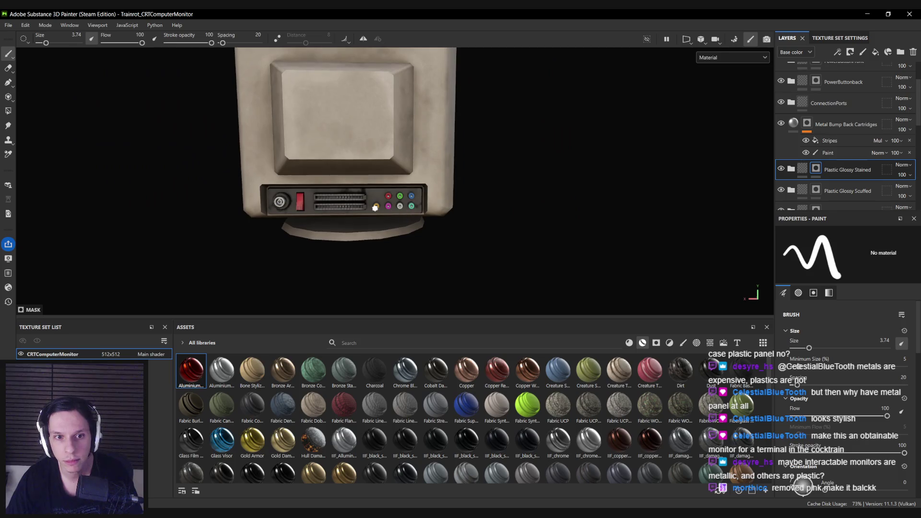
scroll(375, 207, "up", 2)
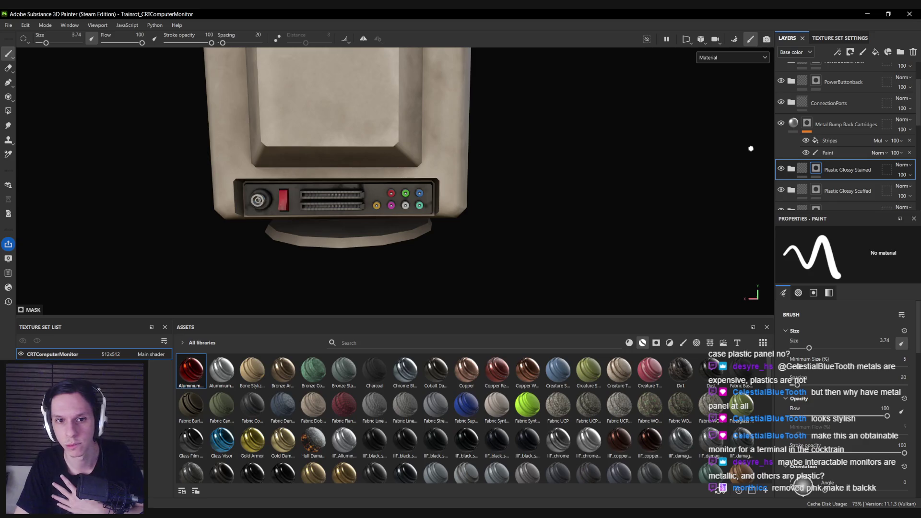
Hide the Dust layer to compare, then delete it from Plastic Glossy Stained.
left_click(791, 168)
scroll(781, 176, "down", 2)
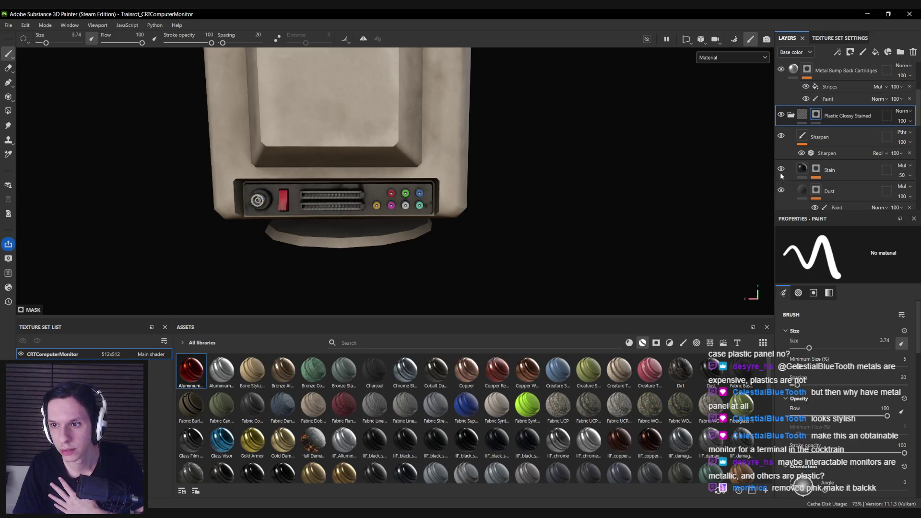
left_click(780, 189)
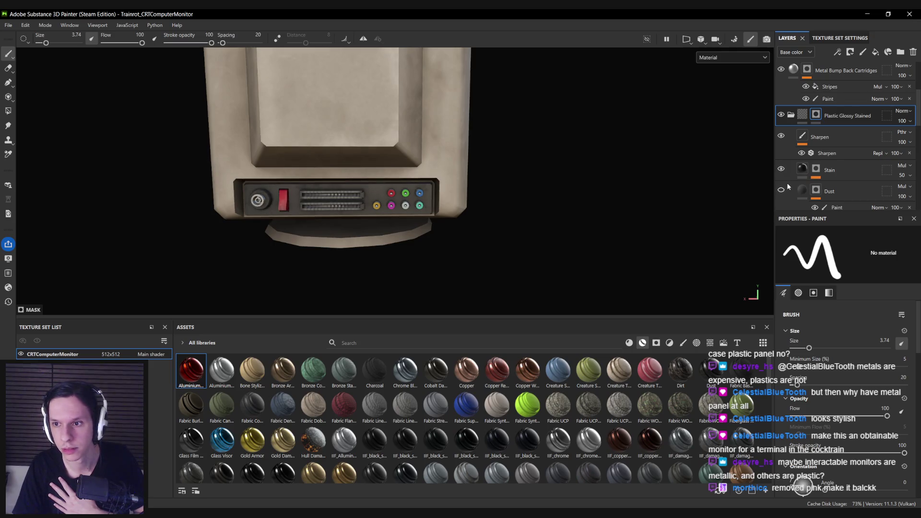
left_click(791, 189)
scroll(796, 189, "down", 2)
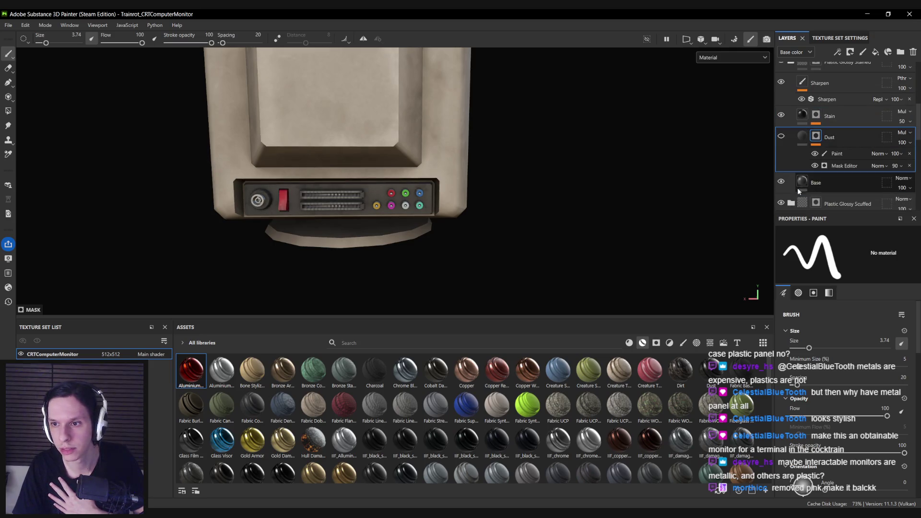
left_click(912, 51)
Orbit to the monitor's front and cycle the viewport through the material channels.
mouse_move(335, 159)
left_mouse_down("alt")
mouse_move(410, 170)
mouse_move(356, 218)
left_mouse_up("alt")
left_click_drag(397, 218, 345, 197, "alt")
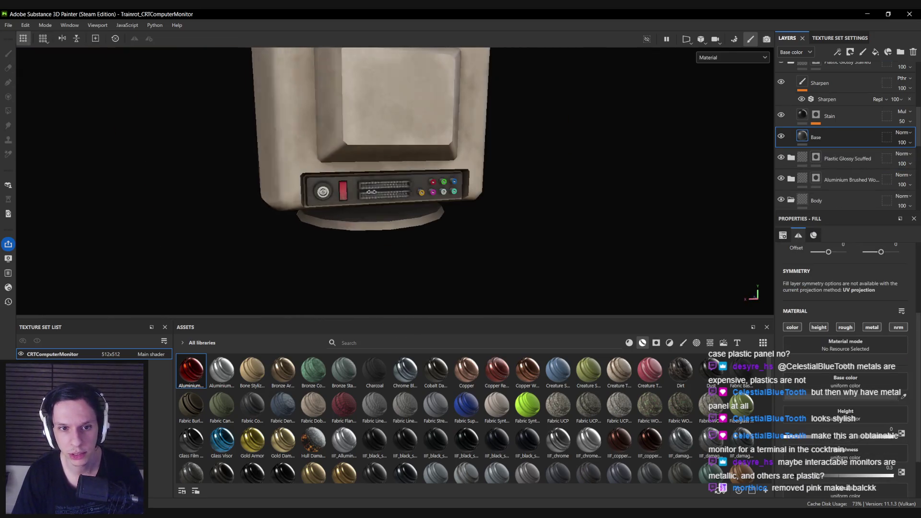
scroll(336, 195, "up", 3)
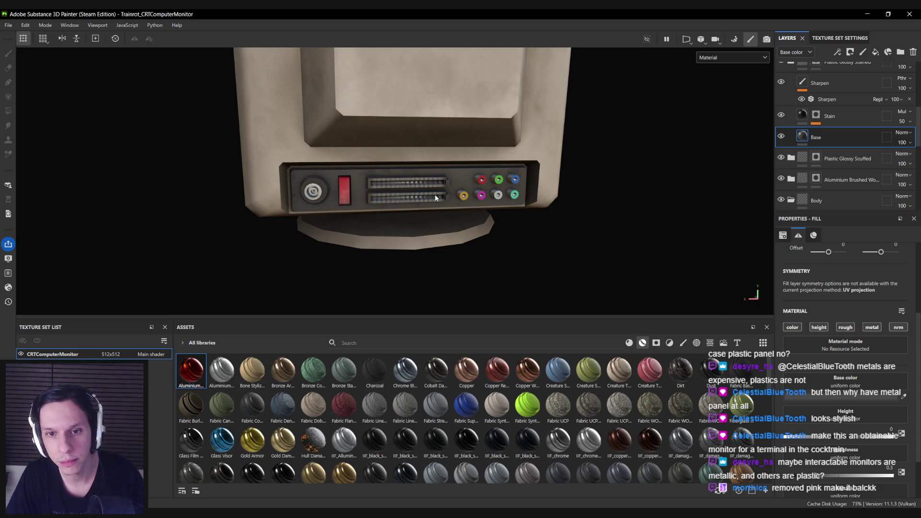
key("c")
key("c")
key("c")
key("c")
key("c")
key("c")
key("b")
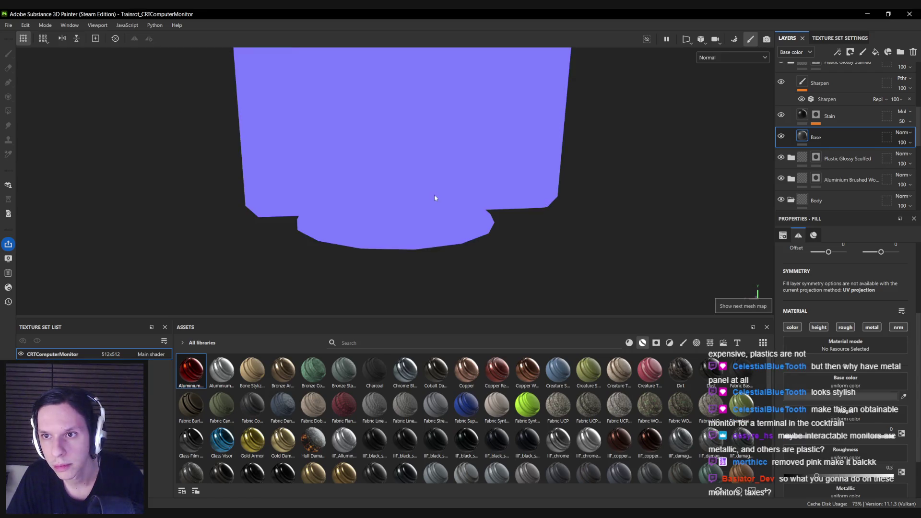
key("b")
key("b")
key("b")
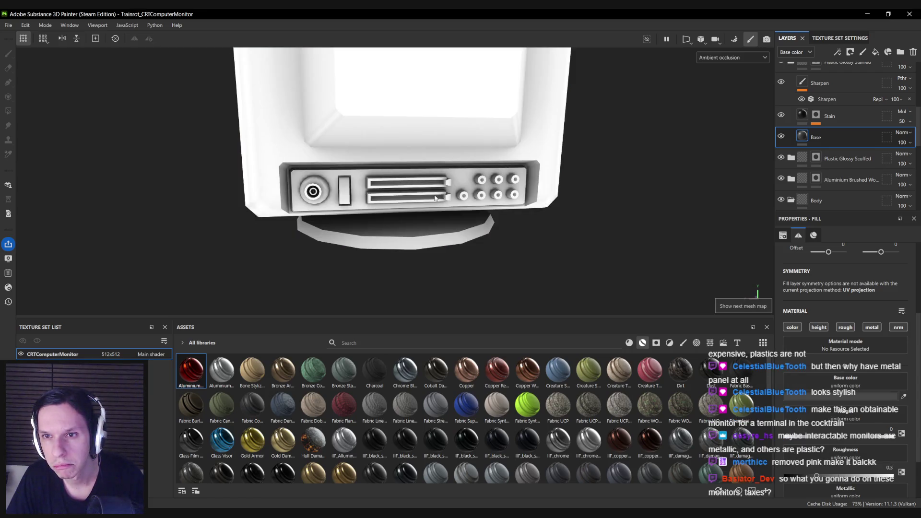
left_click_drag(435, 198, 482, 216, "alt")
key("m")
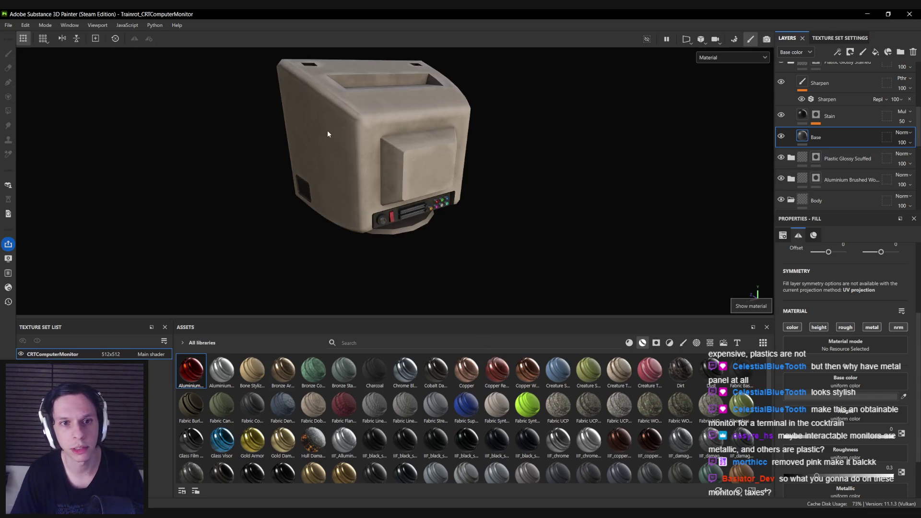
mouse_move(327, 134)
left_mouse_down("alt")
mouse_move(332, 155)
mouse_move(361, 152)
mouse_move(521, 198)
mouse_move(71, 184)
mouse_move(440, 227)
mouse_move(430, 143)
mouse_move(441, 240)
mouse_move(422, 211)
mouse_move(399, 225)
mouse_move(422, 207)
mouse_move(403, 192)
left_mouse_up("alt")
scroll(439, 226, "down", 3)
scroll(438, 229, "up", 3)
key("alt+Tab")
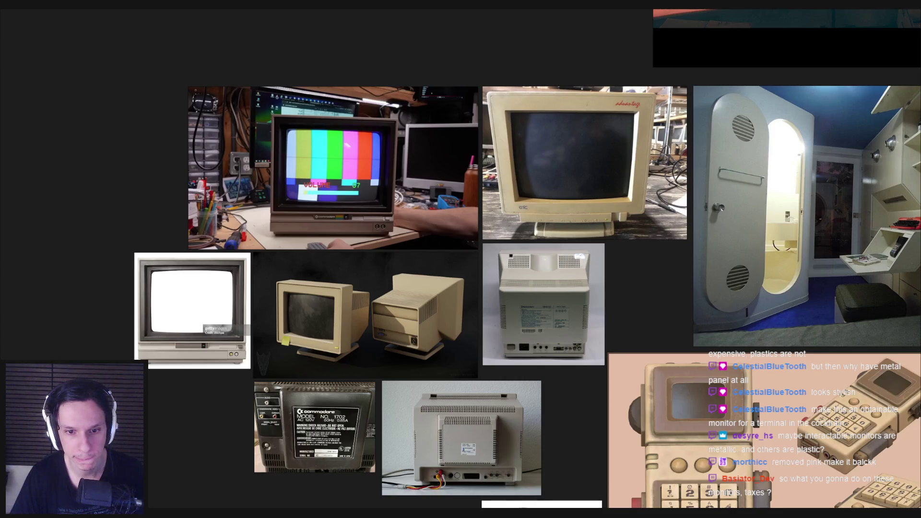
key("alt+Tab")
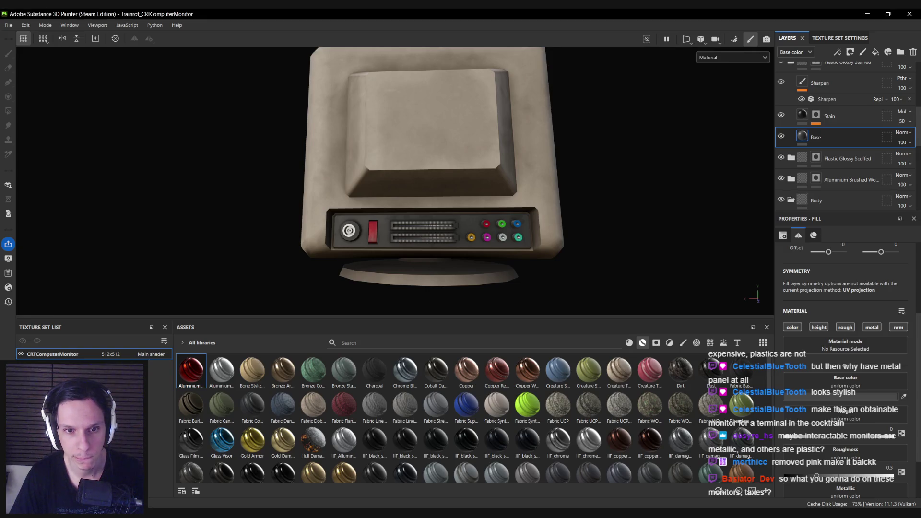
key("alt+Tab")
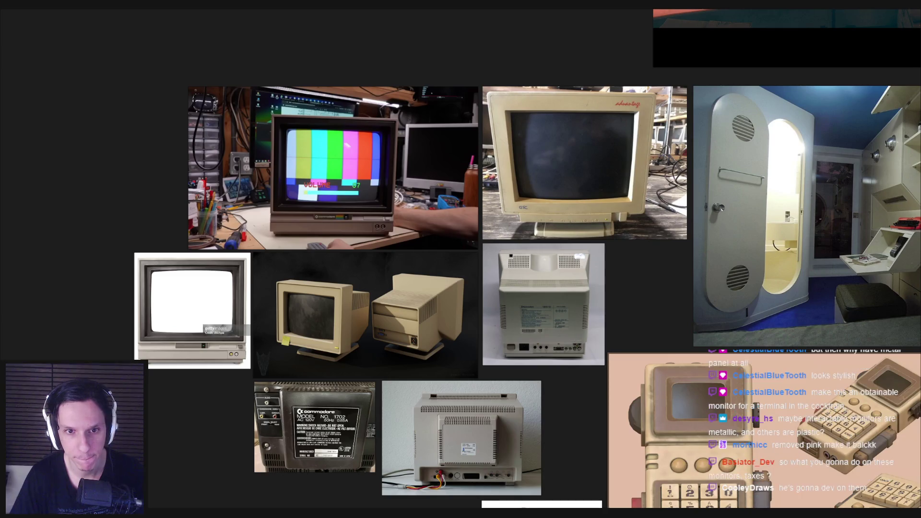
key("alt+Tab")
scroll(496, 261, "up", 5)
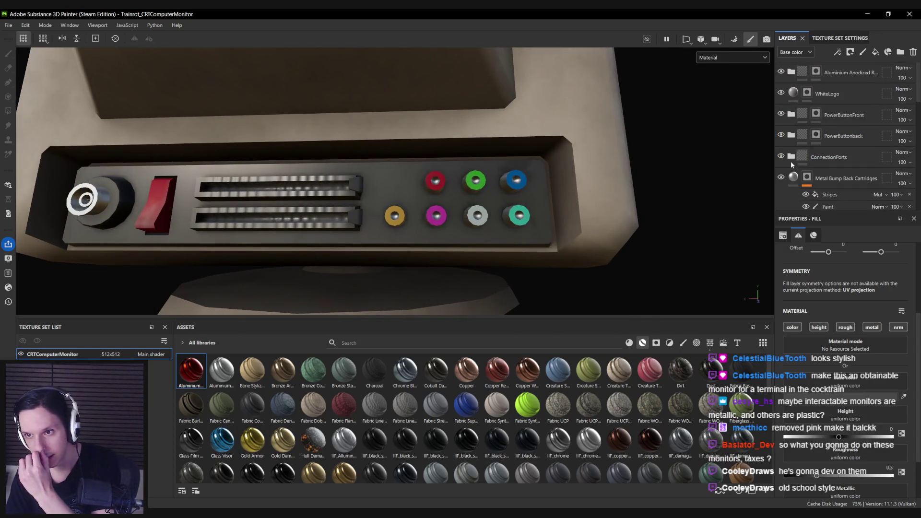
Add a new fill layer at the top named Heightn.
scroll(800, 180, "up", 3)
scroll(800, 181, "up", 4)
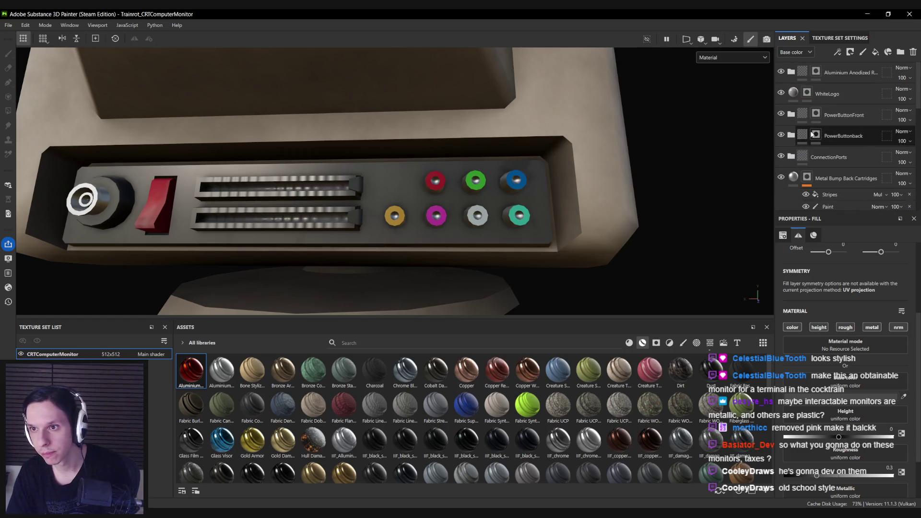
left_click(815, 72)
left_click(875, 52)
type("Height")
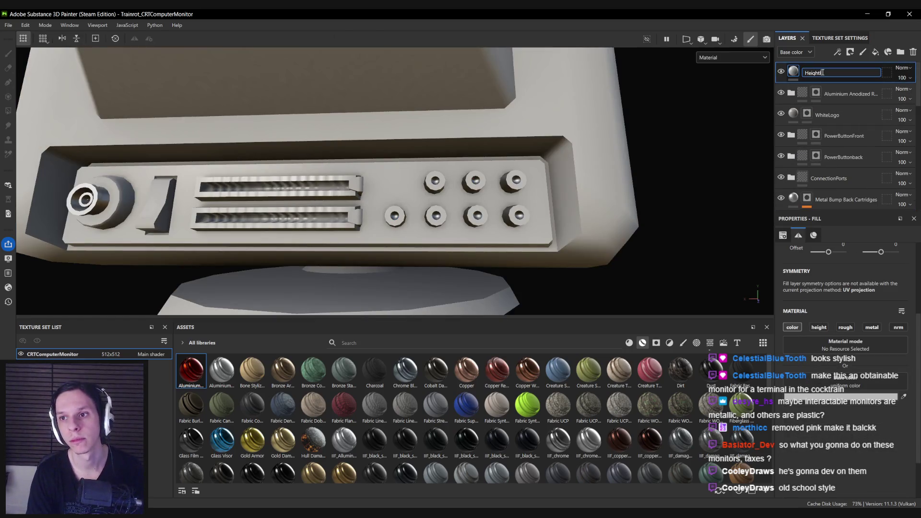
type("n")
key("Return")
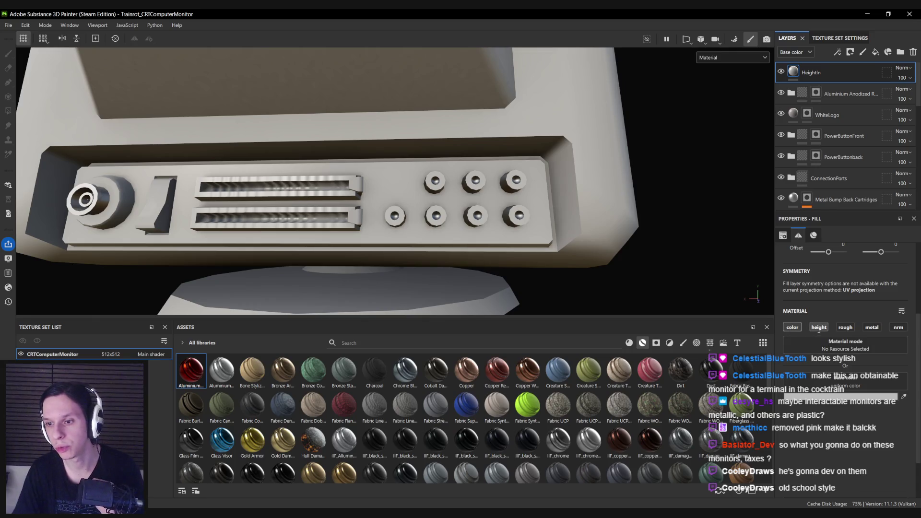
Make Heightn affect only height and roughness, with colour disabled.
left_click(791, 327)
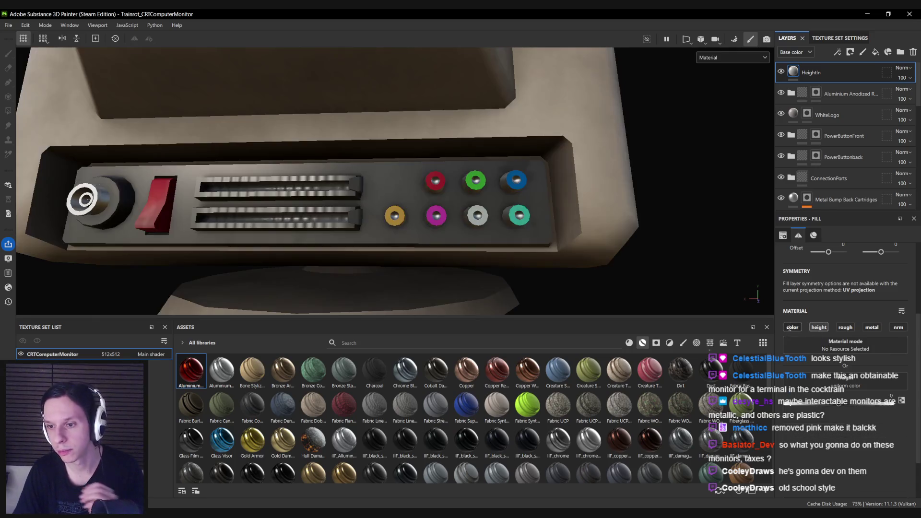
left_click(845, 327)
scroll(844, 335, "down", 1)
left_click(831, 415)
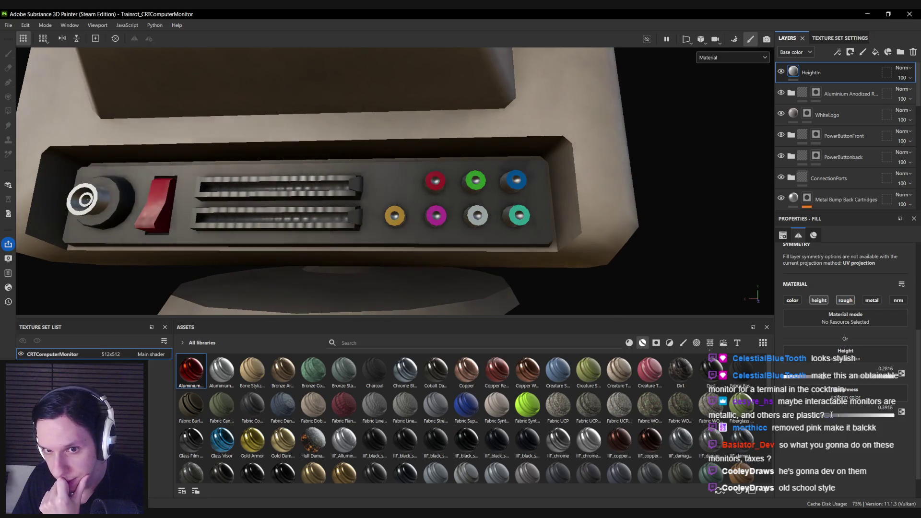
Give Heightn a black mask and switch to the flat UV texture view.
right_click(794, 72)
left_click(825, 96)
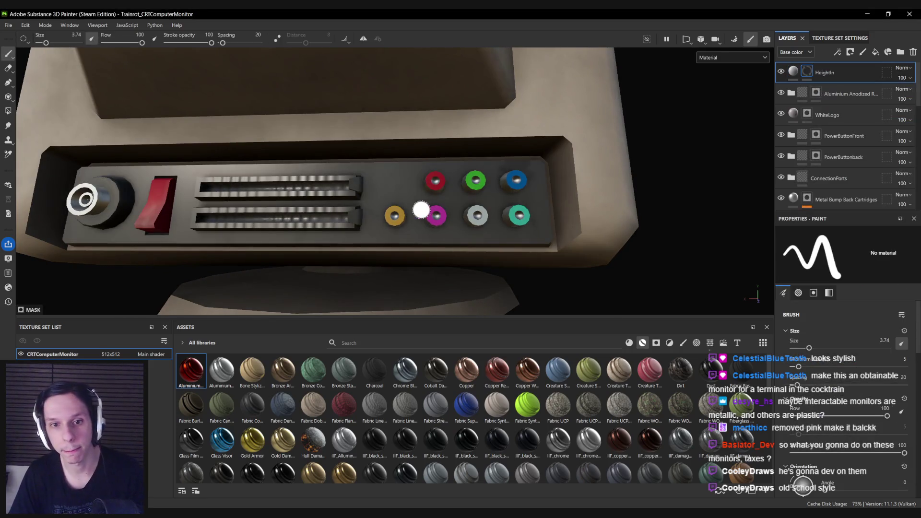
left_click_drag(405, 219, 446, 186, "alt")
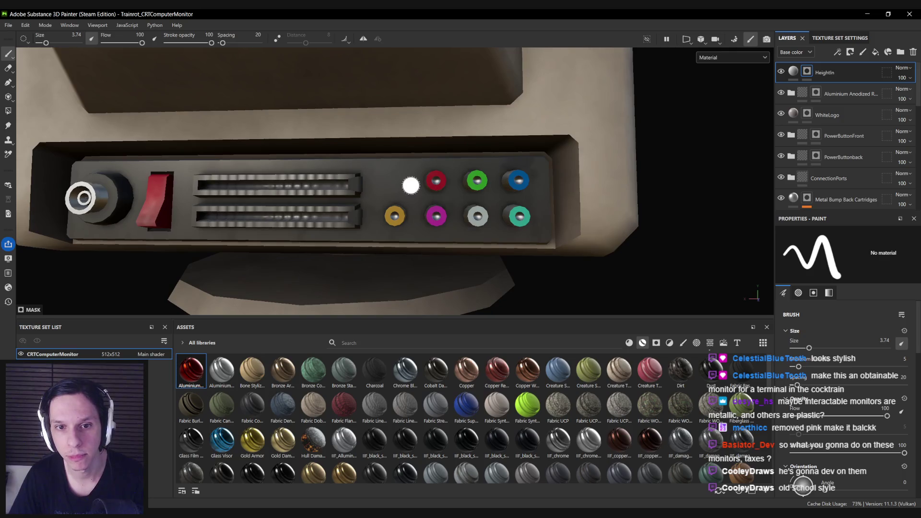
key("F2")
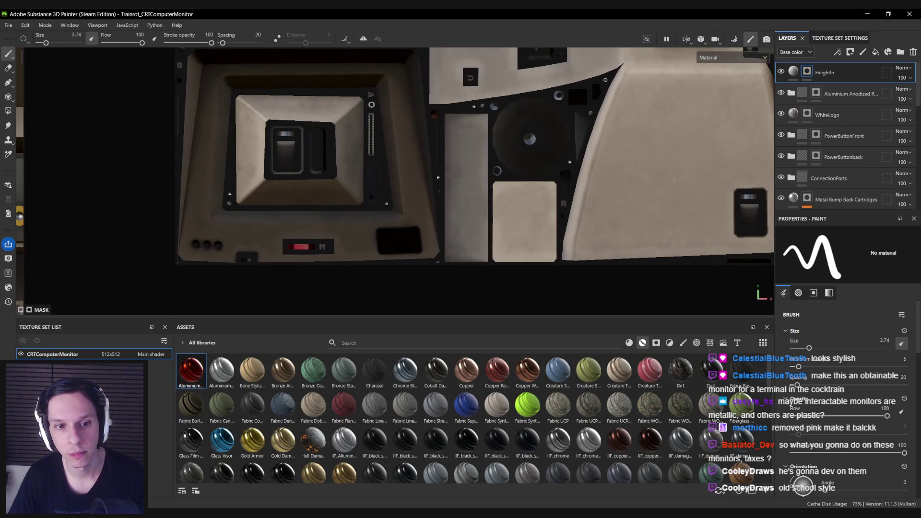
Set the brush projection to UV, shrink the brush, and show the 3D model beside the UV view.
scroll(424, 192, "up", 5)
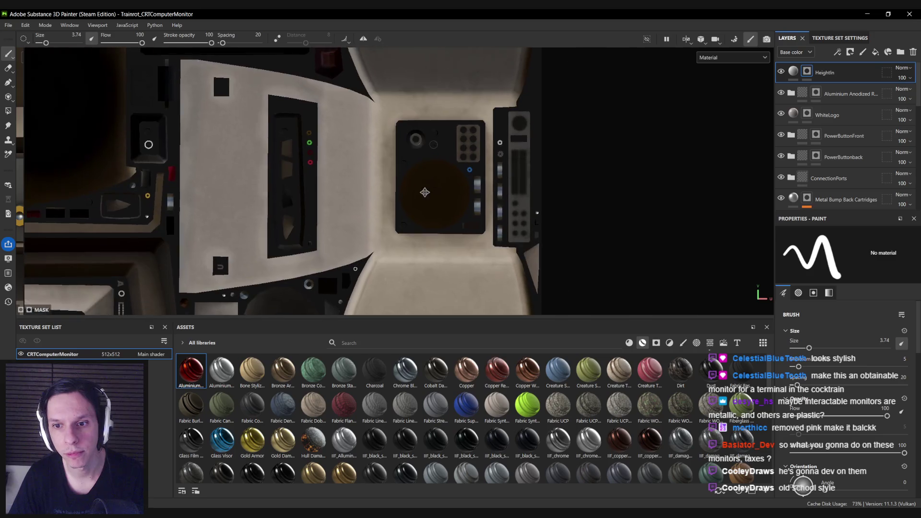
scroll(509, 214, "up", 5)
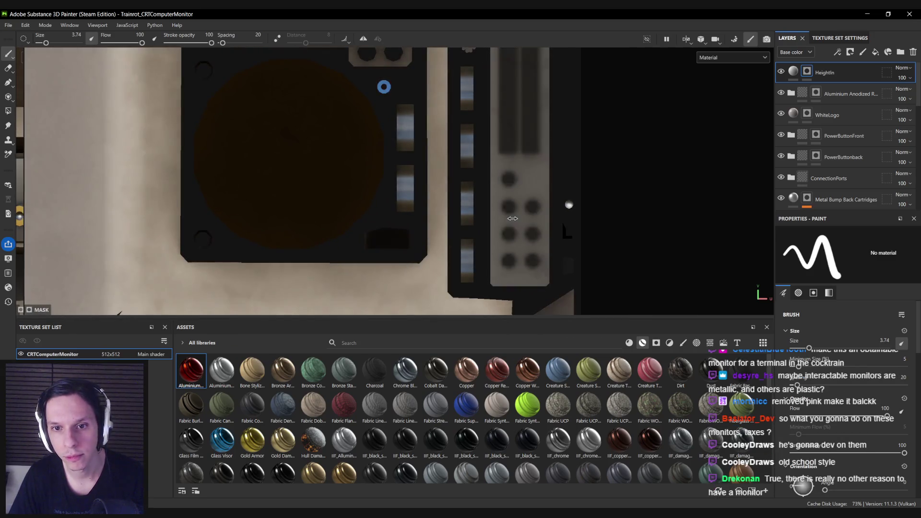
scroll(512, 218, "up", 3)
scroll(806, 404, "down", 5)
scroll(805, 404, "down", 2)
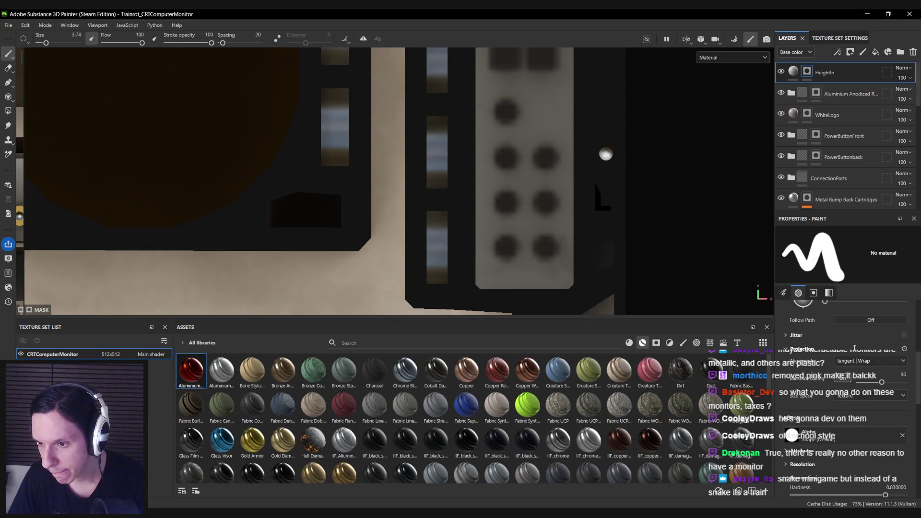
left_click(847, 358)
left_click(843, 371)
key("bracketleft")
key("bracketleft")
key("bracketleft")
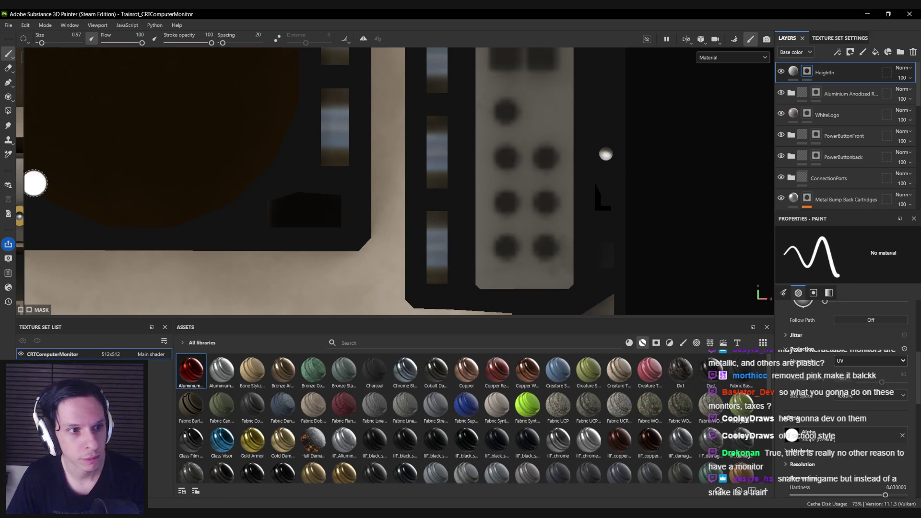
key("F1")
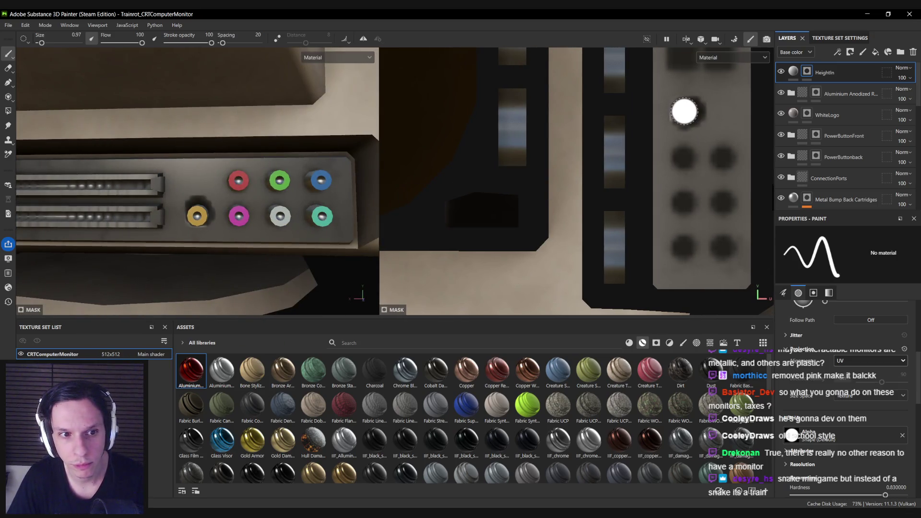
key("[")
key("[")
key("[")
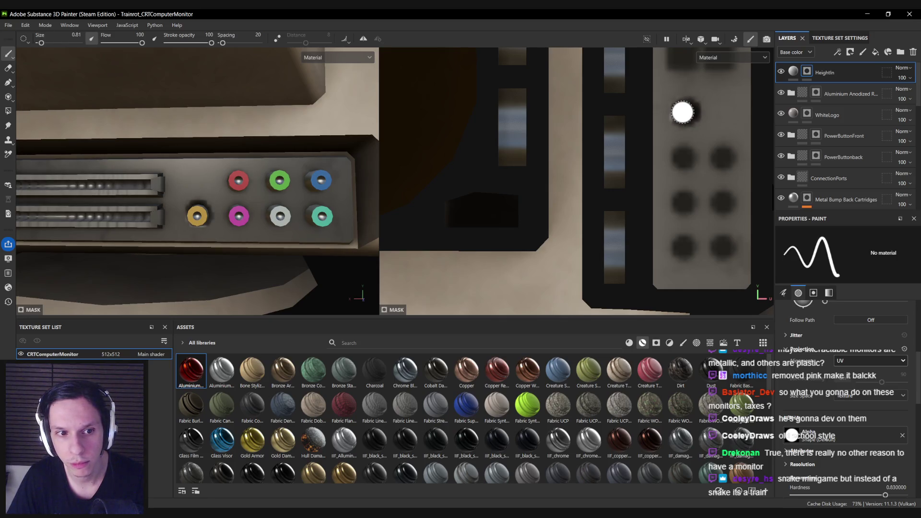
Darken the six port holes: magenta, teal, blue, green, red and the one below magenta.
left_click(682, 158)
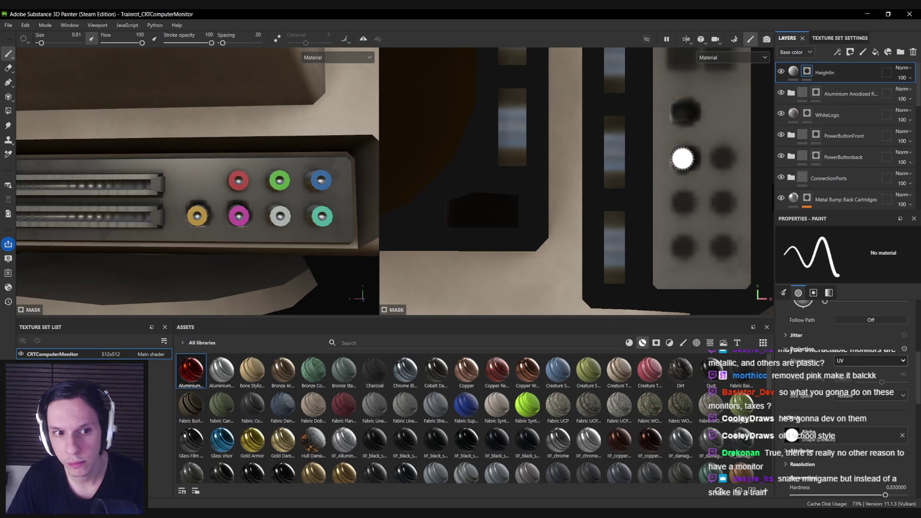
left_click(682, 204)
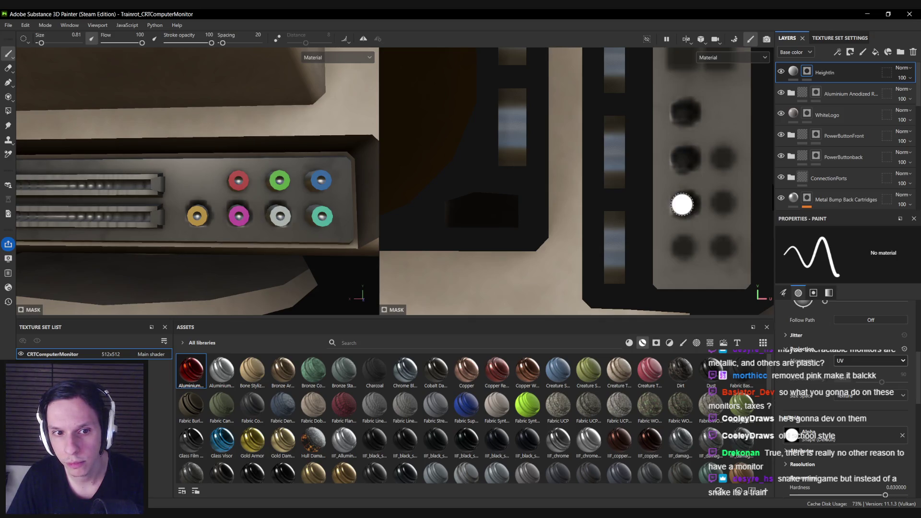
left_click(680, 249)
left_click(722, 248)
left_click(722, 203)
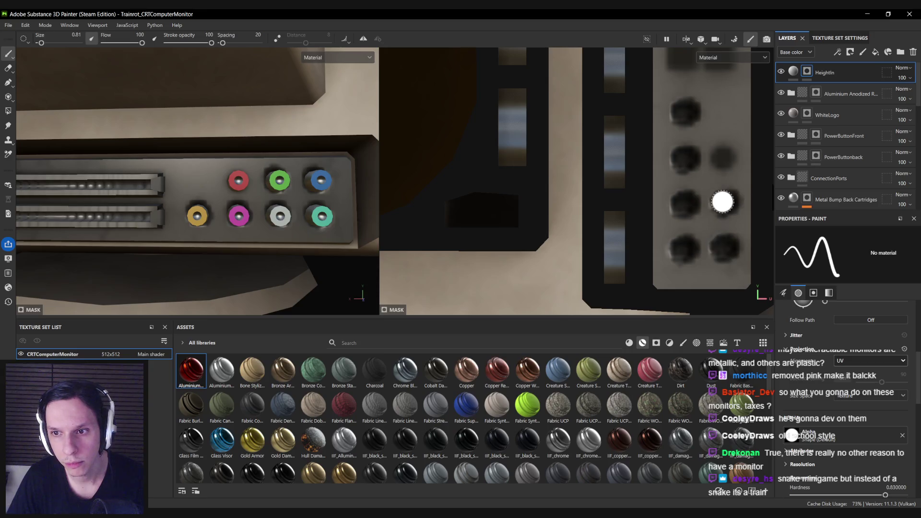
left_click(722, 158)
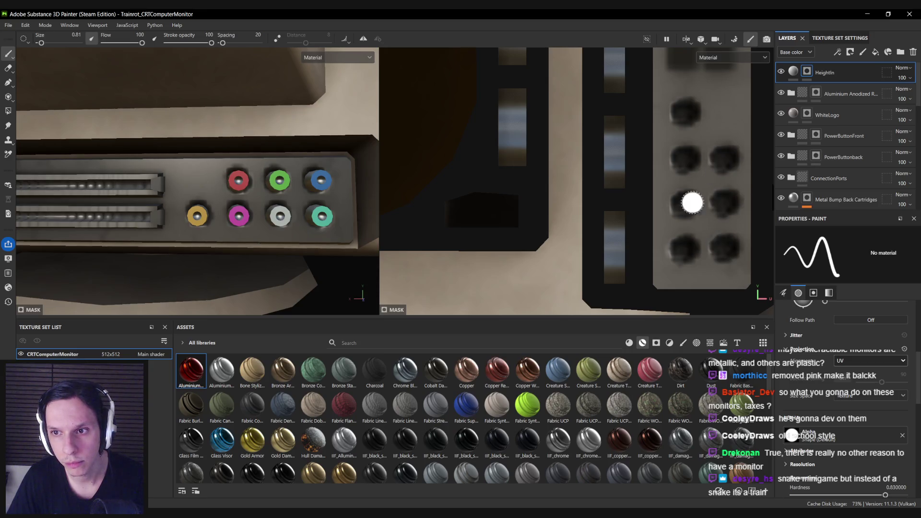
Orbit the model and pan the UV view to check the darkened port holes.
scroll(290, 216, "down", 5)
mouse_move(285, 219)
left_mouse_down("alt")
mouse_move(274, 219)
mouse_move(289, 220)
left_mouse_up("alt")
scroll(290, 220, "up", 5)
scroll(288, 218, "up", 5)
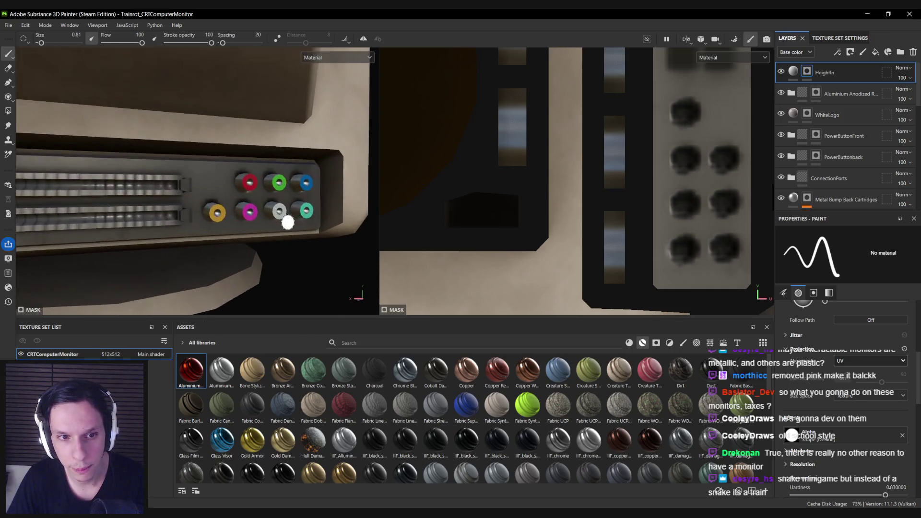
middle_click_drag(695, 248, 627, 240)
scroll(627, 241, "down", 1)
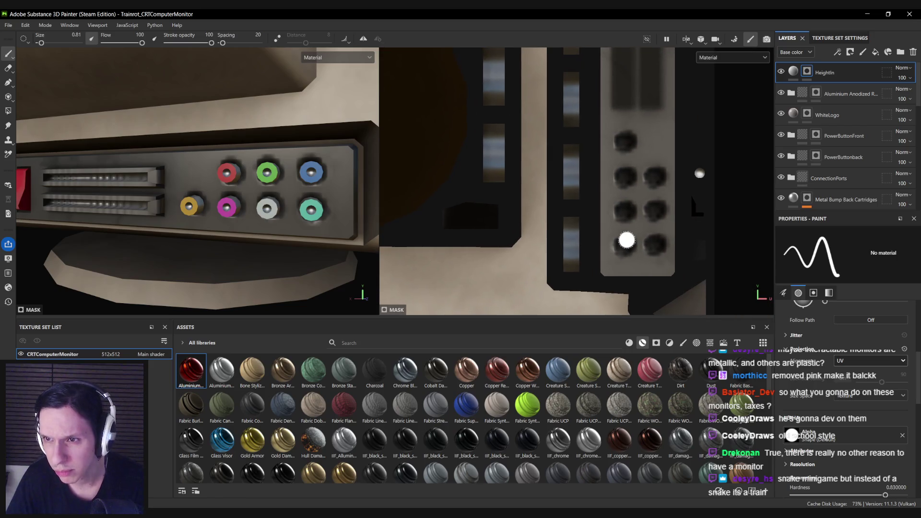
Compare 3D Space Neighbor and UV Space Neighbor padding in Texture Set Settings, keeping UV Space Neighbor.
left_click(828, 38)
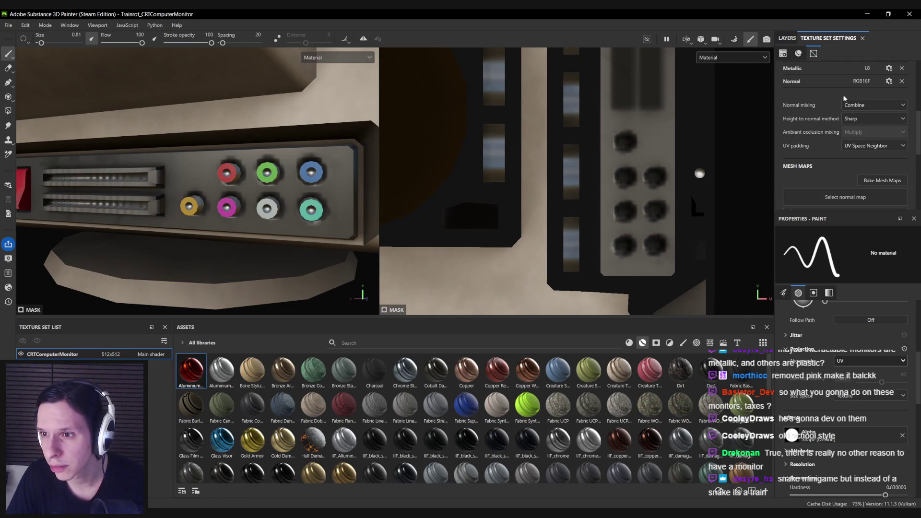
left_click(862, 146)
left_click(856, 156)
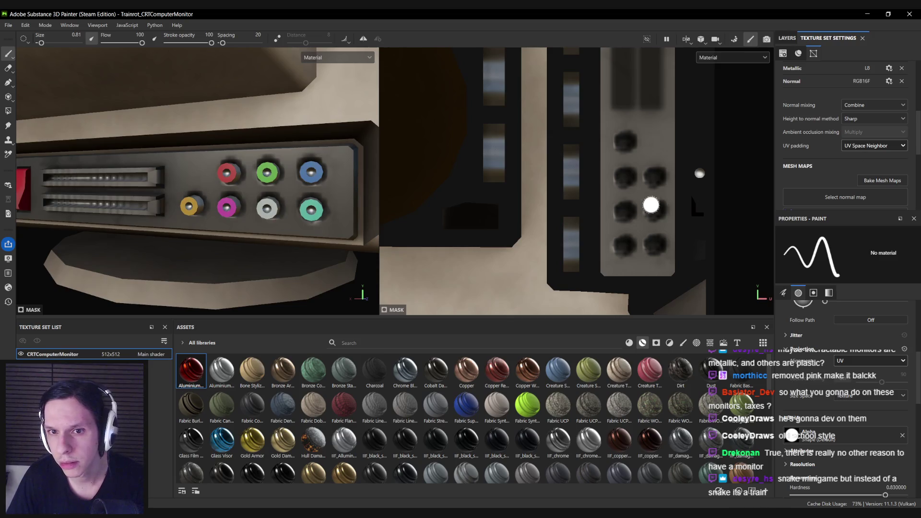
left_click(861, 145)
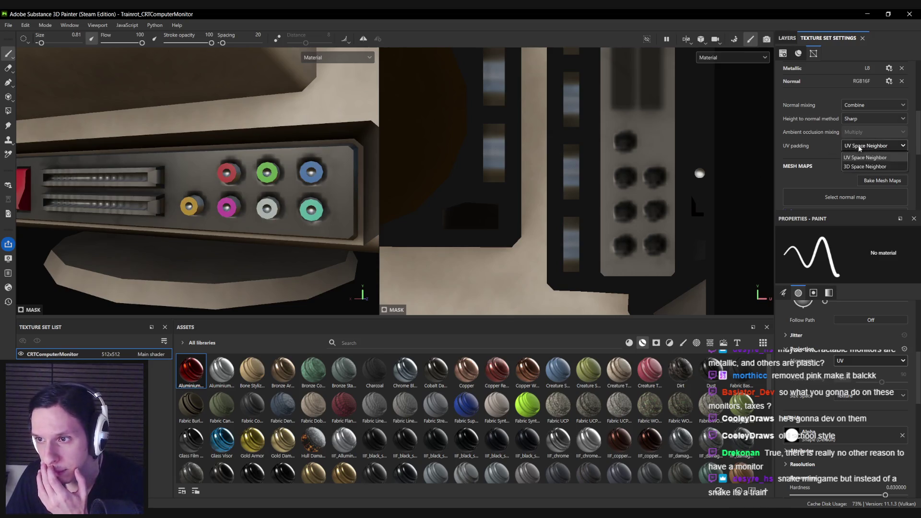
left_click(855, 170)
left_click(858, 145)
left_click(855, 157)
left_click(858, 145)
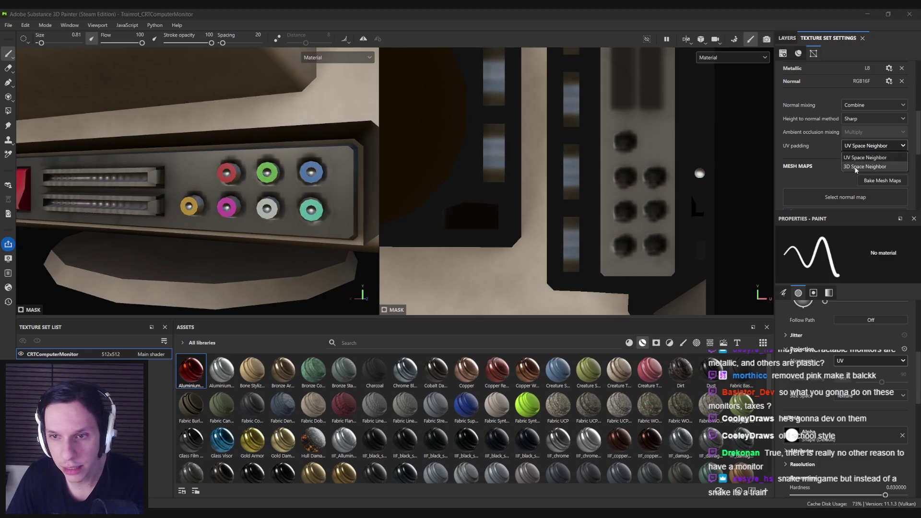
left_click(855, 166)
left_click(857, 146)
left_click(860, 158)
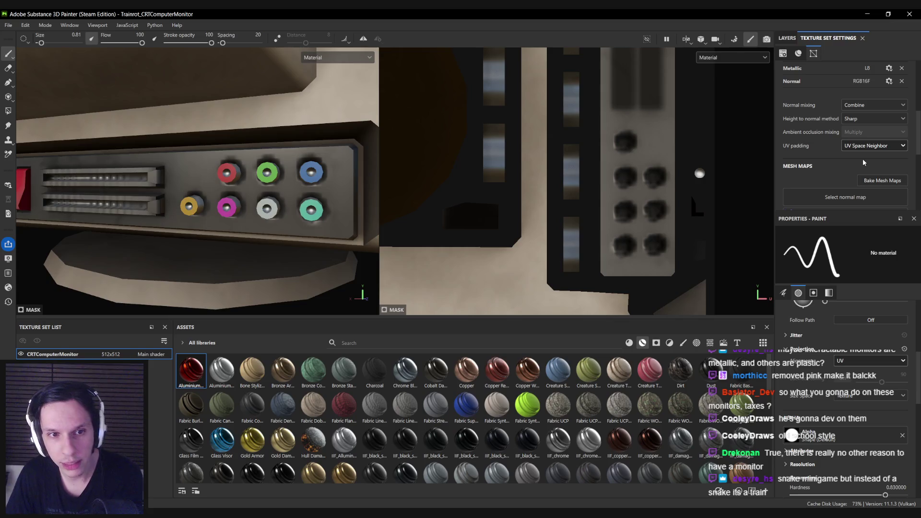
left_click(855, 145)
left_click(858, 147)
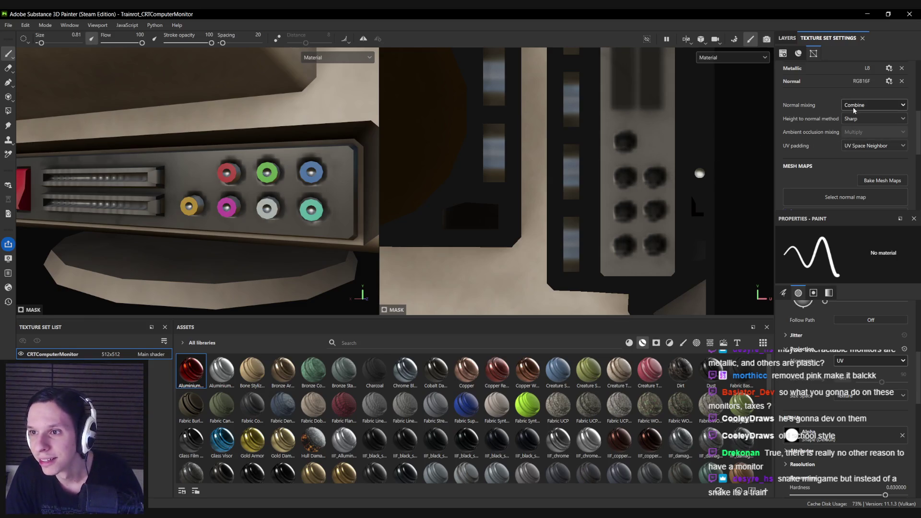
left_click(781, 38)
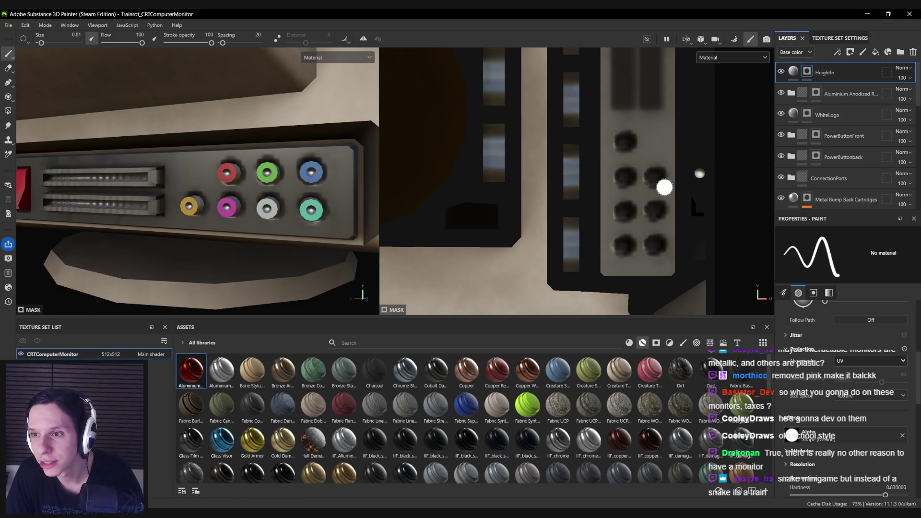
Enable HeightIn, drag its height negative and give it a black base colour.
left_click(780, 72)
left_click(844, 73)
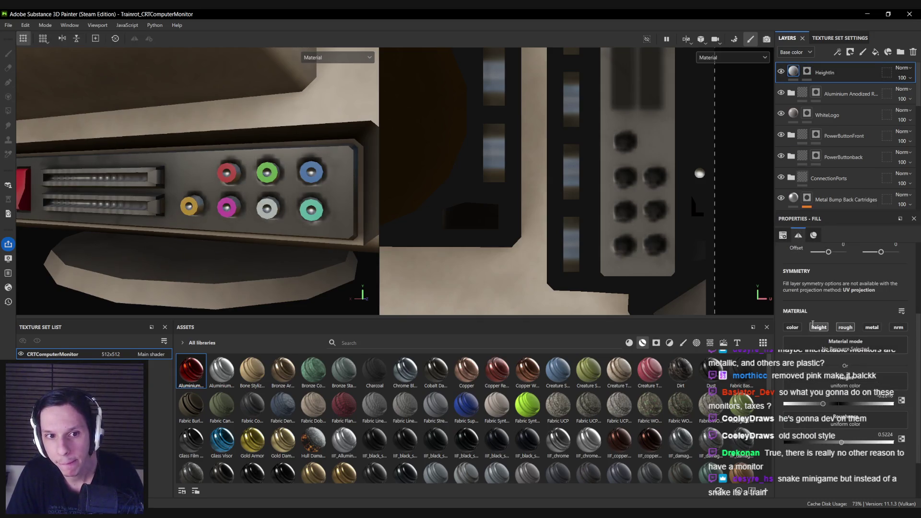
mouse_move(828, 406)
left_mouse_down()
mouse_move(844, 404)
mouse_move(794, 403)
mouse_move(830, 403)
left_mouse_up()
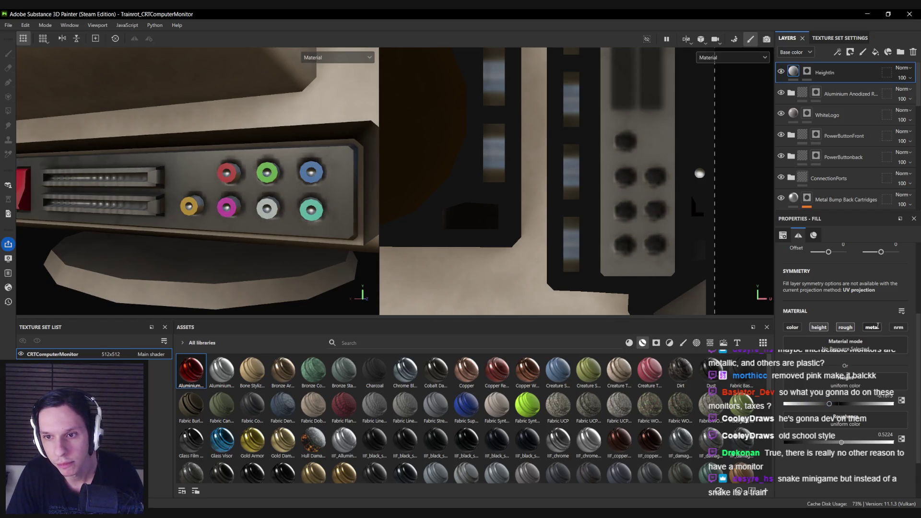
left_click(794, 327)
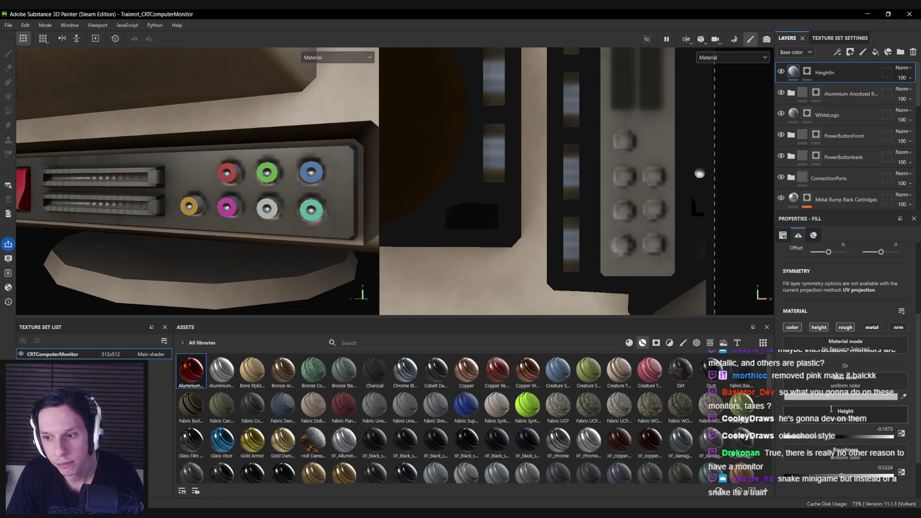
left_click(831, 397)
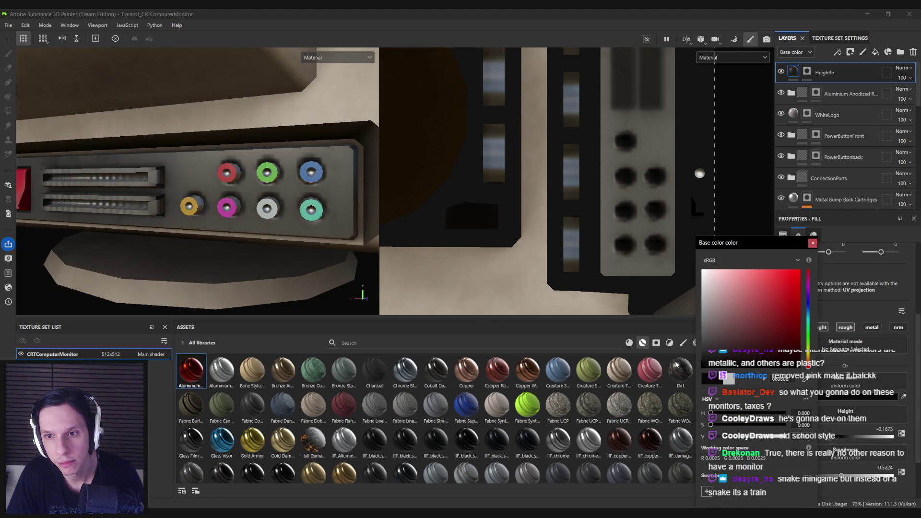
left_click(813, 244)
key("f")
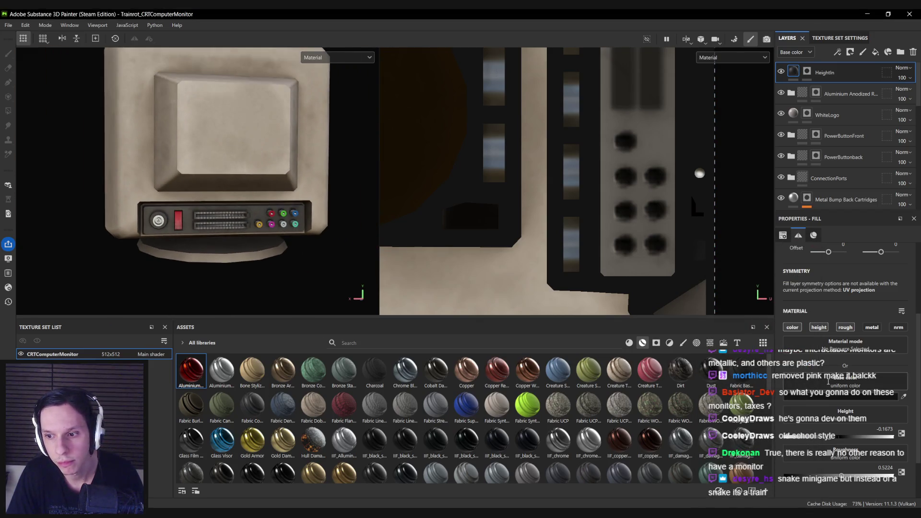
Review the black base colour and toggle HeightIn on and off to compare the ports.
left_click(828, 384)
left_click(816, 246)
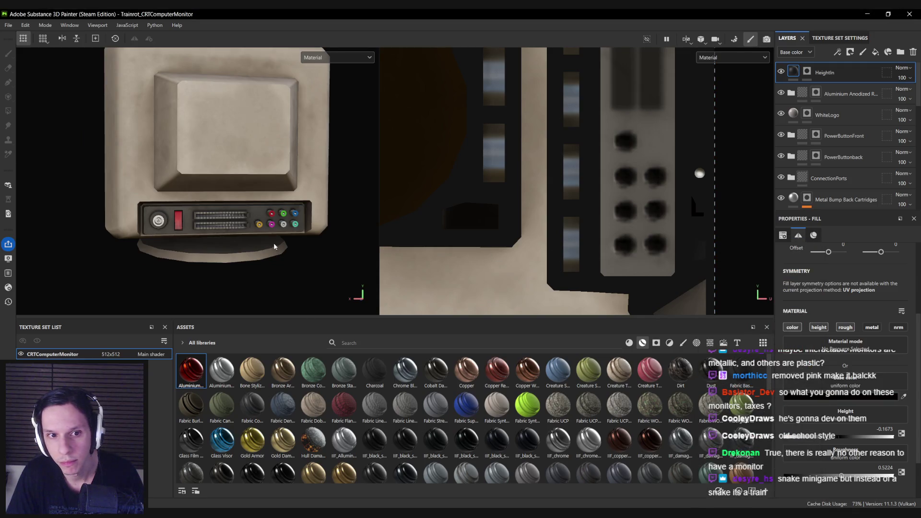
scroll(274, 246, "down", 3)
scroll(259, 235, "up", 6)
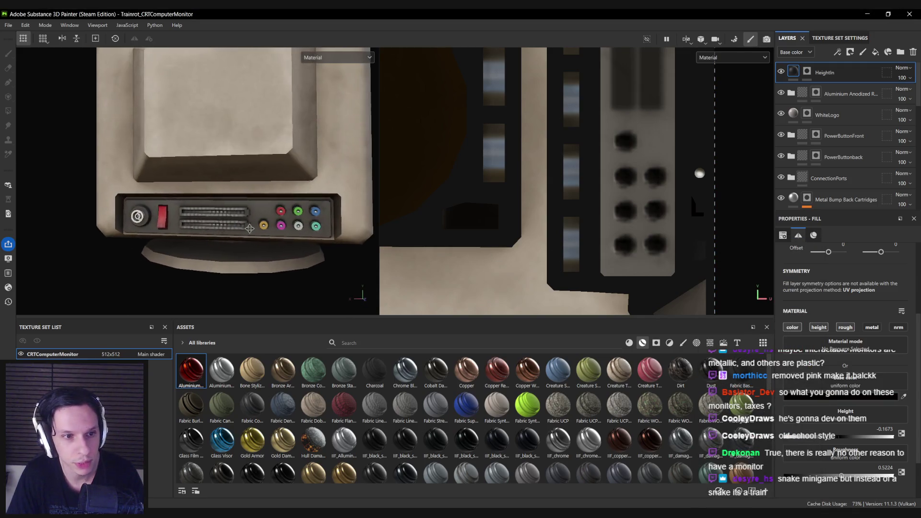
left_click(781, 72)
left_click(781, 72)
left_click(780, 72)
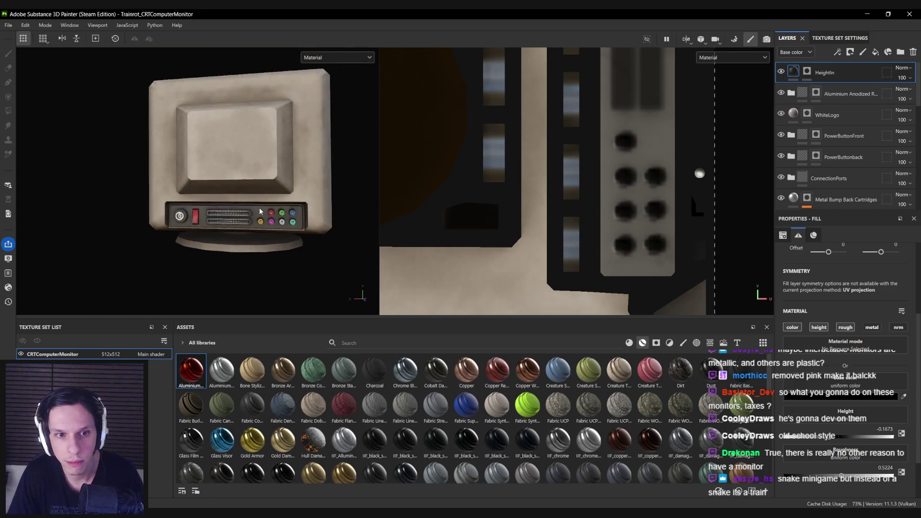
Select HeightIn's mask and orbit to view the monitor's left side and top.
left_click(805, 72)
mouse_move(206, 159)
left_mouse_down("alt")
mouse_move(232, 154)
mouse_move(263, 200)
mouse_move(266, 175)
mouse_move(670, 86)
left_mouse_up("alt")
left_click(793, 72)
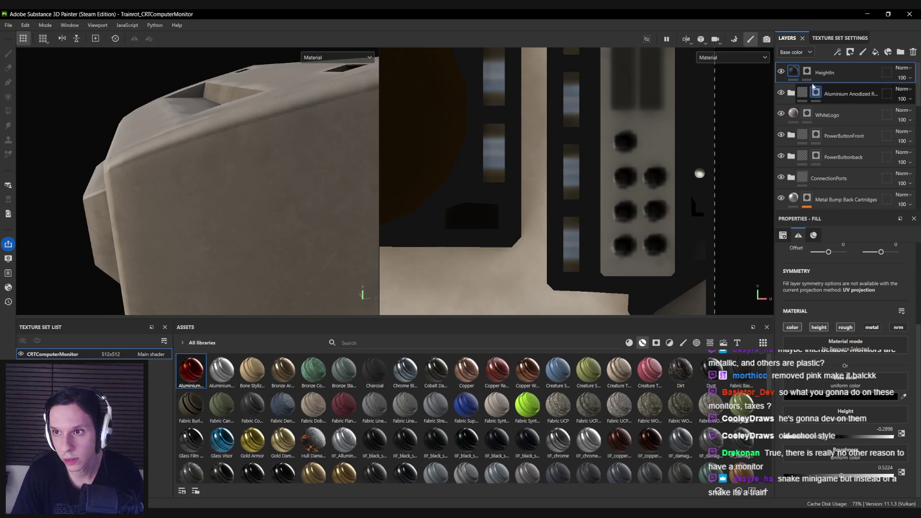
left_click(806, 71)
mouse_move(336, 134)
left_mouse_down("alt")
mouse_move(230, 138)
mouse_move(238, 218)
mouse_move(205, 164)
mouse_move(141, 224)
left_mouse_up("alt")
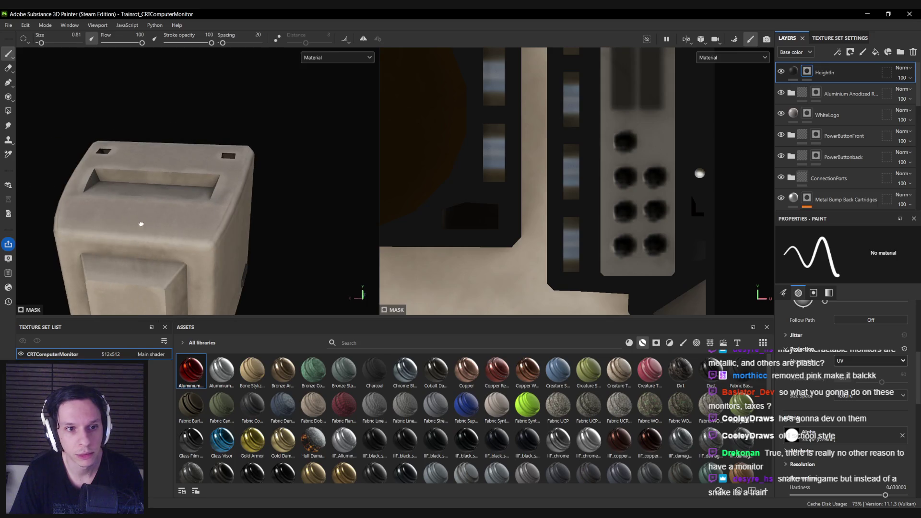
key("alt+Tab")
scroll(393, 315, "up", 5)
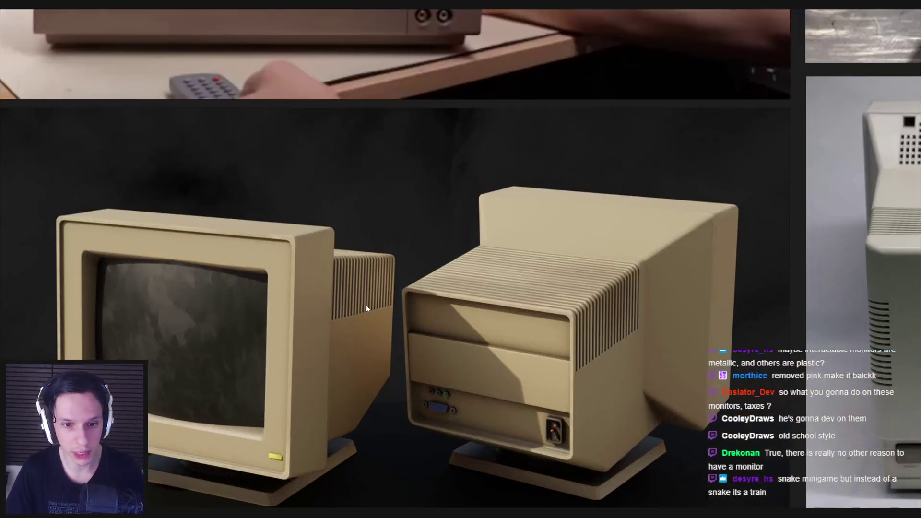
scroll(382, 323, "down", 5)
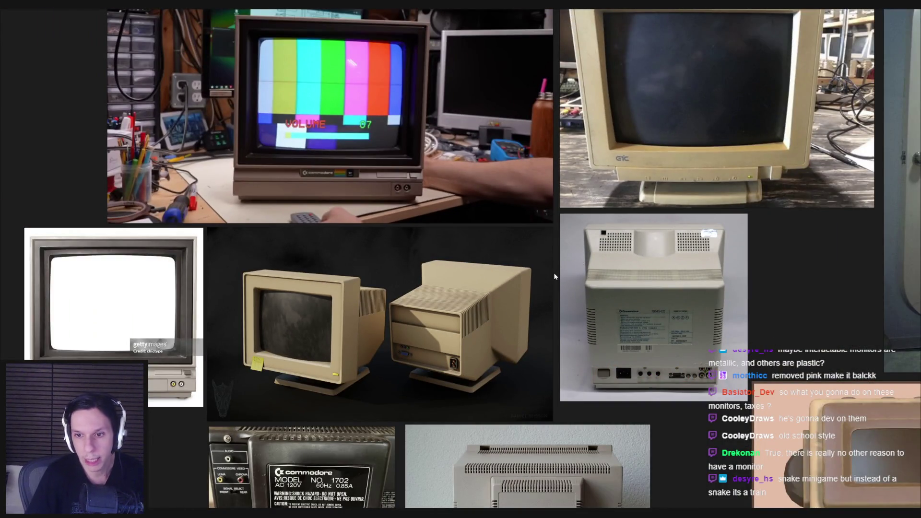
scroll(526, 287, "down", 3)
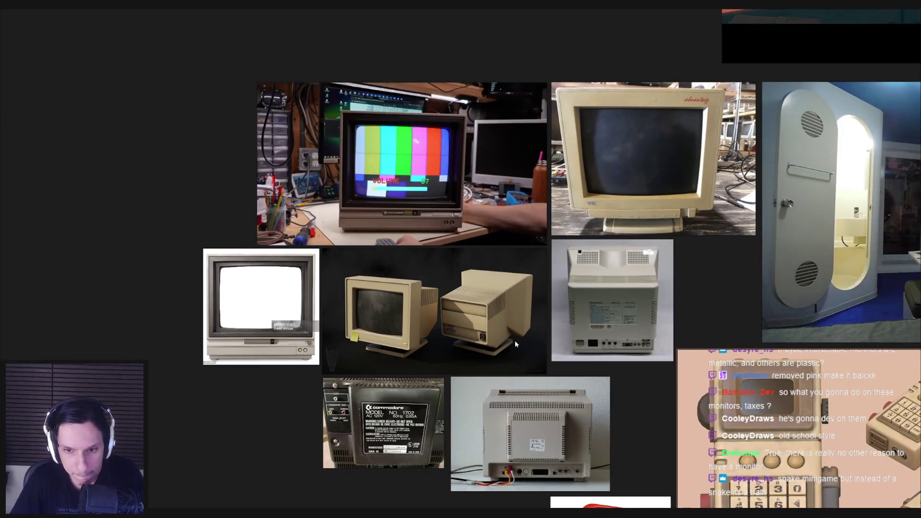
scroll(514, 341, "up", 2)
key("alt+Tab")
left_click_drag(269, 226, 171, 196, "alt")
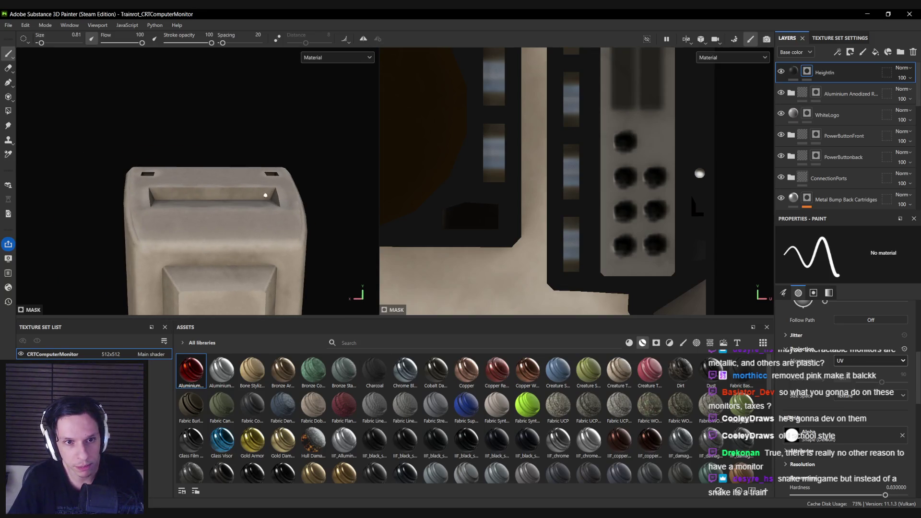
Duplicate HeightIn as HeightIn 1 and add a paint effect to its mask.
key("ctrl+d")
right_click(809, 72)
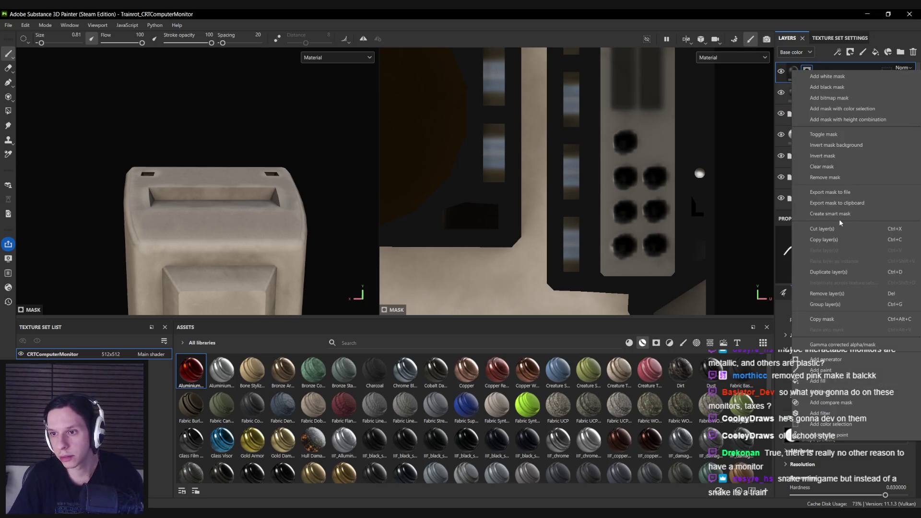
key("Escape")
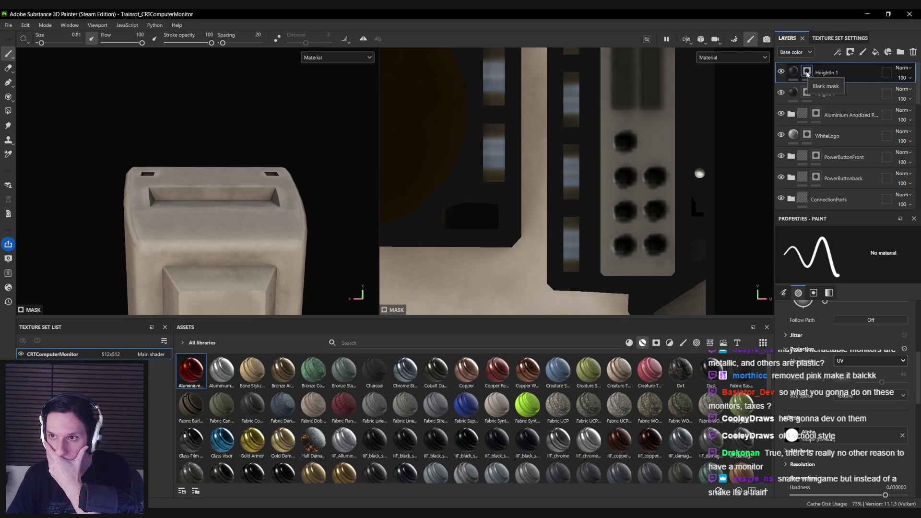
right_click(807, 73)
left_click(827, 374)
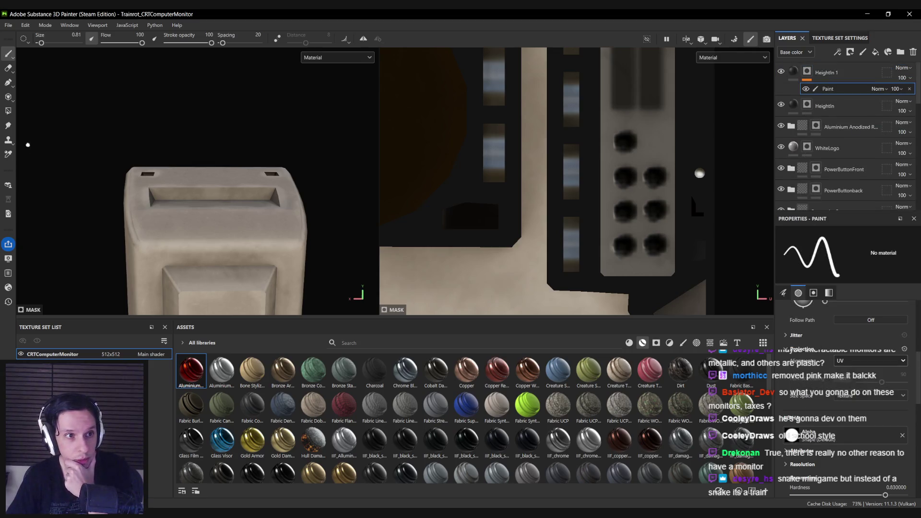
Set the polygon fill to UV chunk mode, then return to the brush.
left_click(12, 114)
left_click(853, 236)
scroll(285, 193, "up", 1)
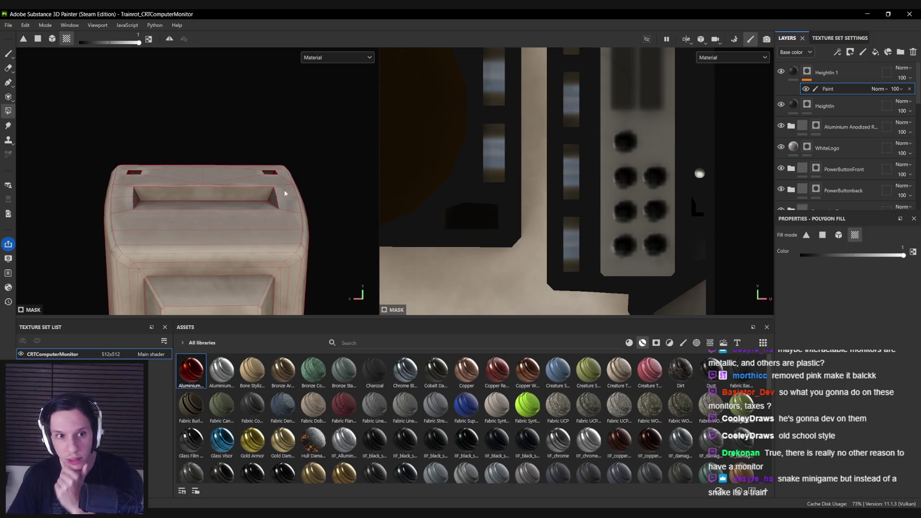
key("1")
mouse_move(206, 216)
left_mouse_down("alt")
mouse_move(231, 215)
mouse_move(199, 217)
left_mouse_up("alt")
Add a fill effect to the HeightIn 1 mask using the Stripes pattern as its grayscale.
right_click(806, 73)
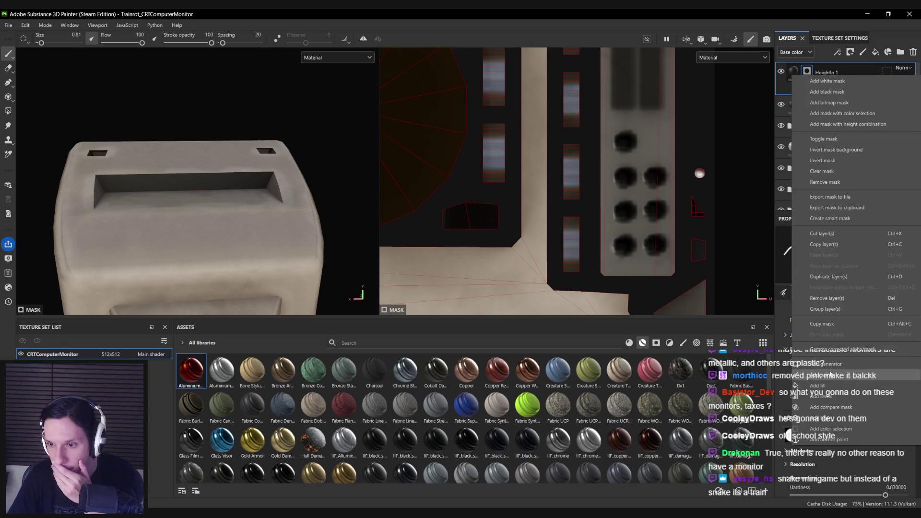
left_click(831, 384)
left_click(506, 344)
type("stripe")
mouse_move(191, 371)
left_mouse_down()
mouse_move(774, 357)
mouse_move(844, 331)
left_mouse_up()
Set the Stripes fill to Multiply blending, 45 degree rotation and Tri-planar projection.
left_click(880, 90)
left_click(870, 140)
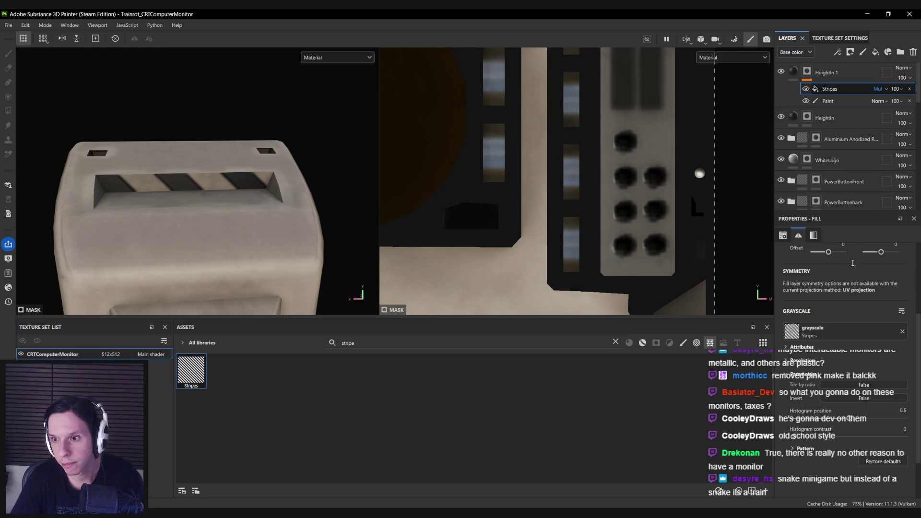
scroll(828, 313, "up", 2)
key("Return")
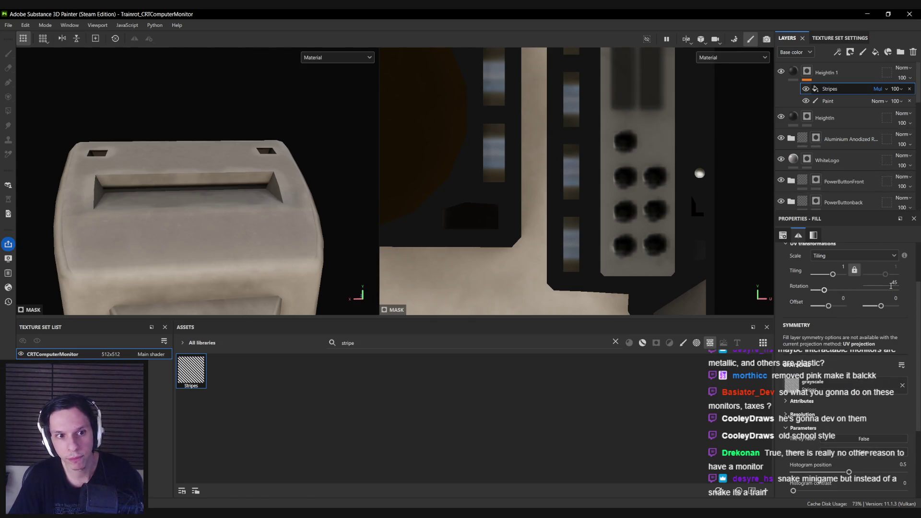
scroll(844, 271, "up", 1)
scroll(822, 279, "up", 2)
left_click(853, 269)
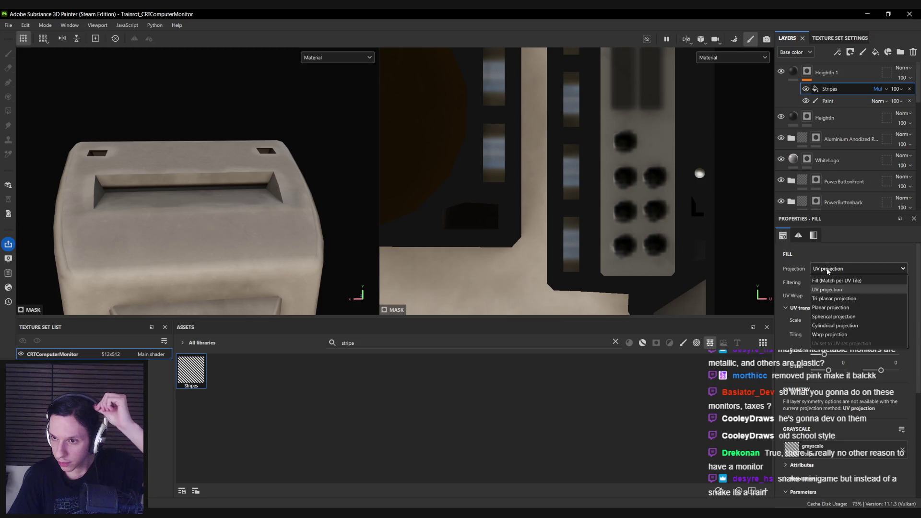
left_click(839, 291)
Move and rotate the stripe gizmo onto the top slot, vertical, at scale 2.68.
left_click_drag(189, 256, 188, 192)
key("e")
left_click_drag(264, 178, 228, 183)
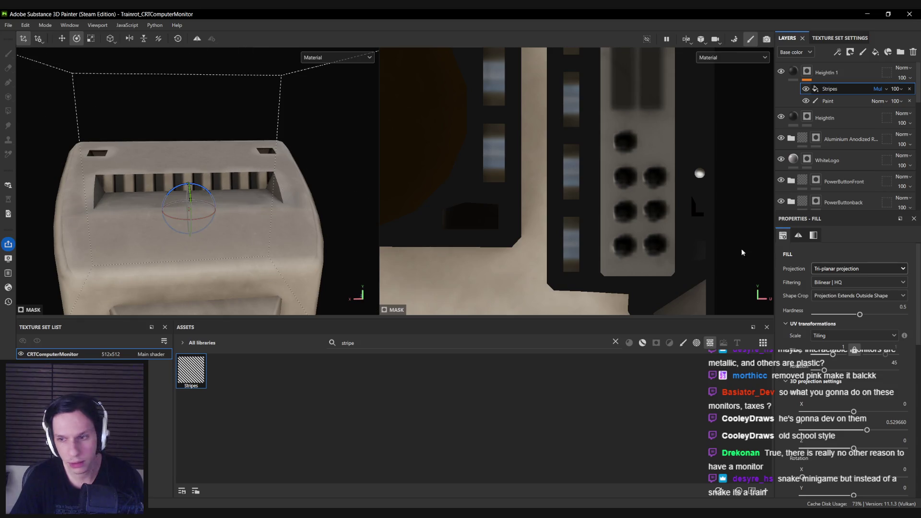
left_click_drag(833, 354, 835, 354)
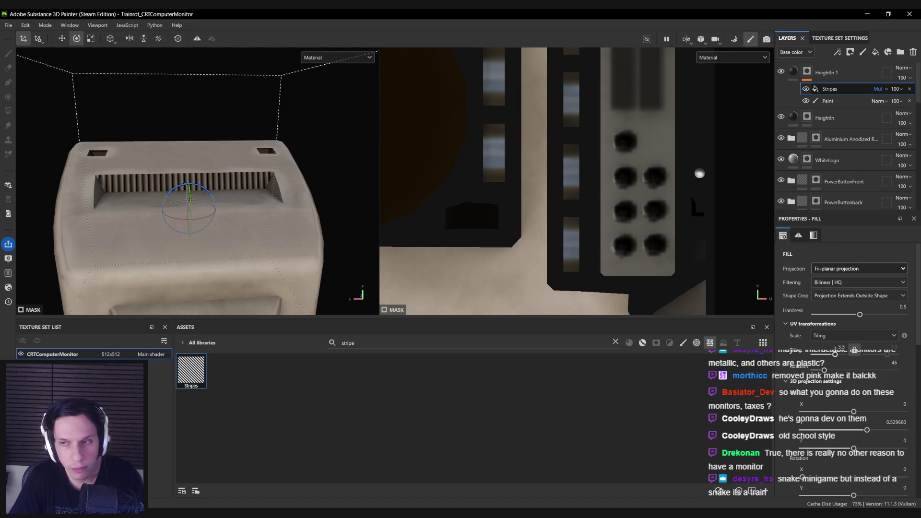
left_click(828, 101)
scroll(108, 172, "up", 3)
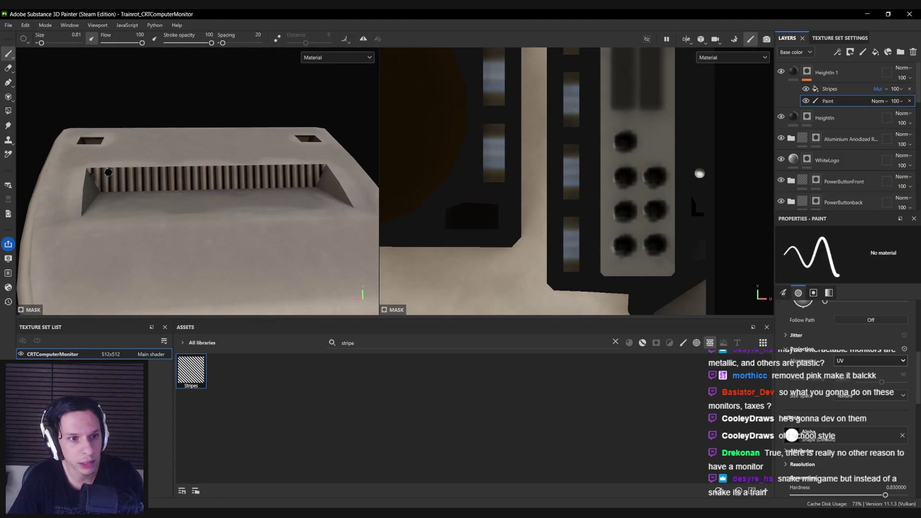
Set the mask brush to Object size space and Tangent | Planar alignment, size 2.49.
key("bracketright")
key("bracketright")
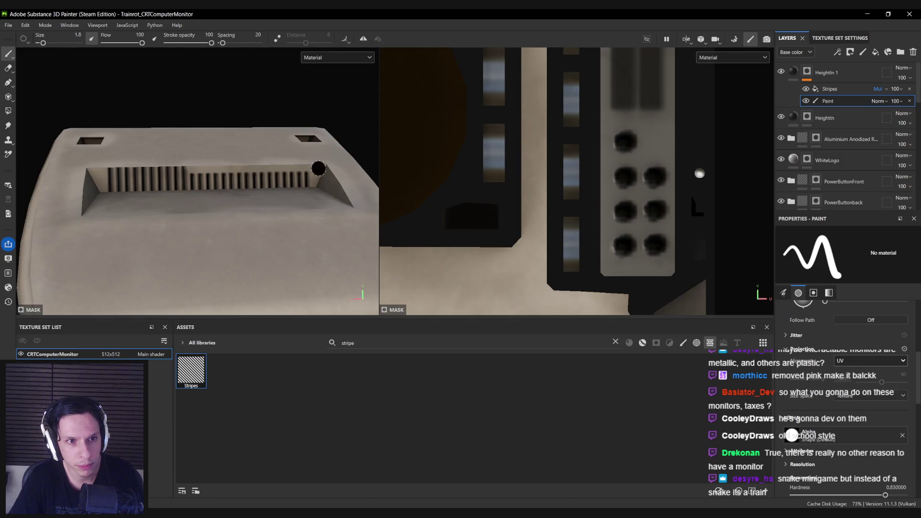
scroll(849, 374, "down", 1)
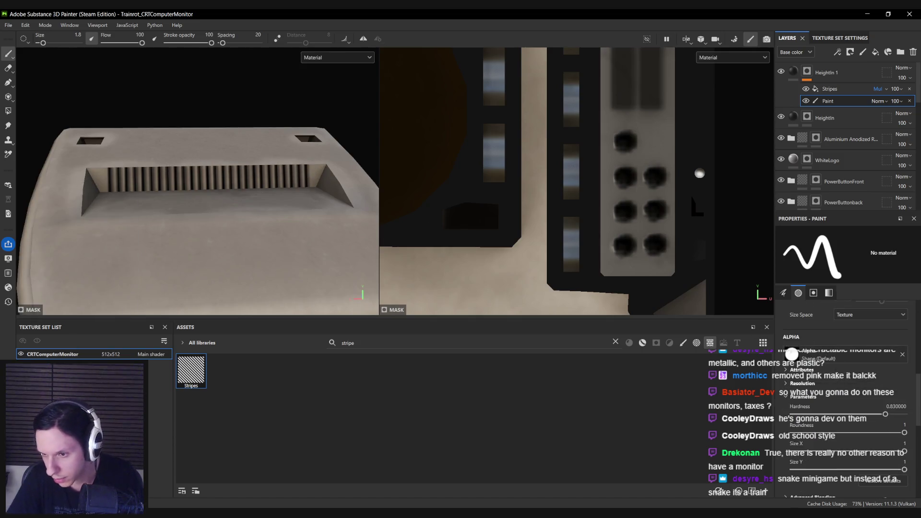
left_click(854, 369)
left_click(852, 380)
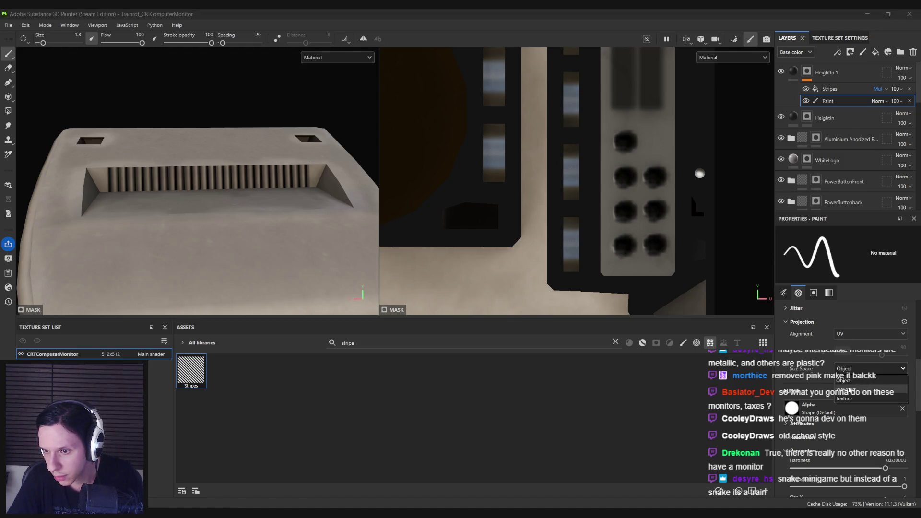
left_click(845, 333)
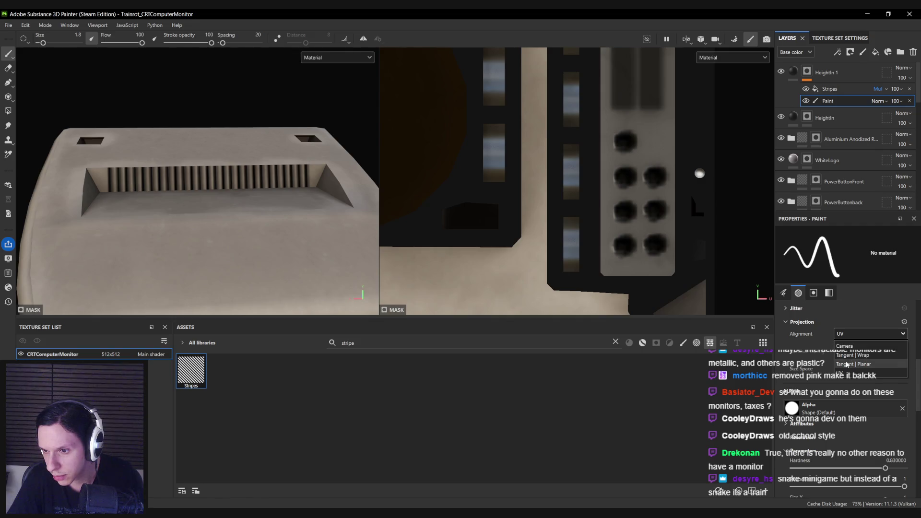
left_click(846, 364)
key("]")
key("]")
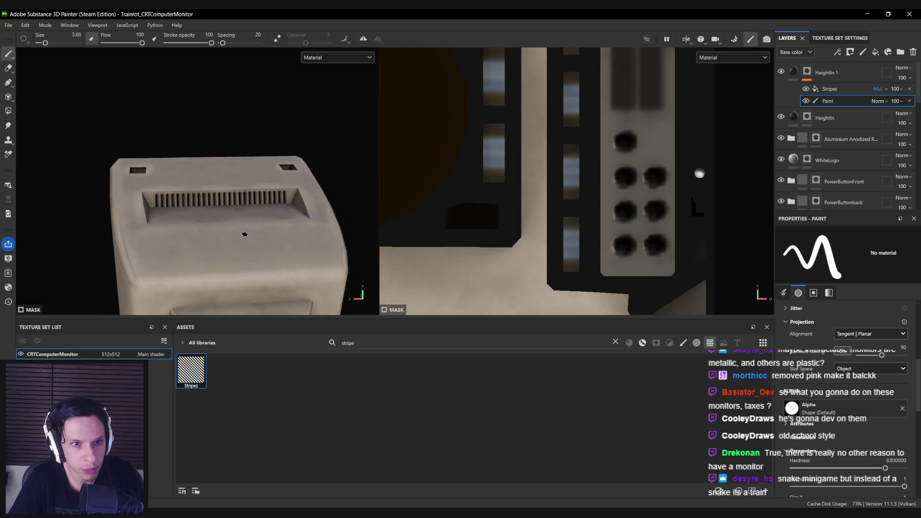
Orbit and zoom around the monitor to inspect the slatted top vent.
scroll(244, 233, "down", 5)
mouse_move(245, 233)
left_mouse_down("alt")
mouse_move(113, 238)
mouse_move(113, 222)
mouse_move(240, 218)
left_mouse_up("alt")
scroll(240, 217, "up", 2)
scroll(239, 217, "up", 3)
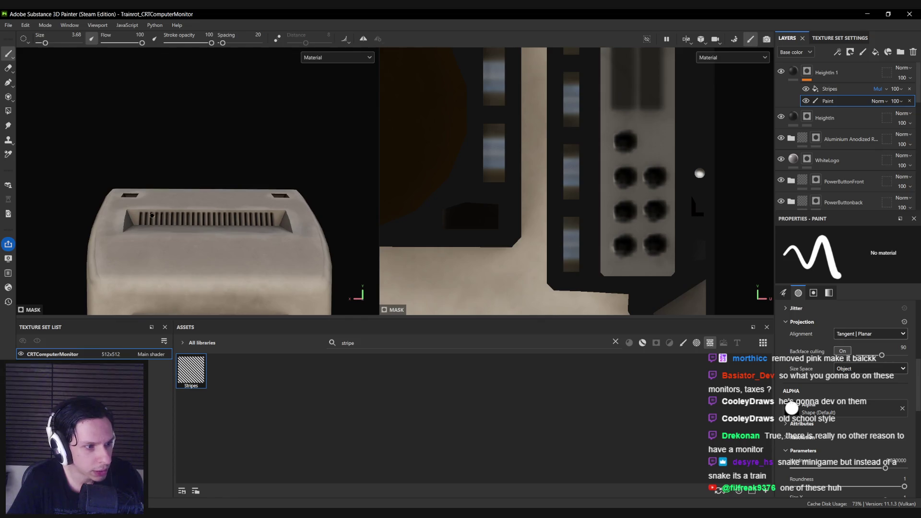
scroll(132, 211, "up", 1)
scroll(132, 211, "up", 1)
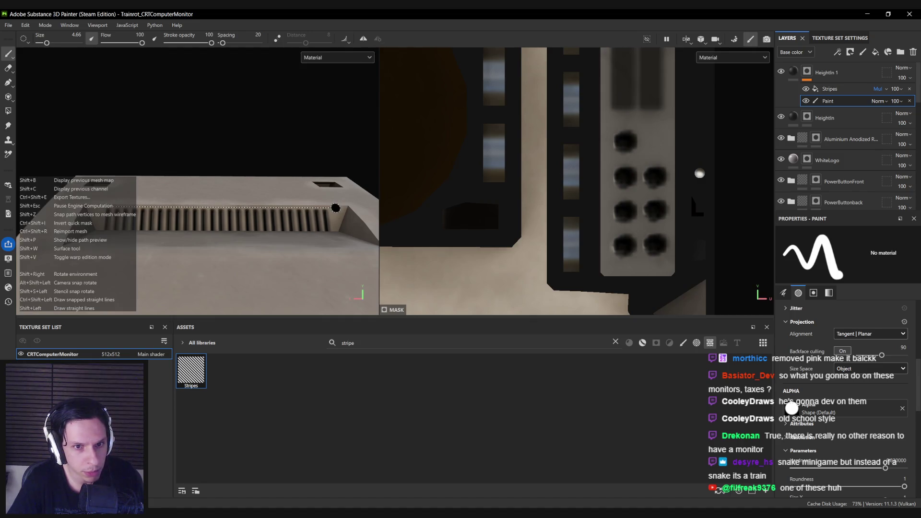
scroll(335, 208, "down", 10)
mouse_move(175, 261)
left_mouse_down("alt")
mouse_move(206, 254)
mouse_move(247, 206)
left_mouse_up("alt")
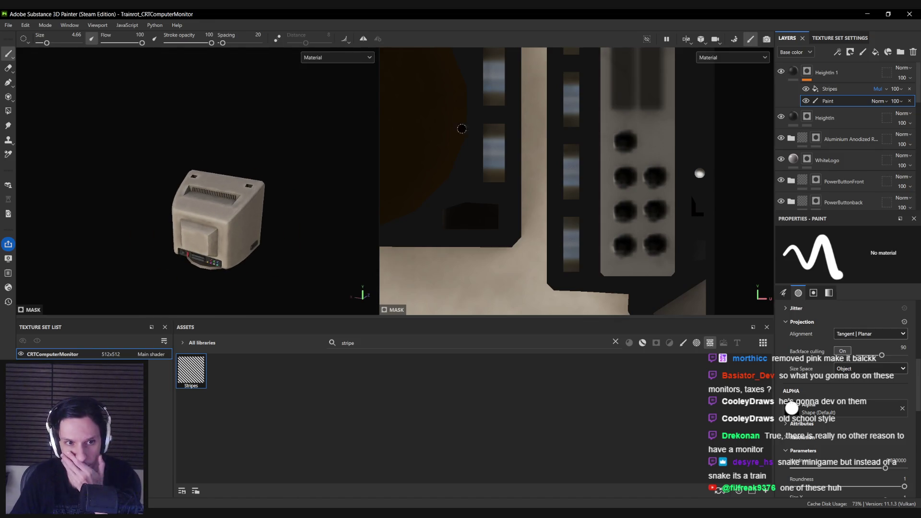
key("alt+Tab")
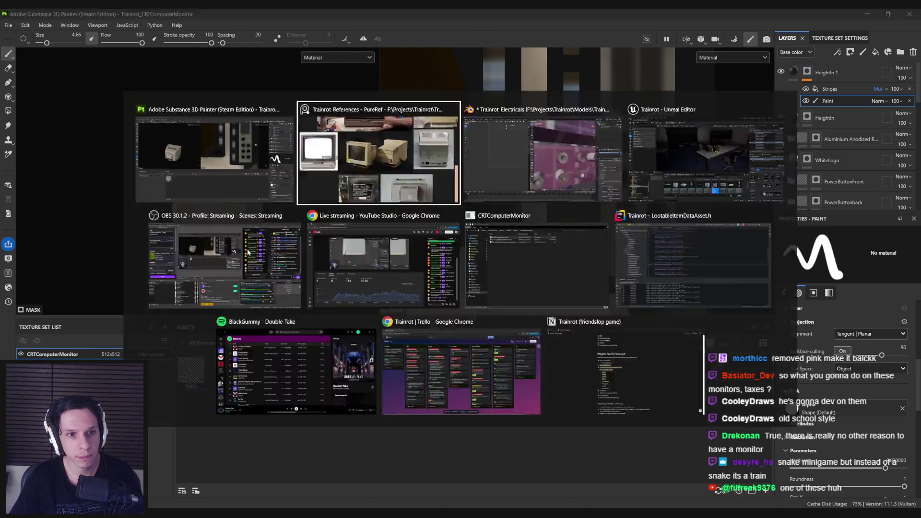
scroll(336, 252, "down", 3)
scroll(468, 341, "up", 3)
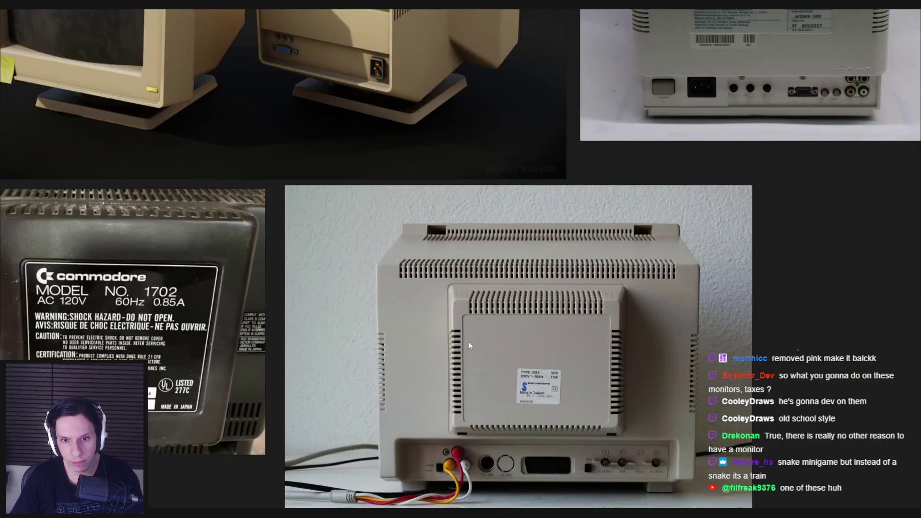
scroll(464, 345, "down", 3)
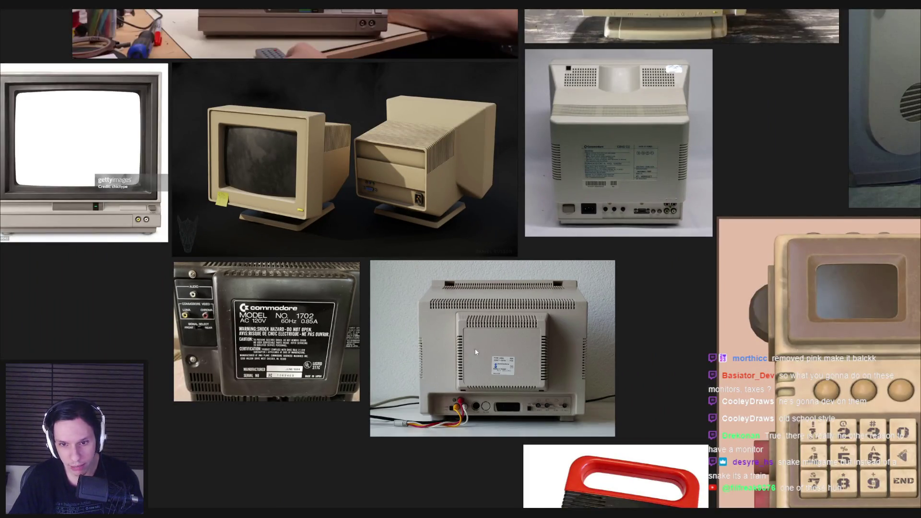
scroll(497, 395, "down", 3)
middle_click_drag(497, 395, 494, 467)
scroll(466, 499, "up", 5)
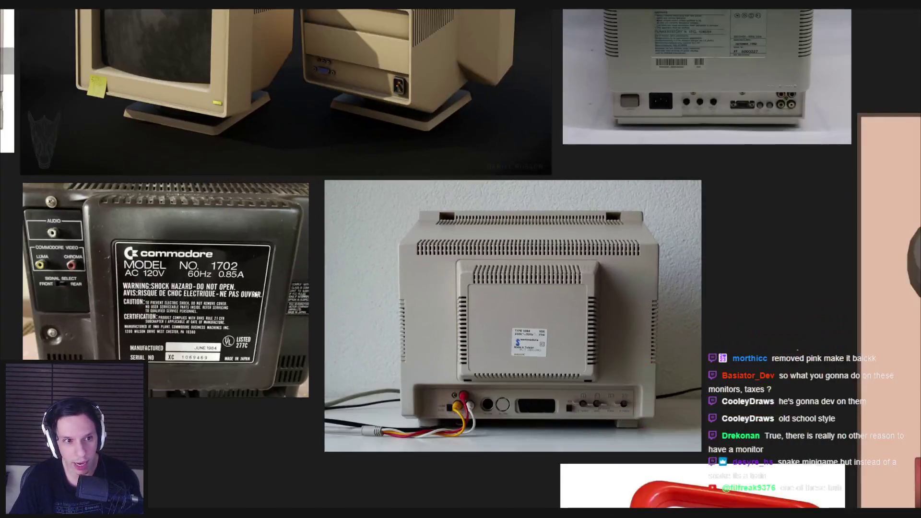
scroll(256, 293, "down", 2)
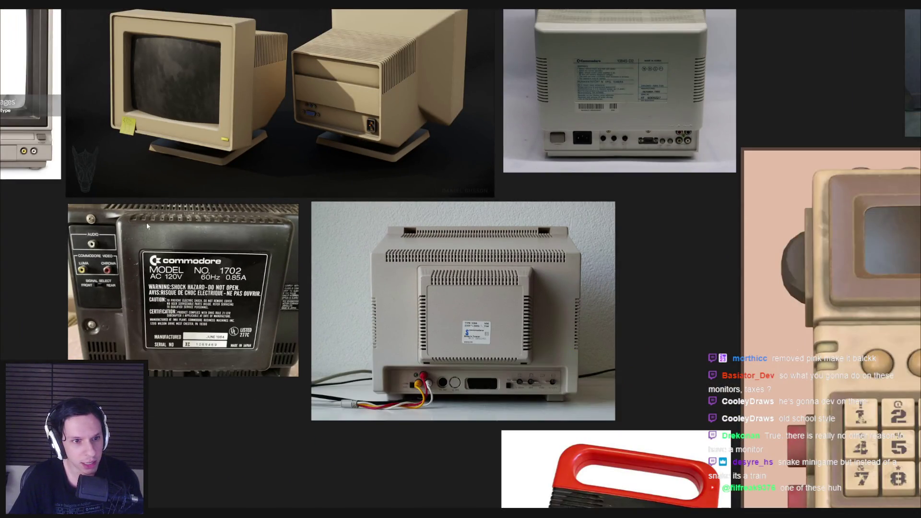
key("alt+Tab")
mouse_move(221, 230)
left_mouse_down("alt")
mouse_move(198, 239)
mouse_move(211, 184)
left_mouse_up("alt")
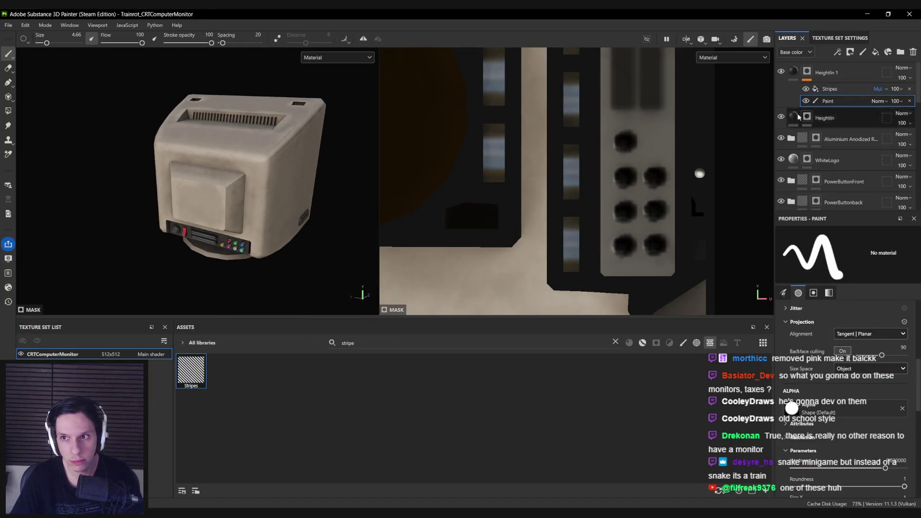
Try polygon-filling the front bezel with stripes, then undo it.
left_click(8, 110)
scroll(163, 160, "up", 2)
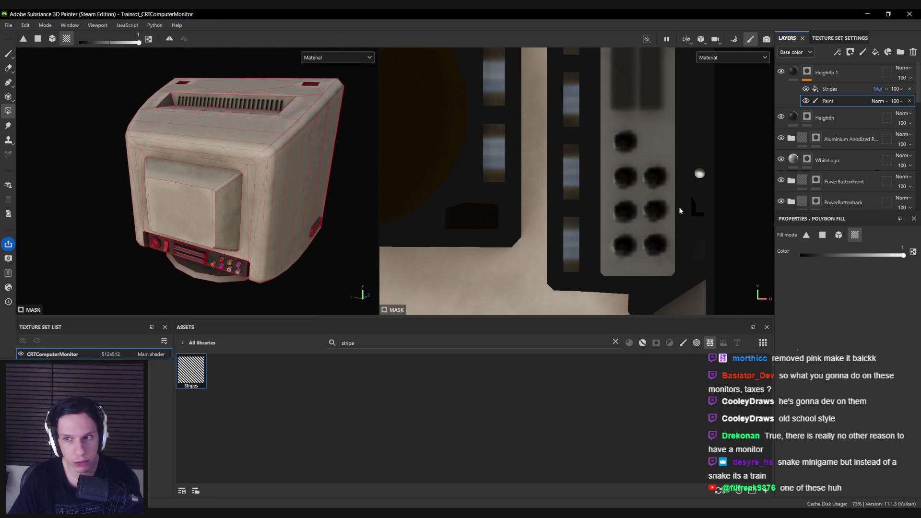
left_click(211, 182)
mouse_move(209, 214)
left_mouse_down("alt")
mouse_move(353, 181)
mouse_move(268, 192)
left_mouse_up("alt")
key("ctrl+z")
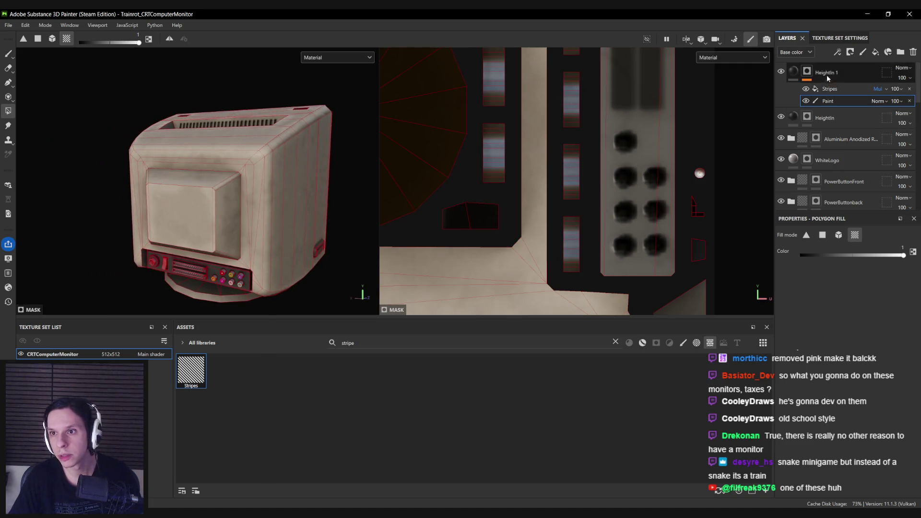
Duplicate HeightIn 1 as HeightIn 2 and replace its paint effect with a fresh one.
left_click(827, 73)
key("ctrl+d")
left_click(827, 102)
left_click(909, 101)
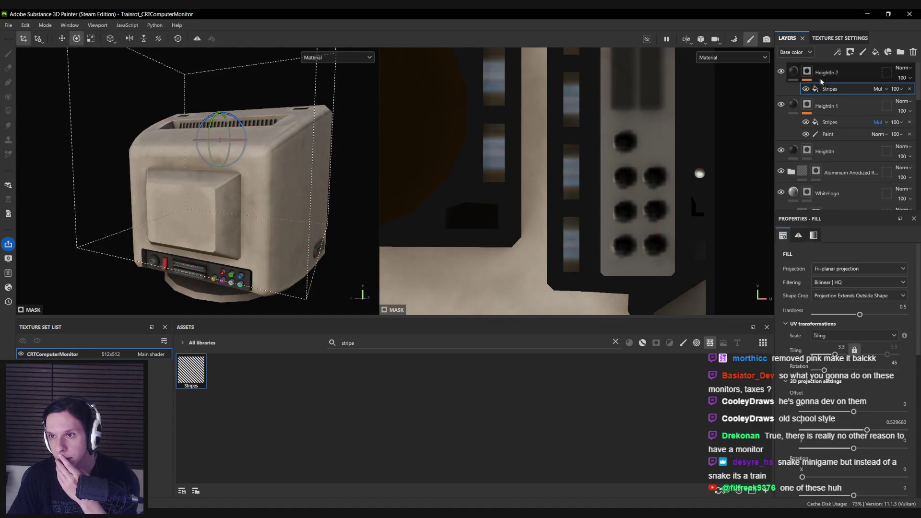
right_click(819, 72)
left_click(834, 370)
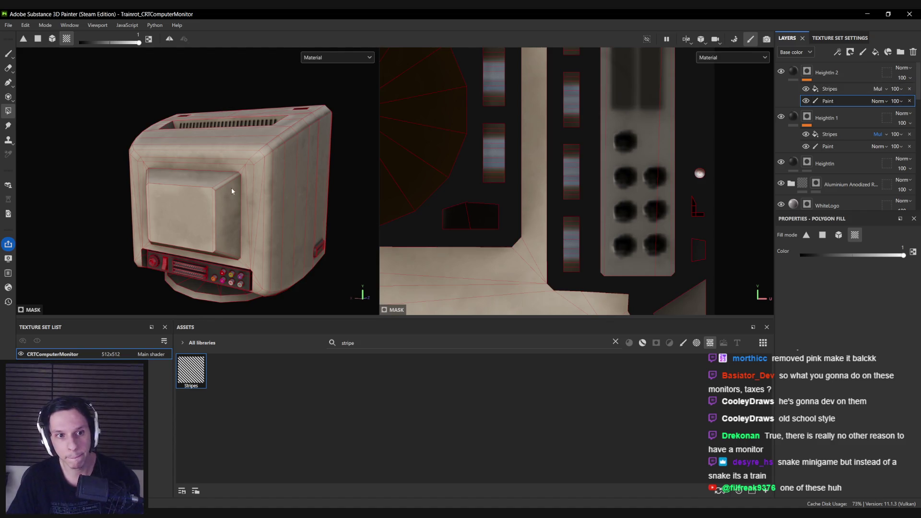
Move the HeightIn 2 Stripes projection onto the rectangular panel above the buttons.
mouse_move(231, 191)
left_mouse_down("alt")
mouse_move(182, 192)
mouse_move(286, 158)
left_mouse_up("alt")
left_click(829, 89)
scroll(155, 194, "up", 3)
key("w")
mouse_move(316, 131)
left_mouse_down()
mouse_move(229, 159)
mouse_move(213, 147)
mouse_move(180, 221)
mouse_move(293, 220)
left_mouse_up()
mouse_move(202, 214)
left_mouse_down("alt")
mouse_move(197, 163)
mouse_move(132, 183)
mouse_move(153, 178)
mouse_move(172, 232)
mouse_move(787, 109)
left_mouse_up("alt")
key("e")
key("w")
mouse_move(230, 206)
left_mouse_down("alt")
mouse_move(272, 226)
mouse_move(600, 209)
left_mouse_up("alt")
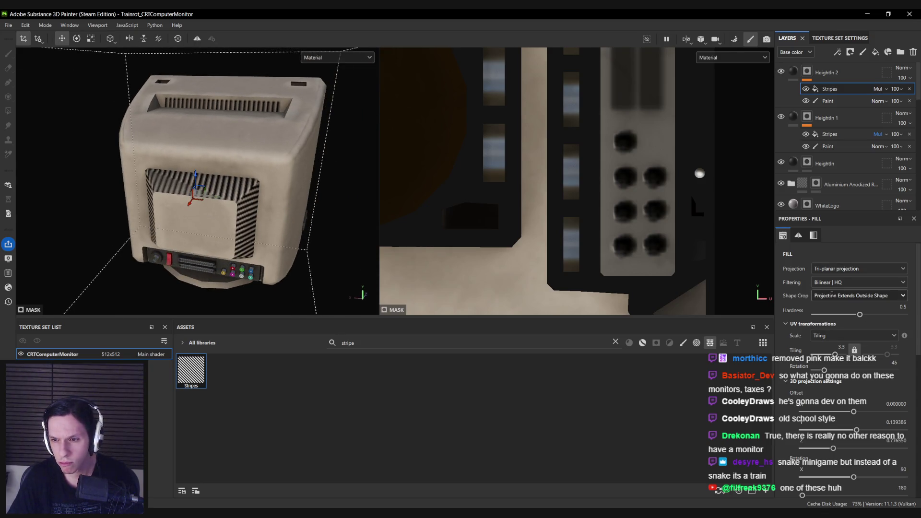
Shift the stripe grayscale position to 0.56 and lower its hardness.
mouse_move(318, 260)
left_mouse_down("alt")
mouse_move(269, 240)
mouse_move(315, 231)
mouse_move(230, 225)
mouse_move(226, 194)
left_mouse_up("alt")
key("alt+Tab")
key("alt+Tab")
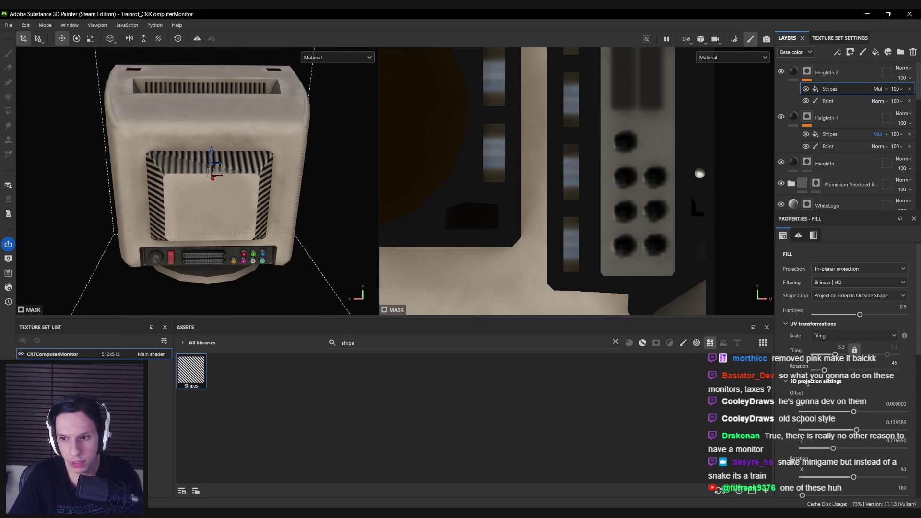
scroll(788, 381, "down", 5)
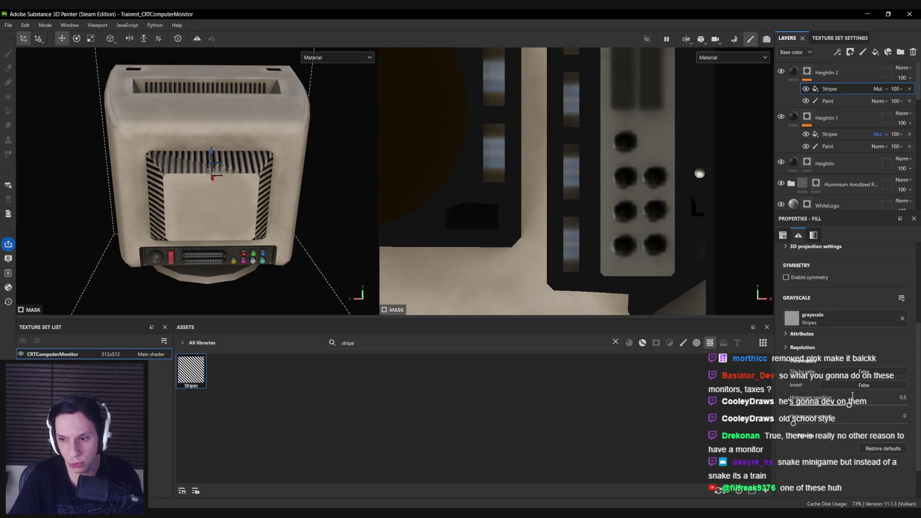
mouse_move(849, 405)
left_mouse_down()
mouse_move(810, 405)
mouse_move(863, 405)
mouse_move(854, 405)
left_mouse_up()
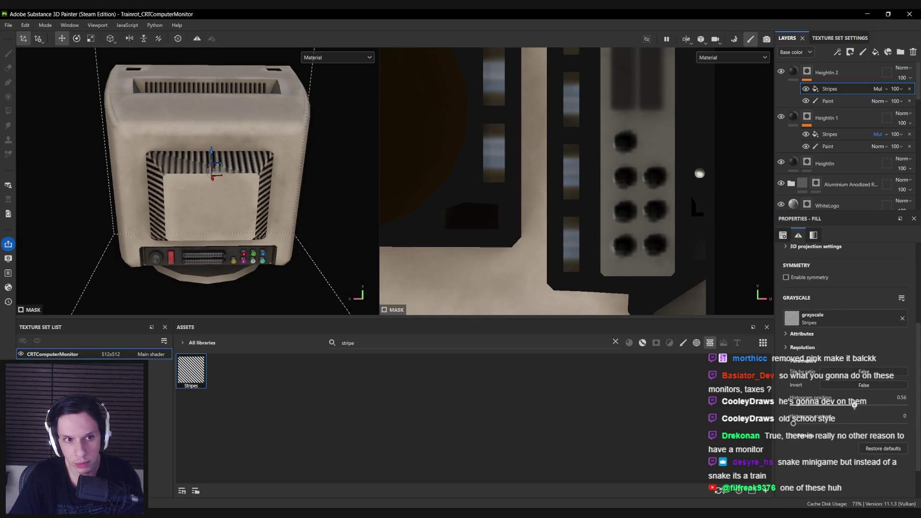
scroll(838, 405, "up", 5)
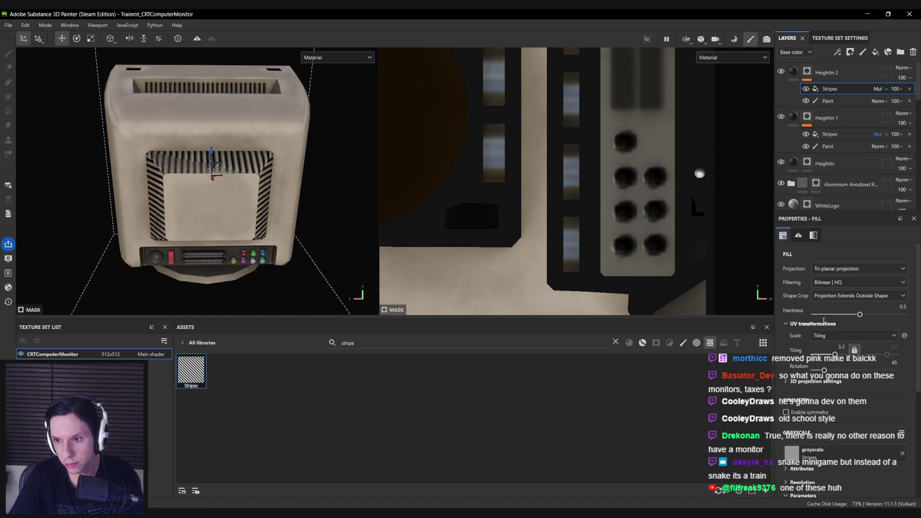
mouse_move(886, 318)
left_mouse_down()
mouse_move(811, 321)
mouse_move(855, 325)
left_mouse_up()
Retile the stripes on the grill and select the Paint mask under Heightn 2.
mouse_move(376, 207)
left_mouse_down("alt")
mouse_move(356, 200)
mouse_move(241, 264)
mouse_move(266, 253)
mouse_move(165, 168)
mouse_move(258, 230)
left_mouse_up("alt")
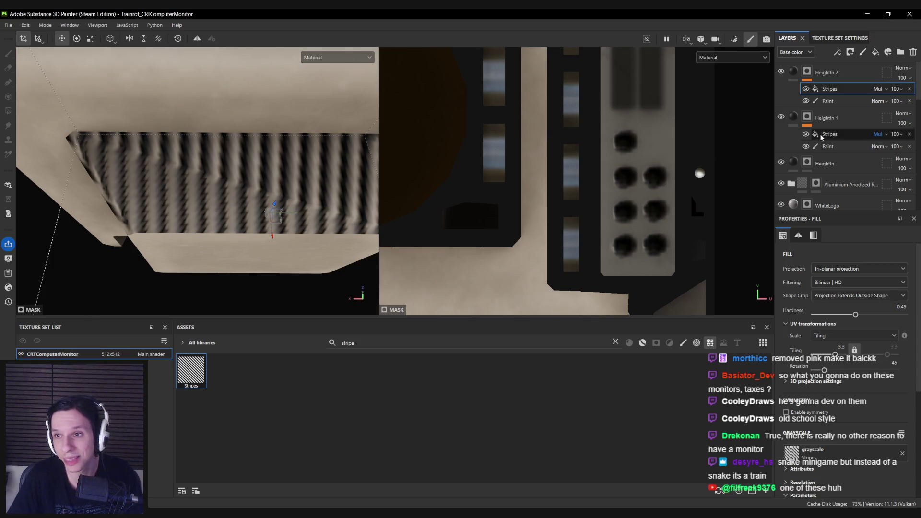
mouse_move(834, 354)
left_mouse_down()
mouse_move(818, 354)
mouse_move(834, 354)
left_mouse_up()
mouse_move(307, 225)
left_mouse_down("alt")
mouse_move(318, 236)
mouse_move(222, 228)
mouse_move(225, 214)
mouse_move(290, 180)
mouse_move(182, 156)
mouse_move(182, 144)
left_mouse_up("alt")
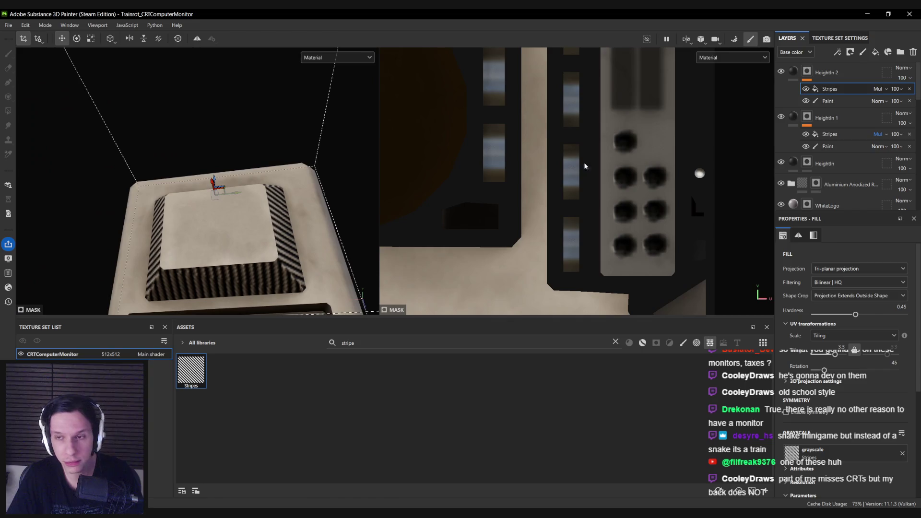
left_click(807, 101)
mouse_move(234, 230)
left_mouse_down("alt")
mouse_move(237, 193)
mouse_move(354, 189)
left_mouse_up("alt")
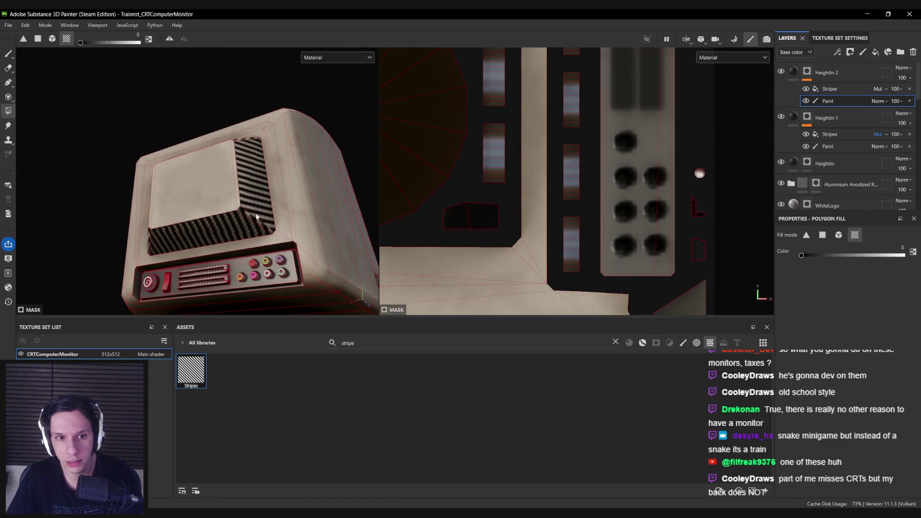
Turn on symmetry and erase stripes along the inner lower-right vent bevel.
key("1")
scroll(242, 214, "up", 5)
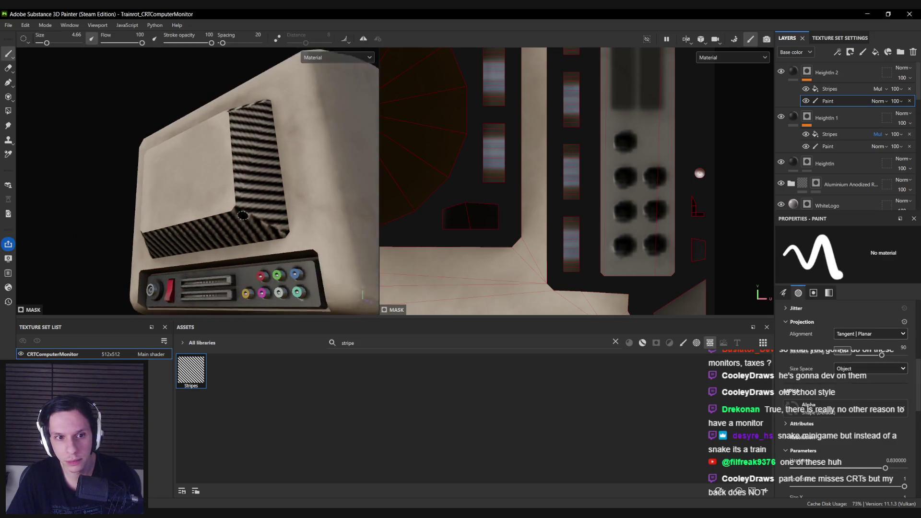
mouse_move(231, 207)
left_mouse_down("alt")
mouse_move(240, 205)
mouse_move(240, 235)
mouse_move(211, 254)
mouse_move(310, 216)
mouse_move(206, 190)
left_mouse_up("alt")
left_click(364, 36)
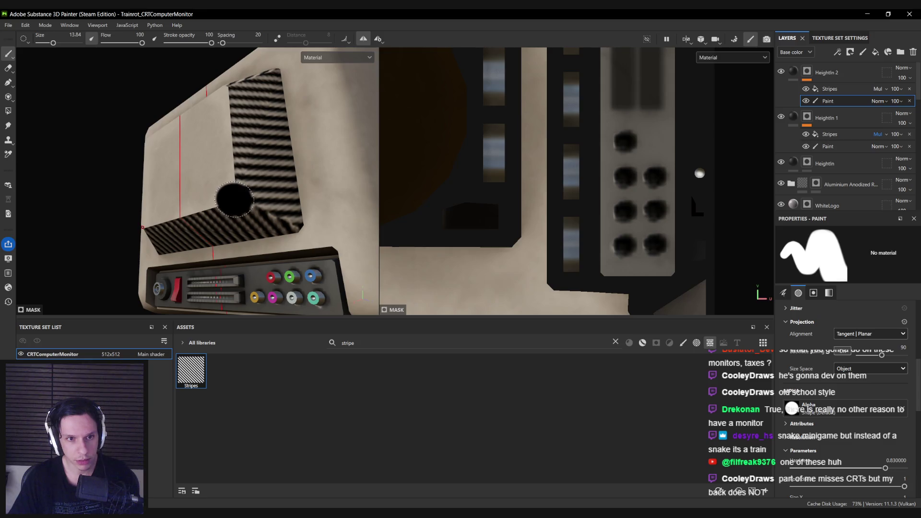
right_click_drag(278, 216, 279, 221, "ctrl")
mouse_move(280, 221)
left_mouse_down()
mouse_move(238, 204)
mouse_move(303, 209)
left_mouse_up()
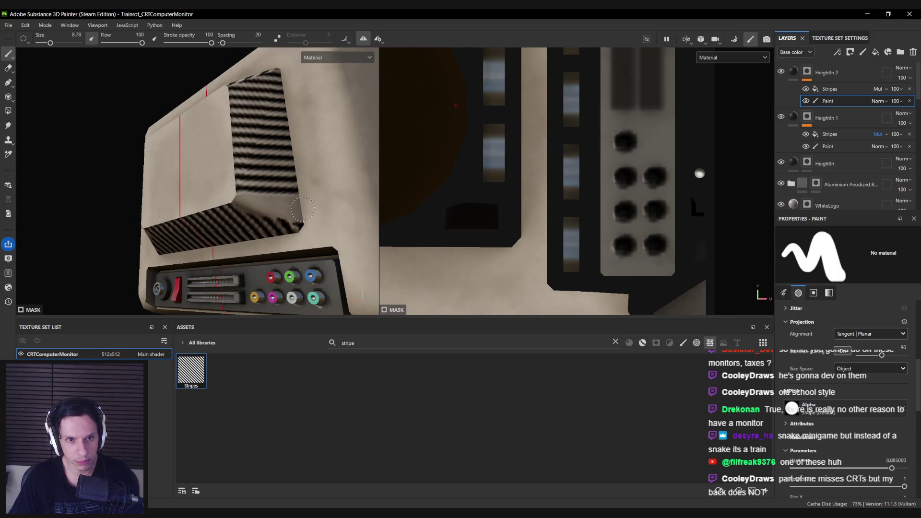
Paint out stray vent stripes symmetrically, resizing the brush to 6.76.
mouse_move(257, 228)
left_mouse_down("alt")
mouse_move(314, 218)
mouse_move(258, 202)
mouse_move(269, 240)
left_mouse_up("alt")
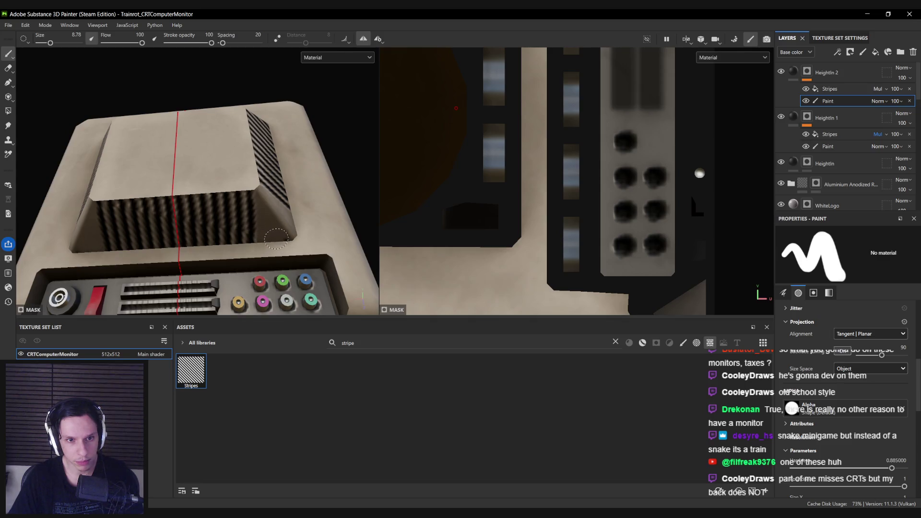
key("alt+Tab")
key("alt+Tab")
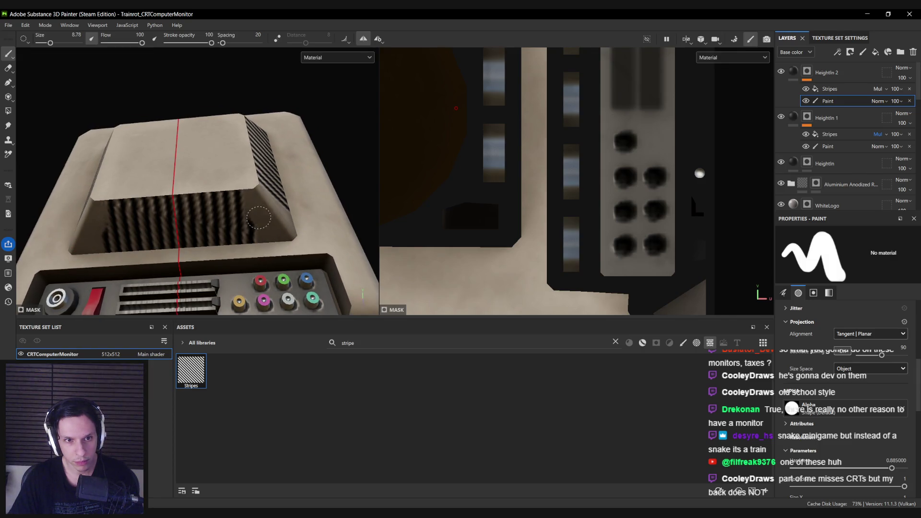
mouse_move(258, 243)
left_mouse_down("alt")
mouse_move(237, 185)
mouse_move(117, 240)
mouse_move(226, 170)
mouse_move(261, 128)
mouse_move(229, 159)
mouse_move(244, 110)
mouse_move(266, 112)
mouse_move(261, 127)
left_mouse_up("alt")
mouse_move(262, 127)
left_mouse_down("alt")
mouse_move(240, 146)
mouse_move(281, 142)
mouse_move(230, 160)
mouse_move(258, 160)
mouse_move(254, 187)
left_mouse_up("alt")
key("bracketleft")
key("bracketleft")
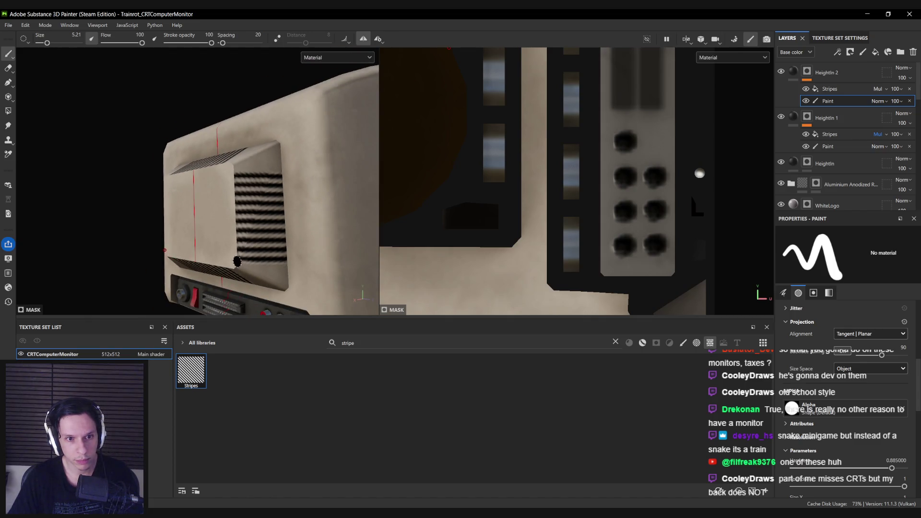
mouse_move(289, 262)
left_mouse_down("alt")
mouse_move(273, 250)
mouse_move(262, 259)
mouse_move(240, 236)
left_mouse_up("alt")
mouse_move(158, 270)
left_mouse_down("alt")
mouse_move(48, 254)
mouse_move(29, 201)
mouse_move(99, 247)
mouse_move(77, 246)
left_mouse_up("alt")
left_click_drag(235, 168, 195, 111, "alt")
right_click_drag(195, 111, 201, 112, "ctrl")
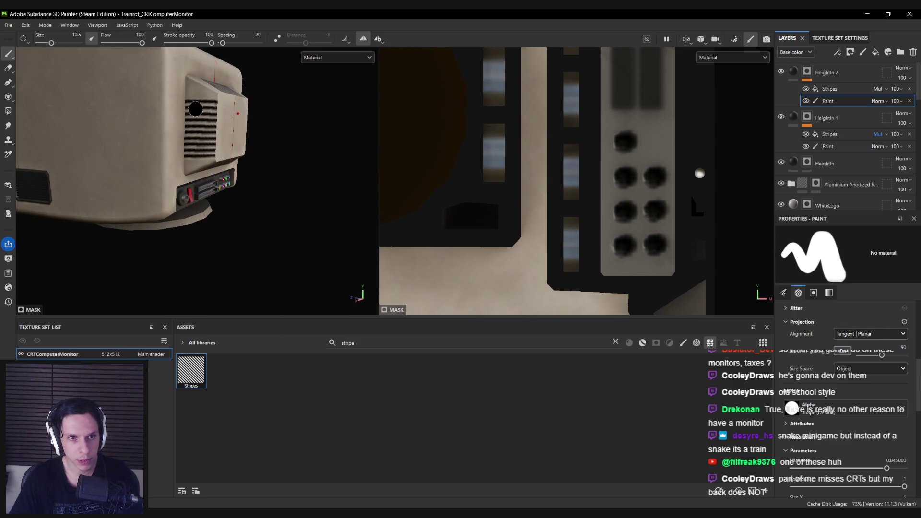
left_click_drag(195, 111, 187, 86, "alt")
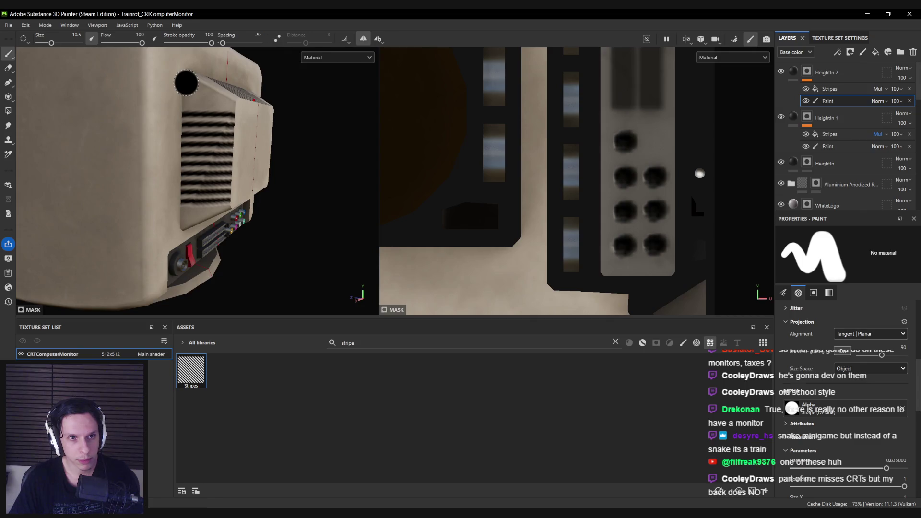
right_click_drag(186, 84, 184, 85, "ctrl")
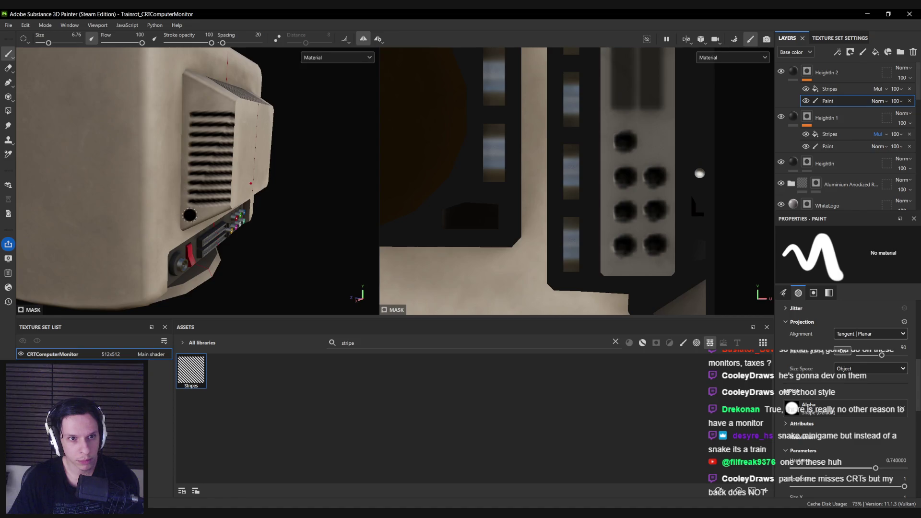
Paint straight Shift-click lines along the vent edges to clean the slots.
key("alt+Tab")
key("alt+Tab")
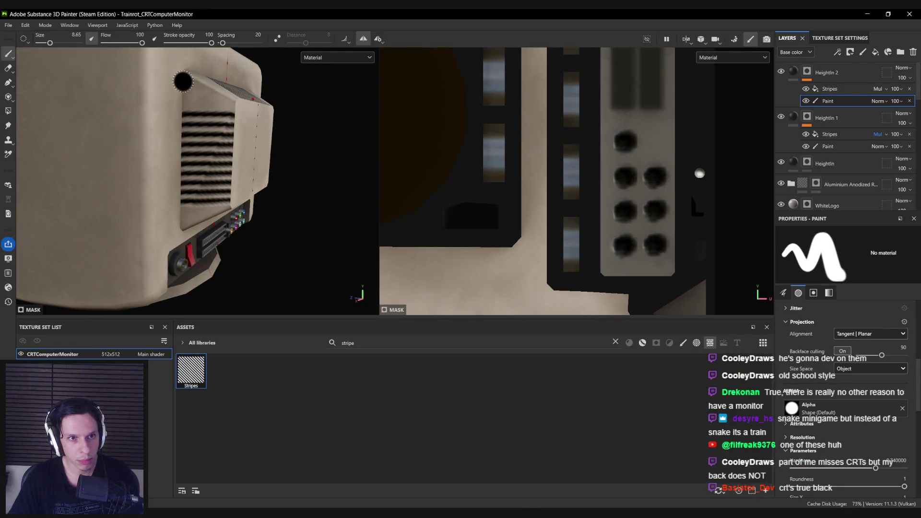
key("shift")
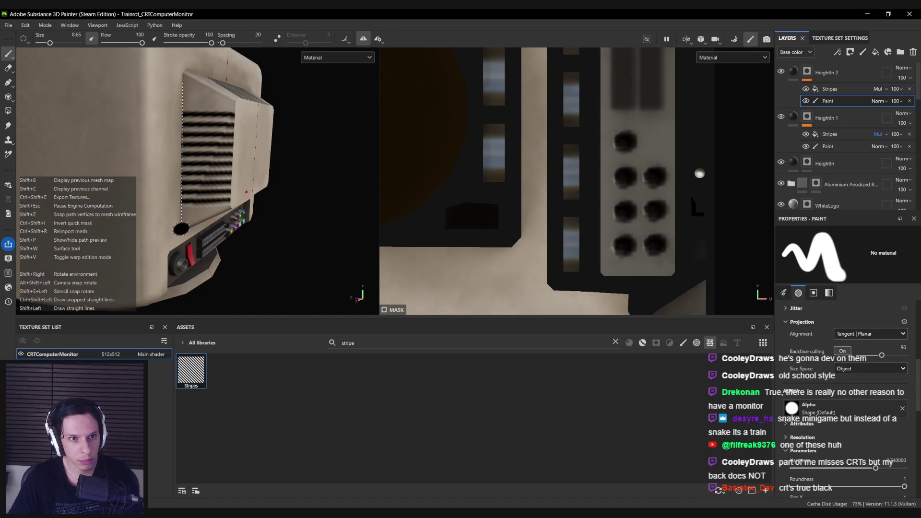
left_click_drag(181, 224, 174, 137, "alt")
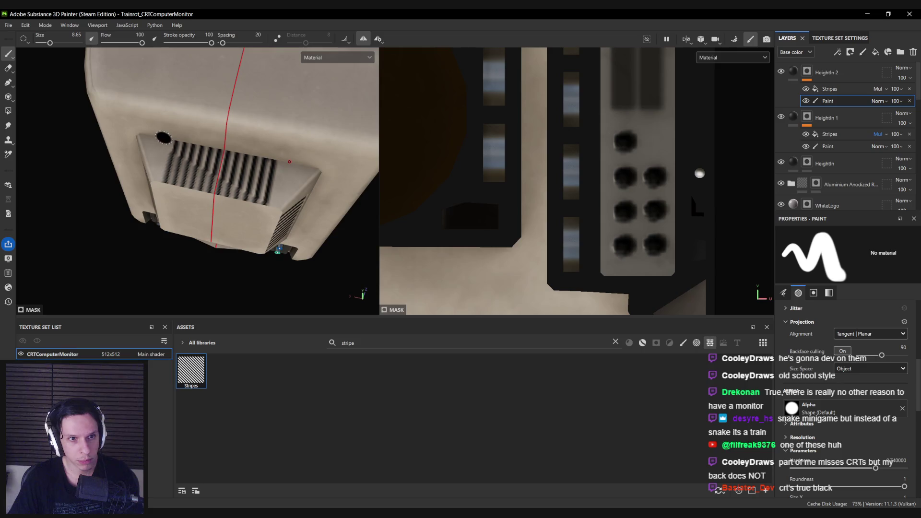
left_click(162, 140)
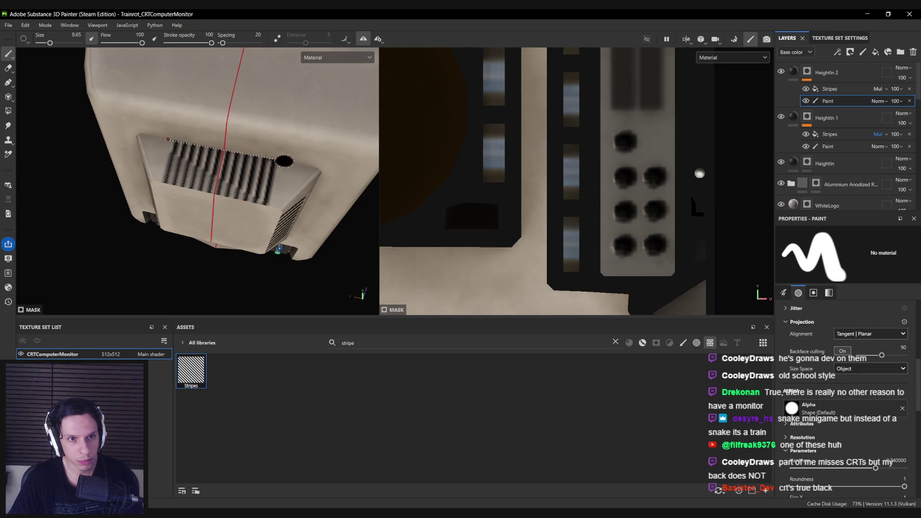
left_click(296, 165, "shift")
mouse_move(296, 165)
left_mouse_down("alt")
mouse_move(192, 138)
mouse_move(338, 113)
mouse_move(308, 138)
left_mouse_up("alt")
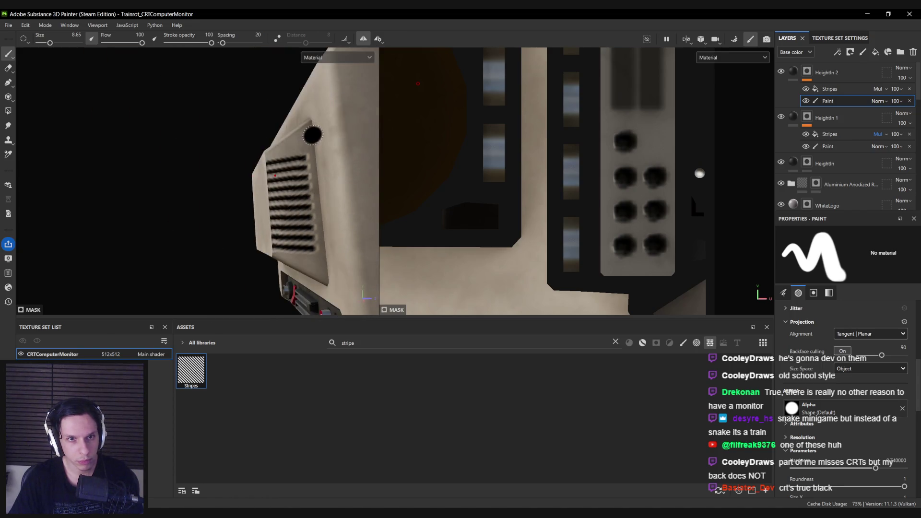
key("shift")
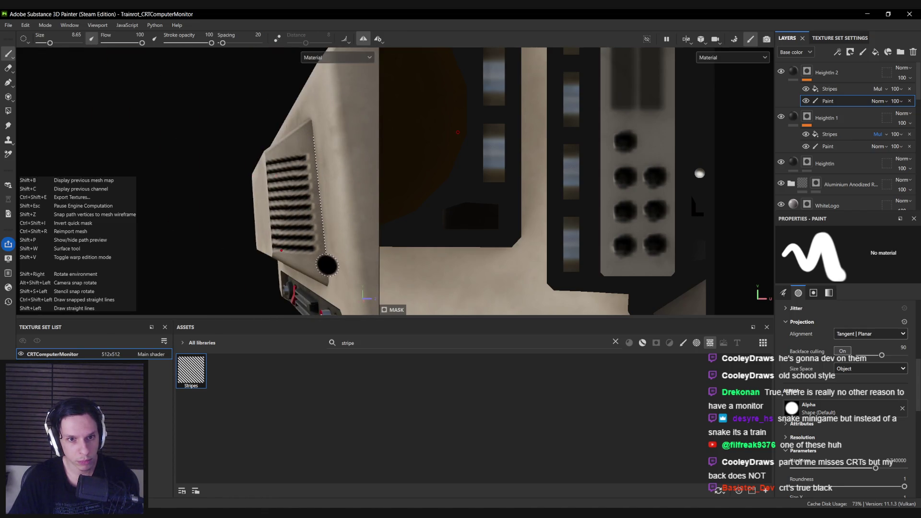
mouse_move(294, 257)
left_mouse_down("alt")
mouse_move(341, 212)
mouse_move(253, 231)
left_mouse_up("alt")
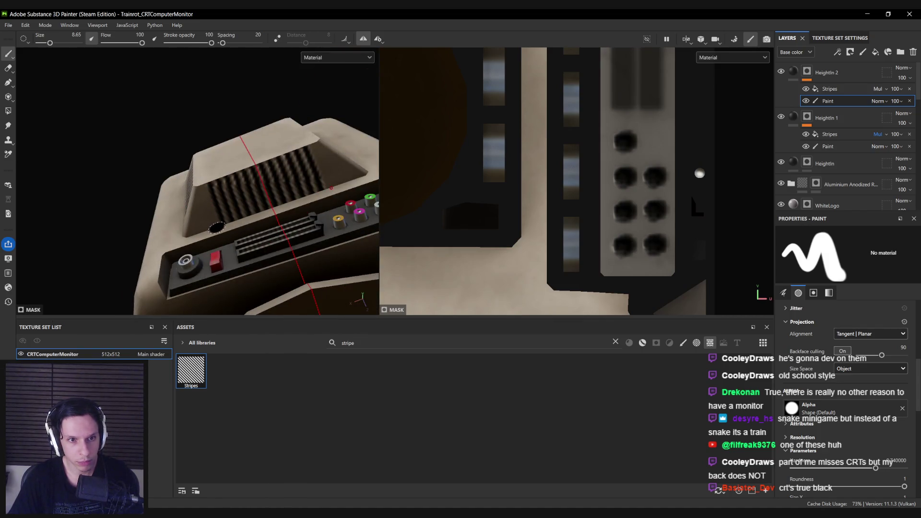
key("shift")
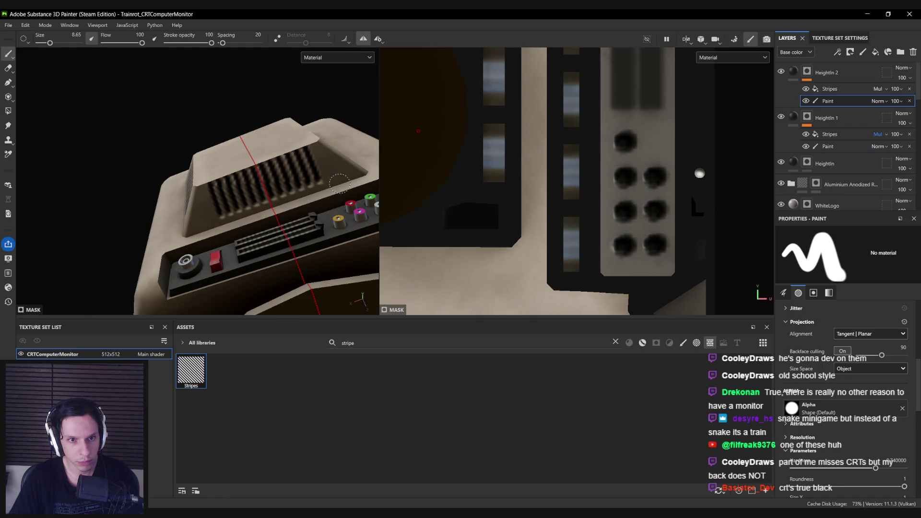
mouse_move(206, 197)
left_mouse_down("alt")
mouse_move(218, 211)
mouse_move(206, 199)
mouse_move(189, 213)
left_mouse_up("alt")
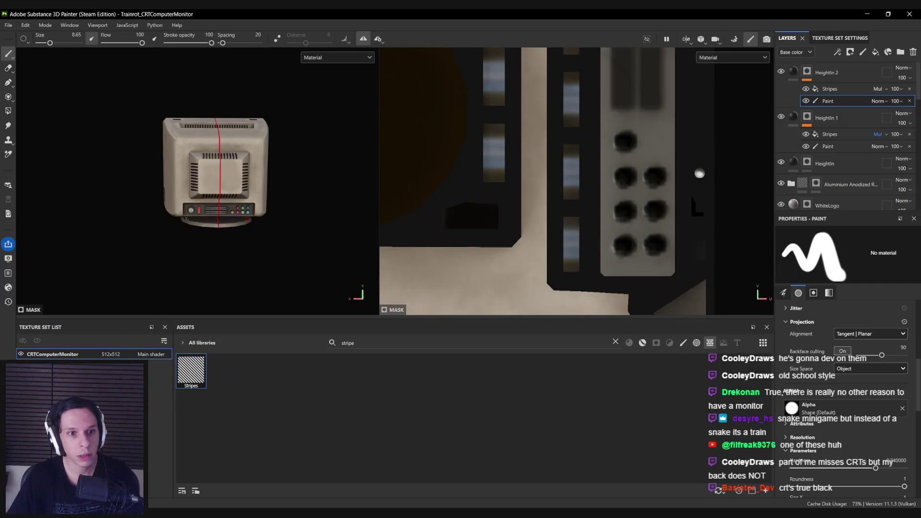
scroll(216, 183, "up", 5)
Test polygon-filling the back panel face with stripes, then remove it and shrink the brush to 3.76.
left_click(9, 111)
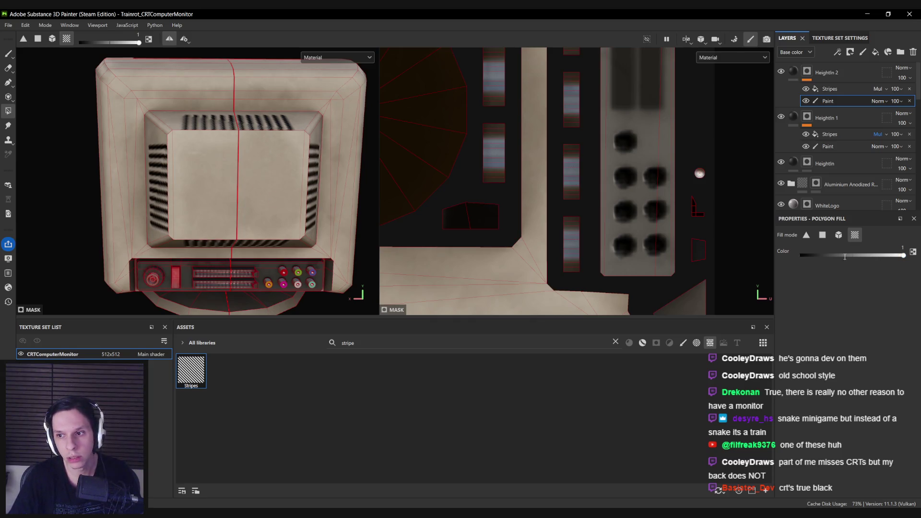
left_click(228, 202)
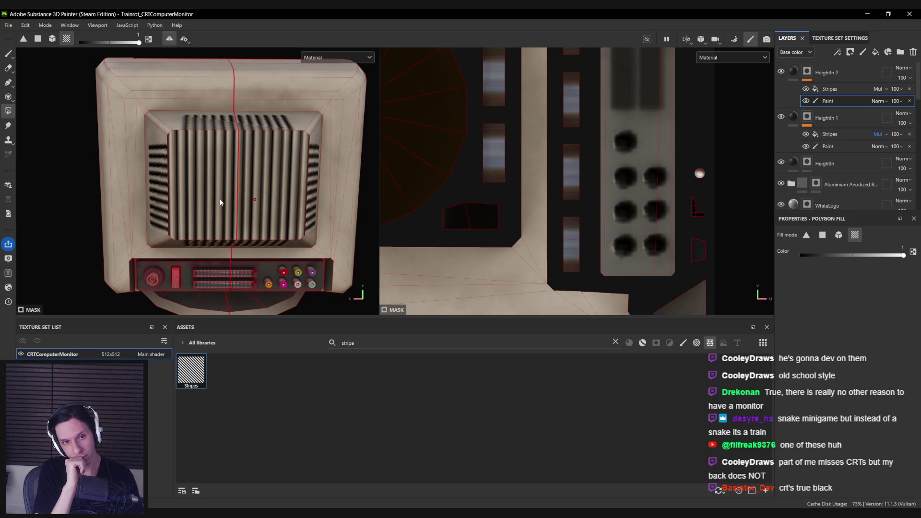
left_click(220, 202)
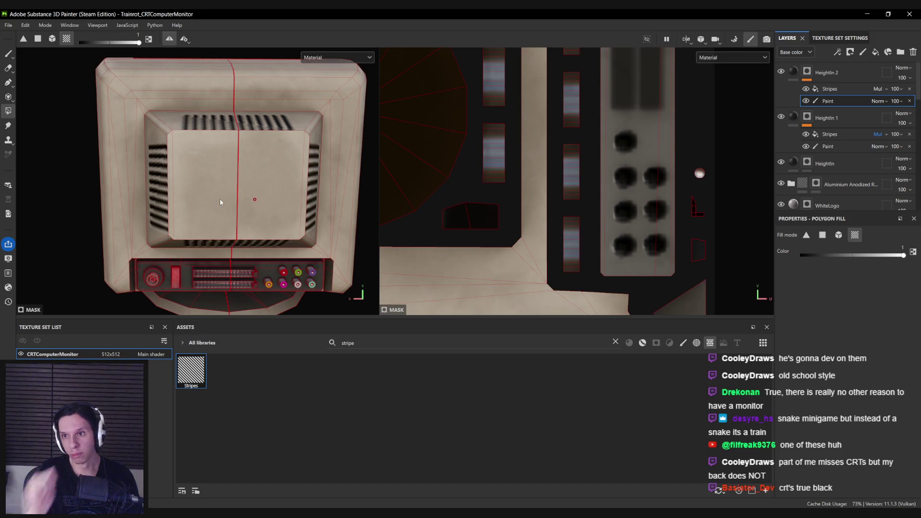
key("1")
left_click_drag(182, 79, 175, 165, "alt")
scroll(176, 165, "up", 2)
right_click_drag(185, 127, 191, 150, "ctrl")
scroll(192, 151, "up", 2)
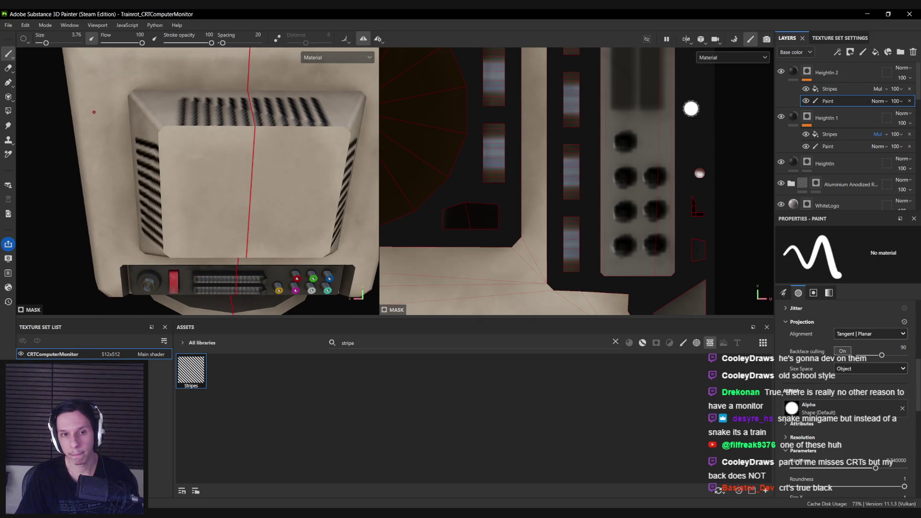
left_click(8, 111)
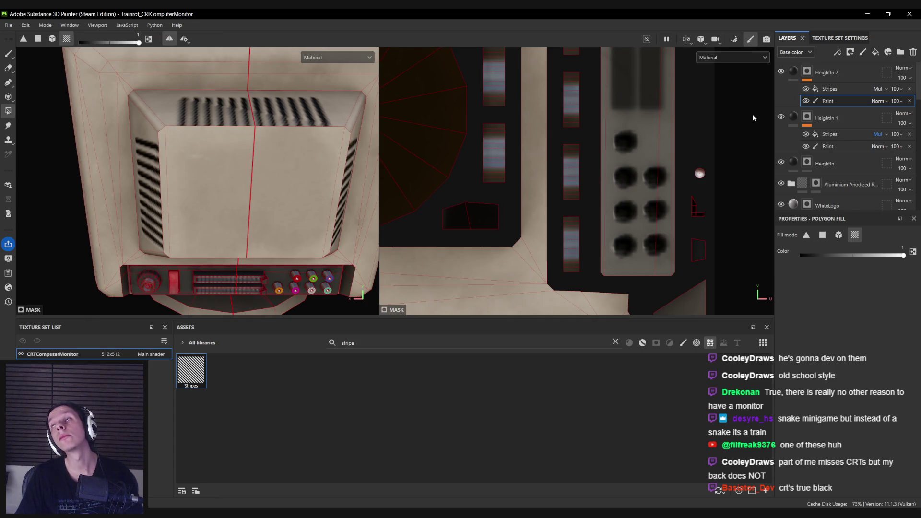
mouse_move(261, 184)
left_mouse_down("alt")
mouse_move(240, 177)
mouse_move(284, 163)
left_mouse_up("alt")
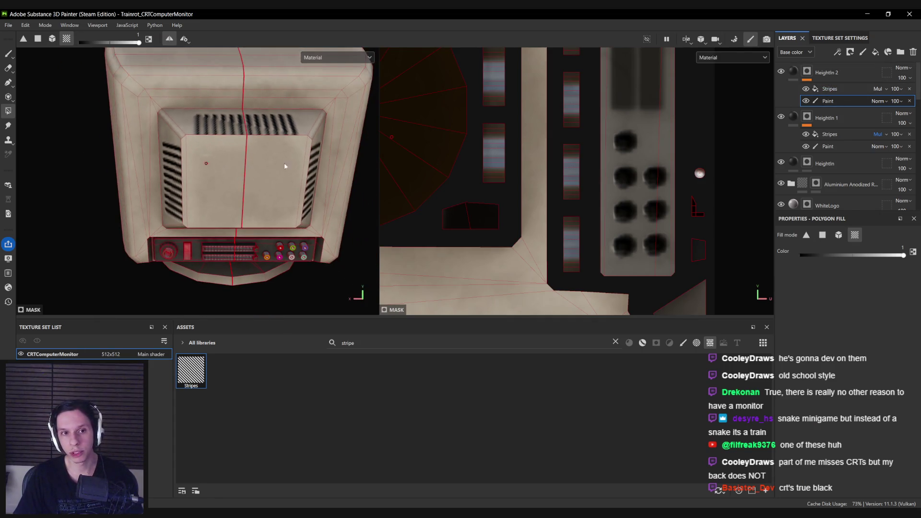
Select HeightIn 2's Stripes fill and rotate its projection onto the side vents.
left_click(838, 87)
mouse_move(231, 182)
left_mouse_down("alt")
mouse_move(296, 224)
mouse_move(335, 207)
left_mouse_up("alt")
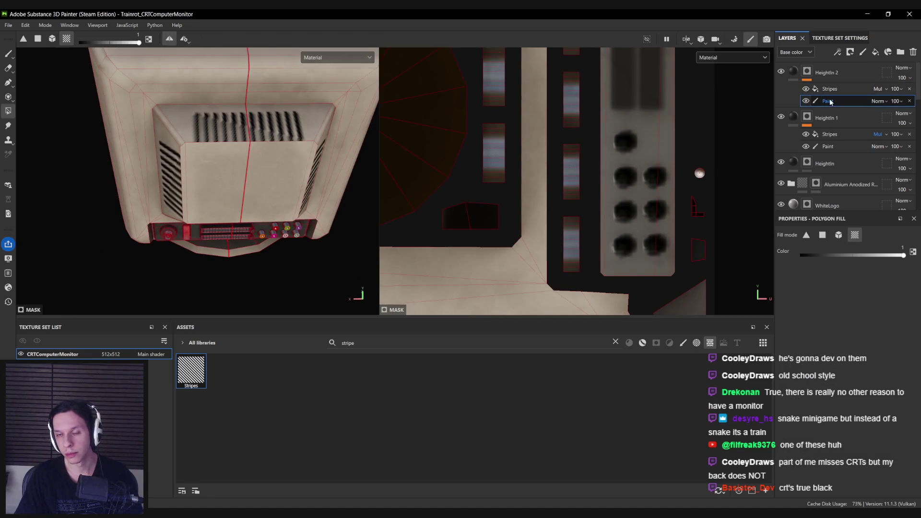
left_click(823, 75)
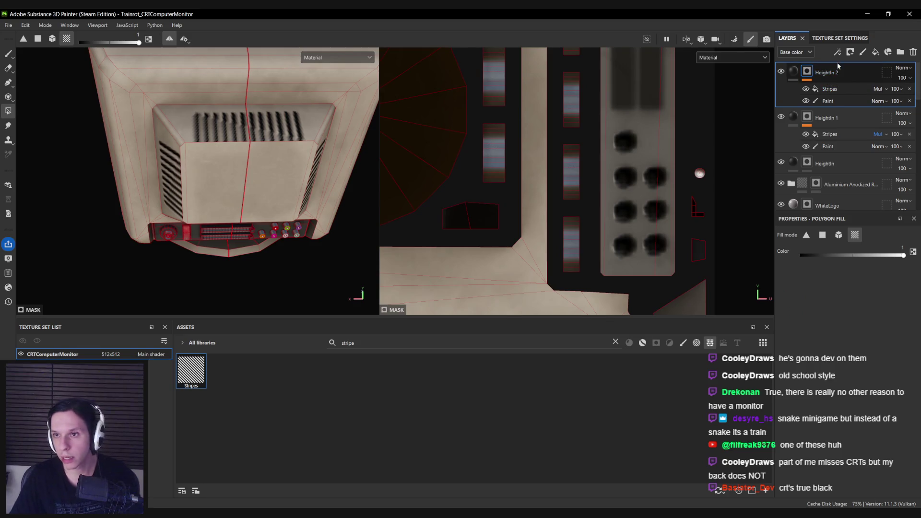
left_click(835, 100)
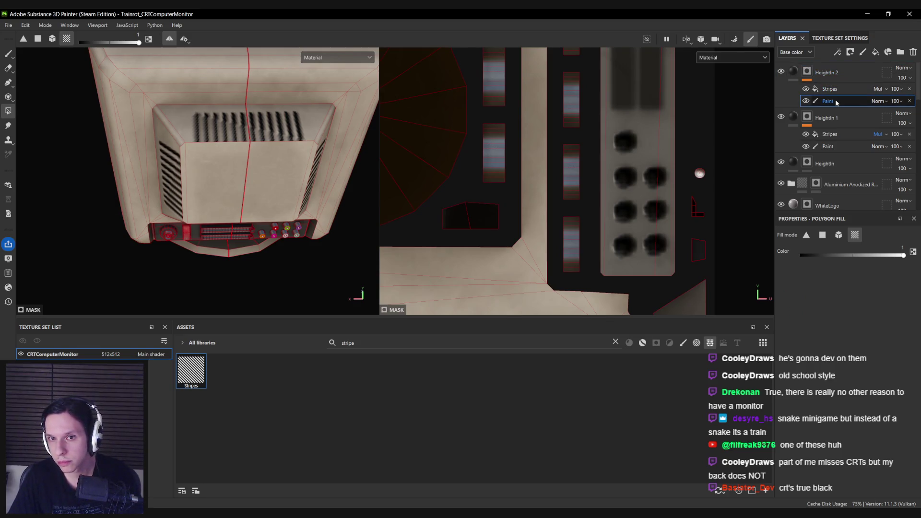
left_click(834, 89)
mouse_move(246, 139)
left_mouse_down("alt")
mouse_move(235, 120)
mouse_move(265, 153)
mouse_move(249, 114)
mouse_move(292, 155)
left_mouse_up("alt")
Undo the stripe projection rotation and set the HeightIn 2 mask's polygon fill value to 0.
key("ctrl+z")
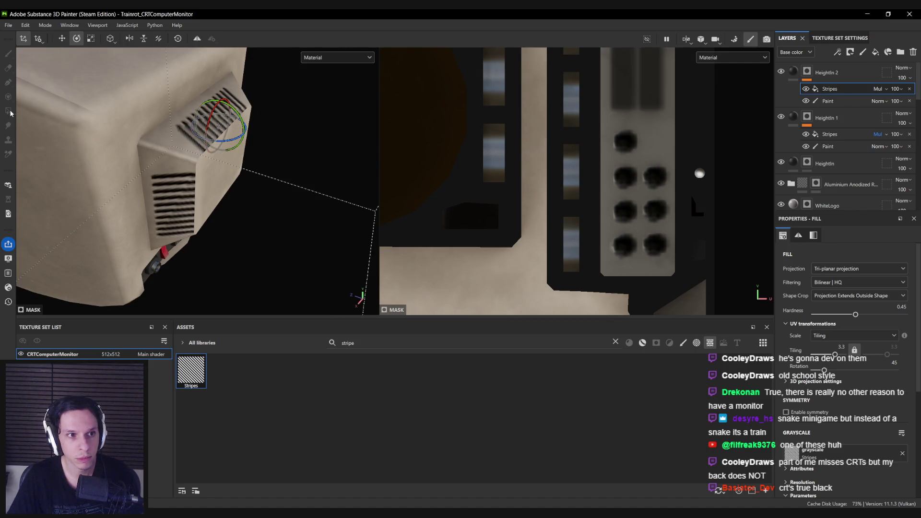
left_click(828, 100)
left_click(8, 111)
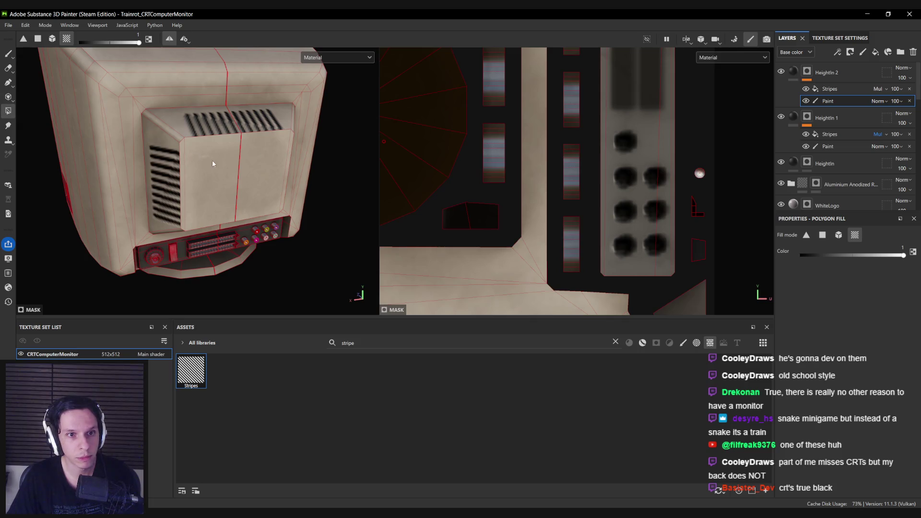
left_click_drag(202, 179, 77, 137, "alt")
scroll(43, 123, "up", 2)
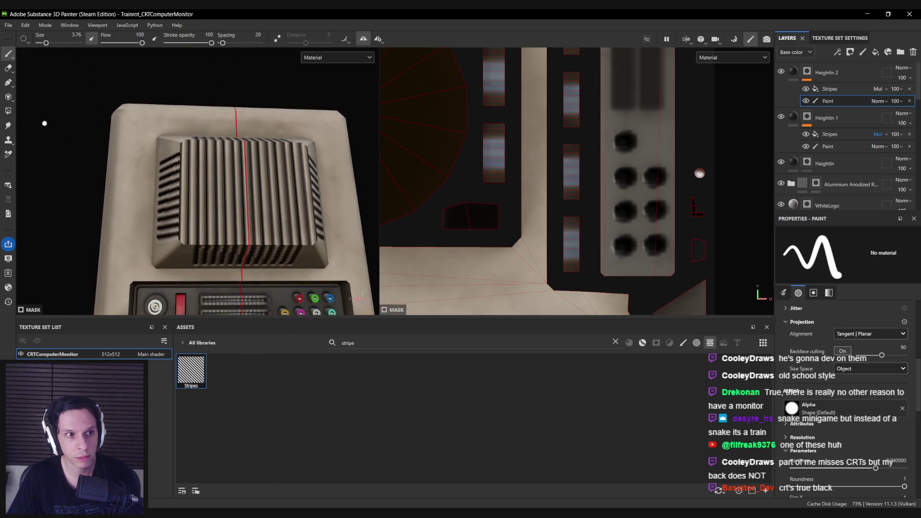
left_click_drag(838, 245, 420, 247)
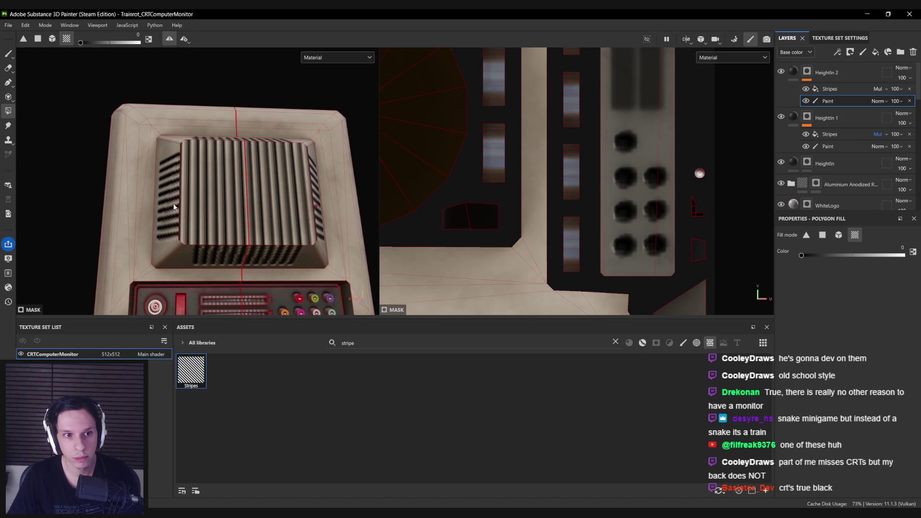
left_click_drag(174, 211, 174, 196, "alt")
Duplicate the HeightIn 2 vent group and select the copy's paint mask for polygon filling.
left_click(819, 75)
key("ctrl+d")
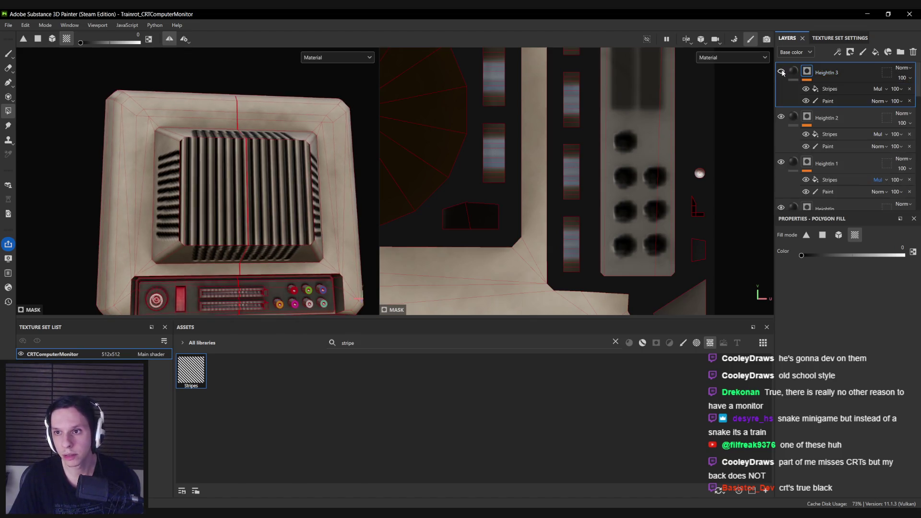
left_click(828, 146)
mouse_move(224, 219)
left_mouse_down("alt")
mouse_move(201, 208)
mouse_move(192, 187)
mouse_move(211, 188)
mouse_move(201, 179)
mouse_move(297, 237)
mouse_move(297, 229)
mouse_move(247, 242)
mouse_move(238, 199)
mouse_move(253, 205)
mouse_move(165, 201)
left_mouse_up("alt")
left_click(822, 235)
left_click(830, 135)
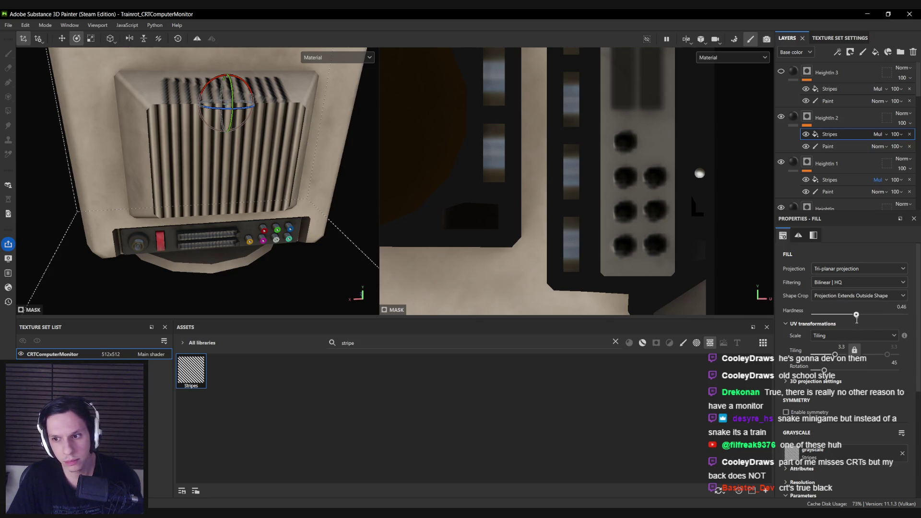
left_click_drag(216, 144, 216, 231, "alt")
left_click(827, 146)
key("4")
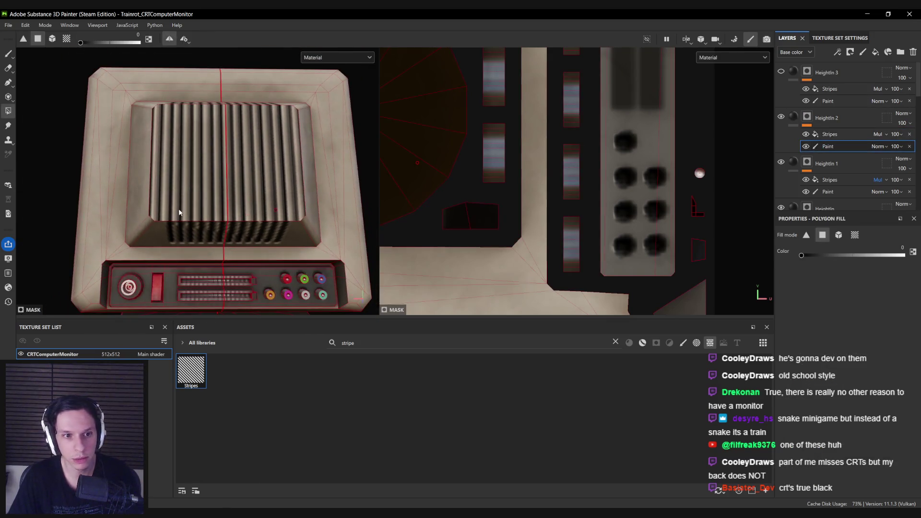
Enlarge the brush and paint out the vent's left edge, mirrored on the right.
key("1")
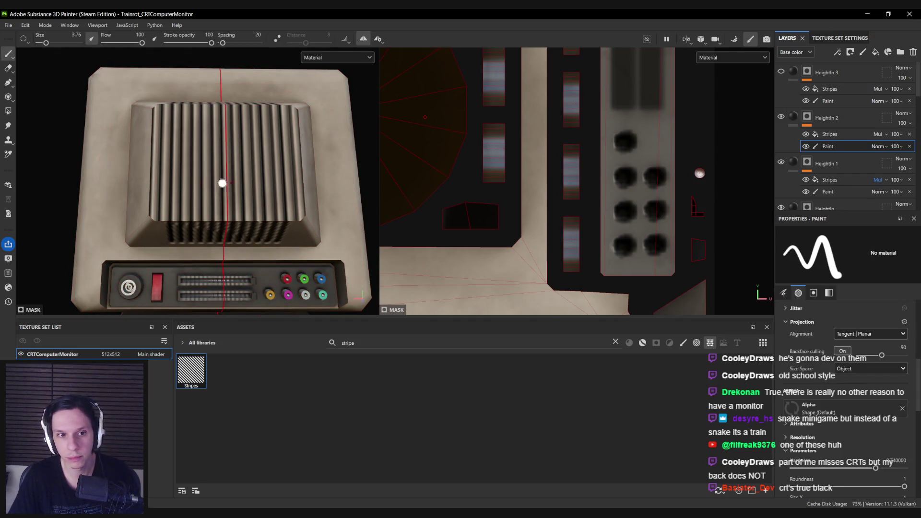
right_click_drag(146, 203, 163, 203, "ctrl")
left_click_drag(163, 203, 150, 107, "alt")
right_click_drag(150, 107, 156, 101, "ctrl")
left_click_drag(156, 106, 159, 214)
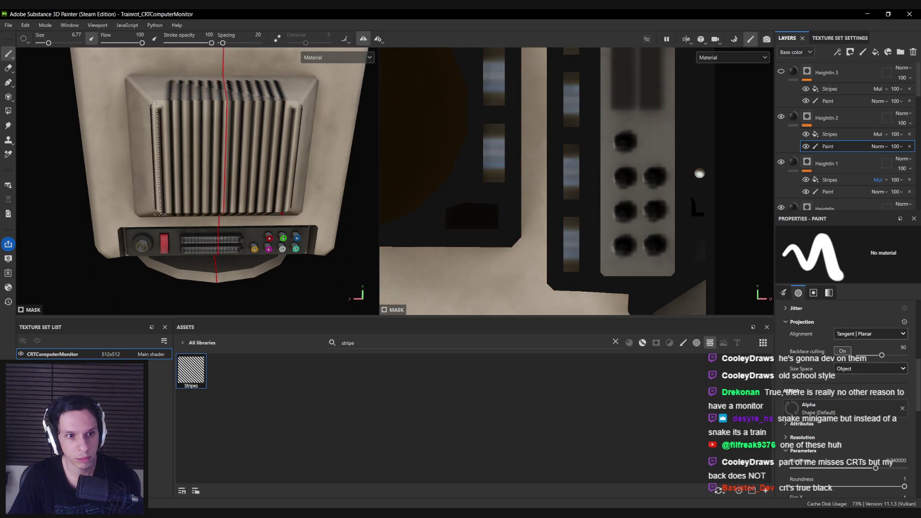
mouse_move(160, 121)
left_mouse_down("alt")
mouse_move(158, 144)
mouse_move(157, 135)
left_mouse_up("alt")
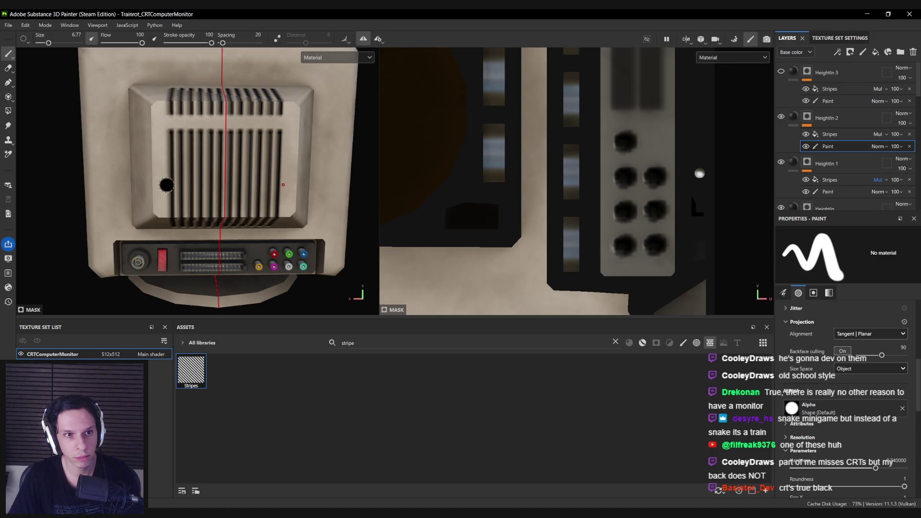
Paint wide plain bands across the upper and lower vent stripes.
left_click_drag(174, 183, 206, 157, "alt")
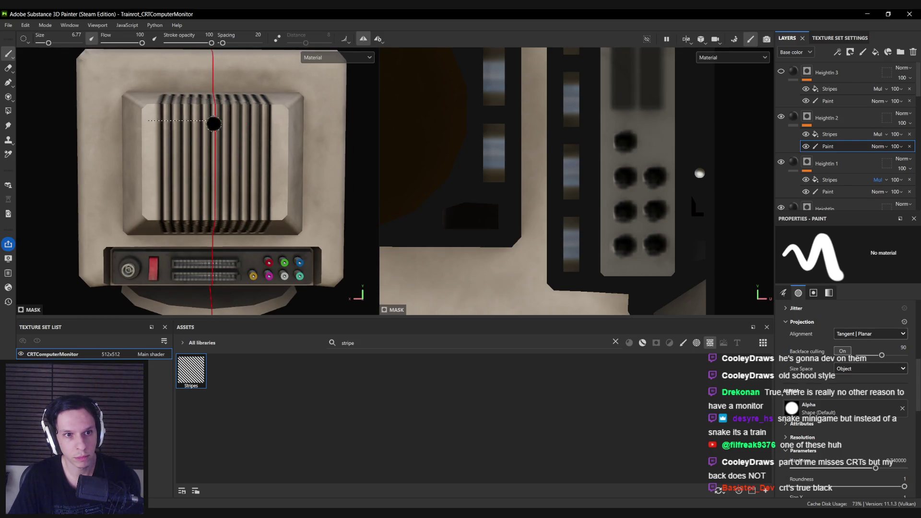
left_click(213, 124, "shift")
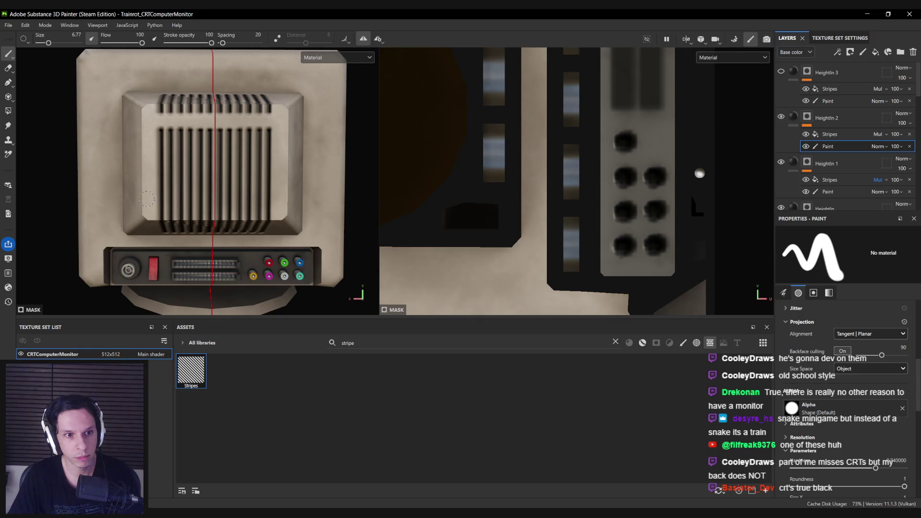
left_click_drag(147, 199, 214, 199)
key("ctrl+z")
key("ctrl+z")
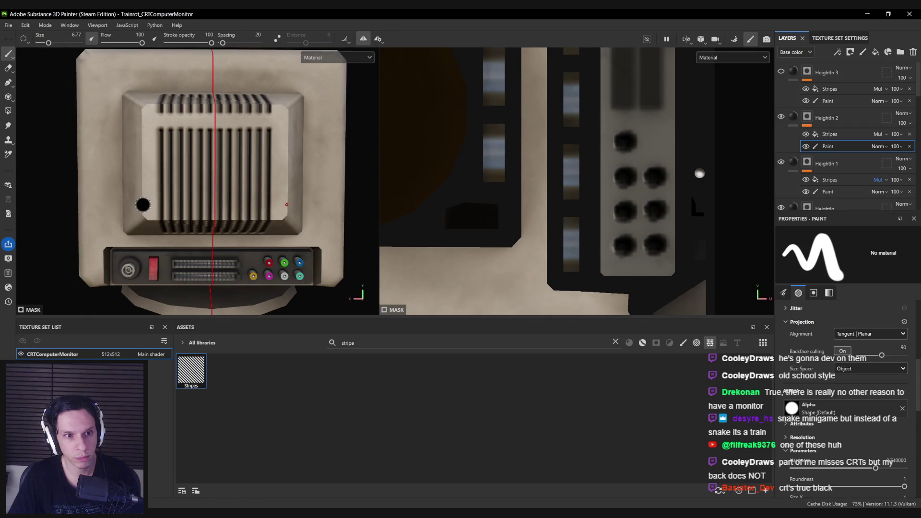
left_click_drag(143, 204, 256, 206)
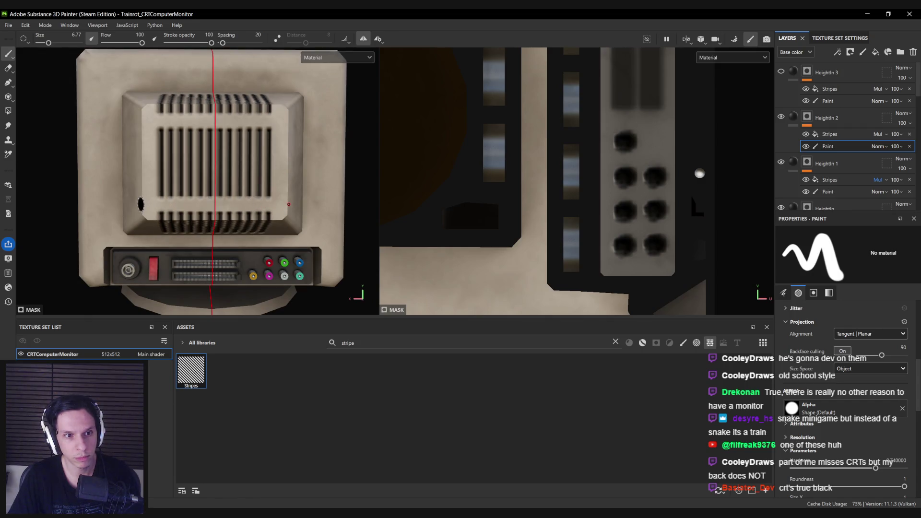
key("ctrl+z")
key("ctrl+y")
mouse_move(259, 201)
left_mouse_down()
mouse_move(153, 193)
mouse_move(173, 185)
mouse_move(159, 169)
mouse_move(173, 160)
mouse_move(261, 144)
mouse_move(163, 139)
mouse_move(173, 135)
left_mouse_up()
mouse_move(239, 167)
left_mouse_down("alt")
mouse_move(226, 168)
mouse_move(269, 171)
mouse_move(200, 171)
mouse_move(82, 217)
mouse_move(81, 202)
left_mouse_up("alt")
mouse_move(82, 201)
right_mouse_down("alt")
mouse_move(82, 156)
mouse_move(152, 135)
right_mouse_up("alt")
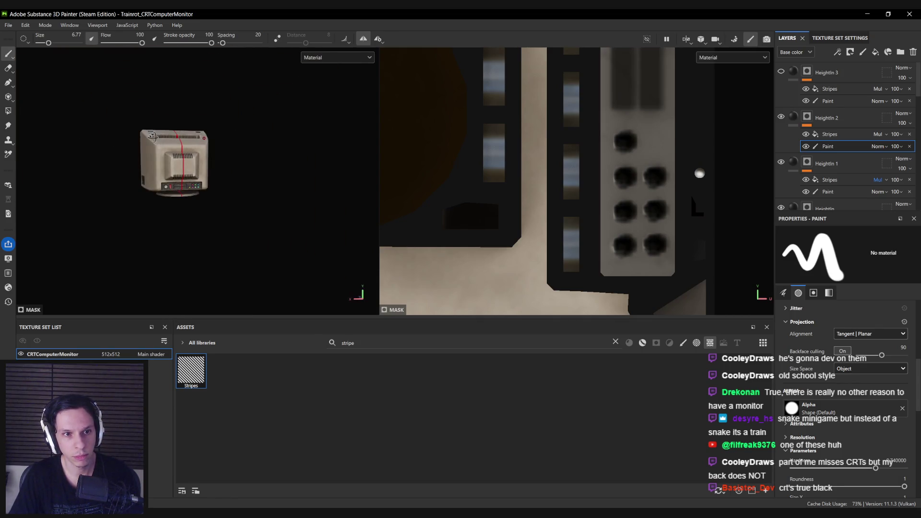
Show HeightIn 3 and rotate its stripe projection 90° so the stripes run horizontally.
key("f")
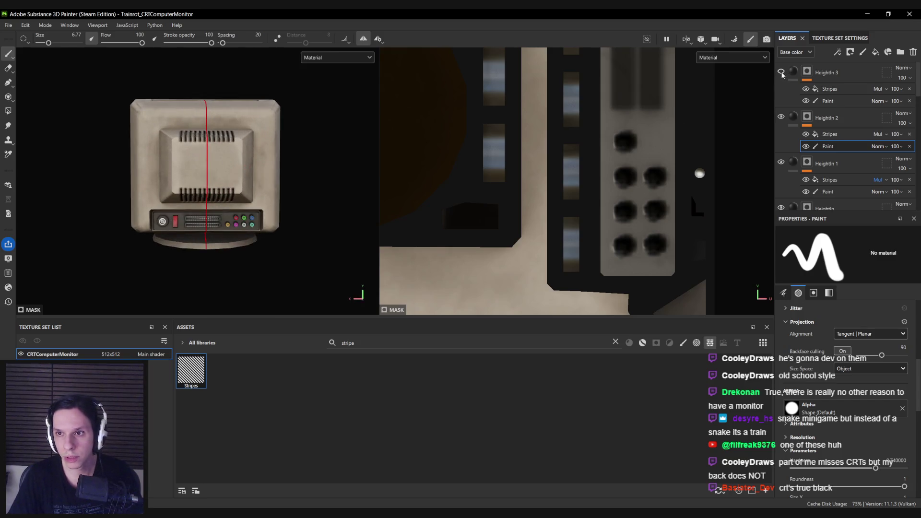
left_click(781, 72)
left_click(826, 89)
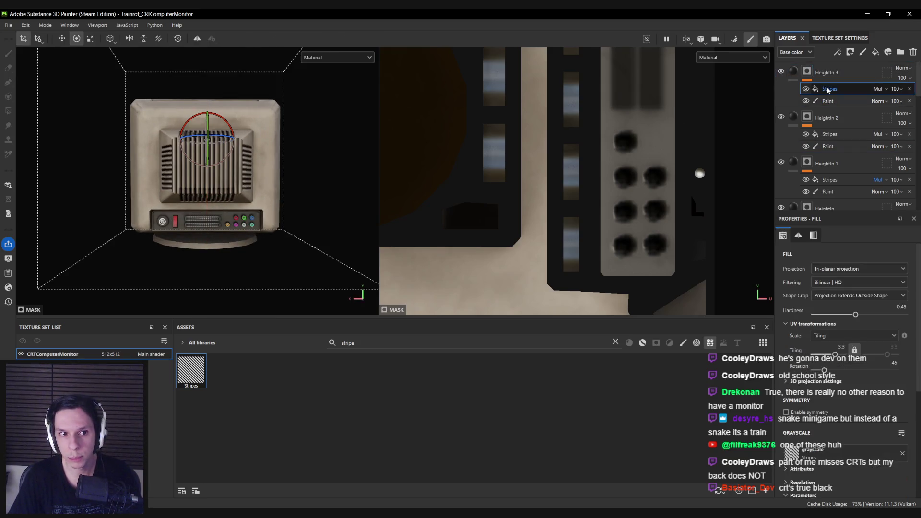
mouse_move(233, 140)
left_mouse_down()
mouse_move(223, 165)
mouse_move(139, 171)
mouse_move(179, 173)
left_mouse_up()
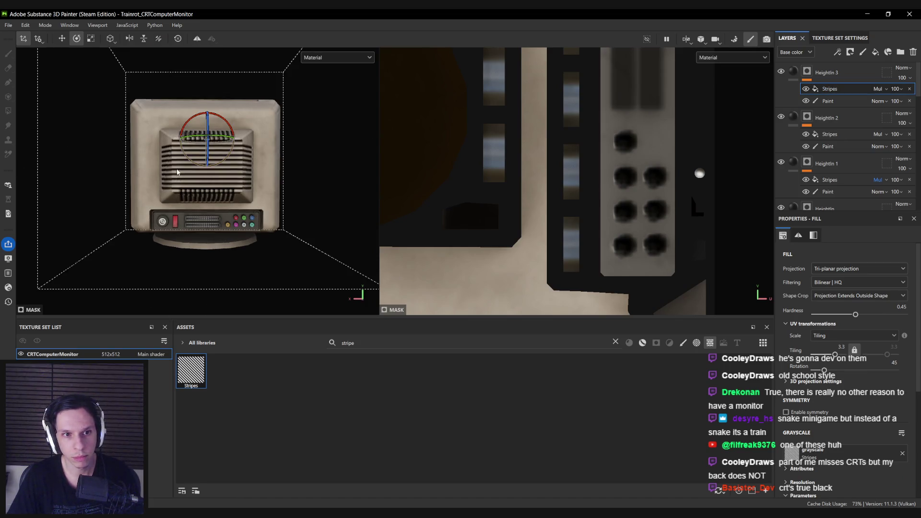
scroll(184, 175, "up", 2)
Select the HeightIn 3 paint mask and switch to the freehand brush.
left_click(827, 101)
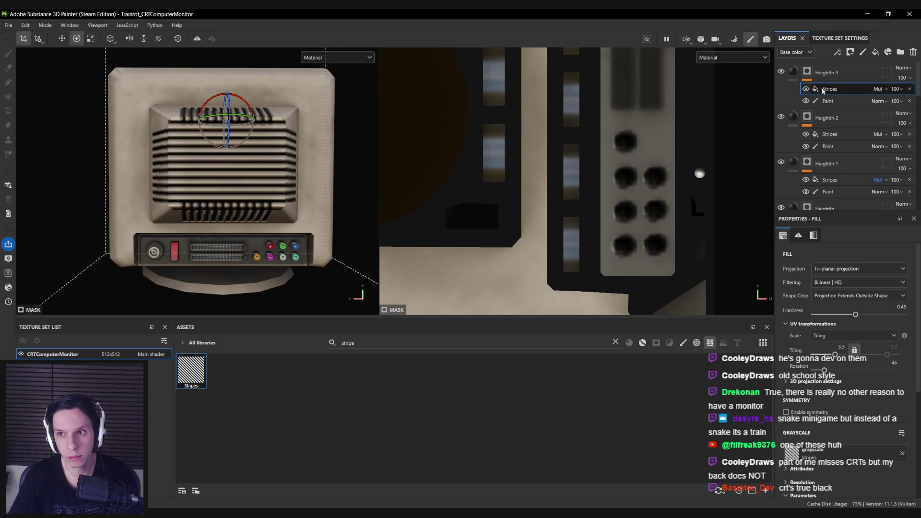
key("4")
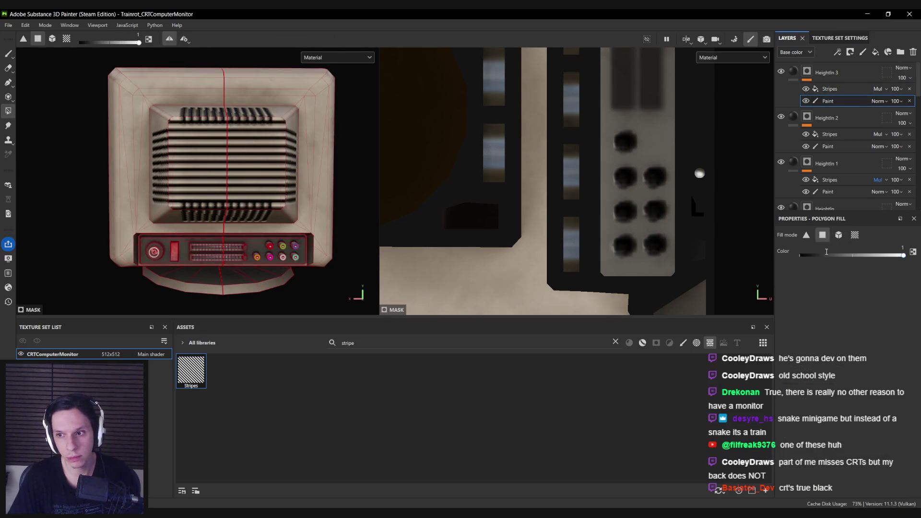
left_click_drag(184, 143, 194, 198, "alt")
key("1")
middle_click_drag(193, 140, 181, 173)
scroll(181, 173, "up", 3)
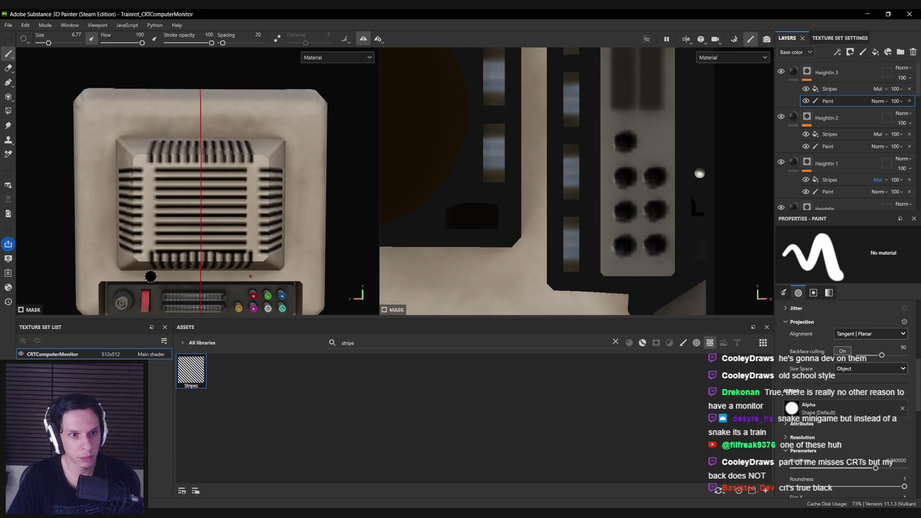
Paint out the ends of the horizontal back stripes with a mirrored stroke.
mouse_move(154, 162)
left_mouse_down()
mouse_move(159, 247)
mouse_move(166, 184)
mouse_move(170, 235)
mouse_move(180, 235)
mouse_move(201, 200)
left_mouse_up()
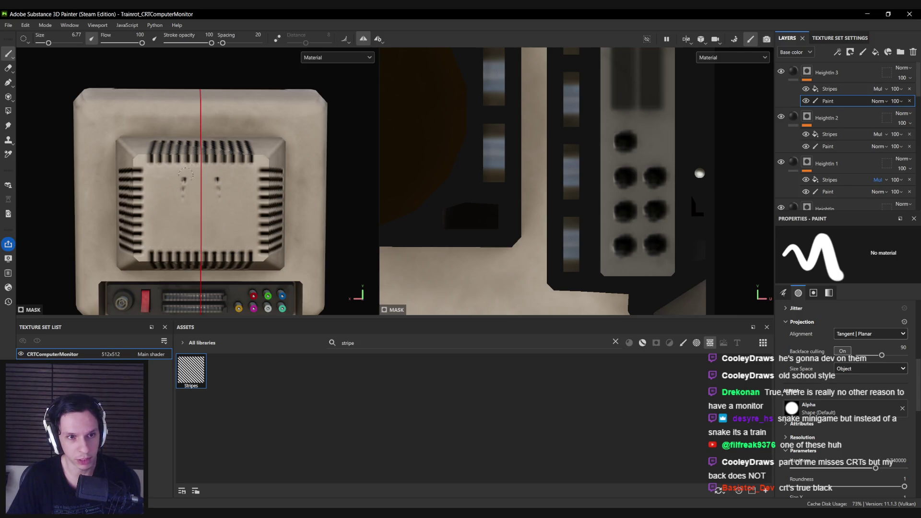
scroll(194, 213, "down", 3)
scroll(192, 216, "up", 2)
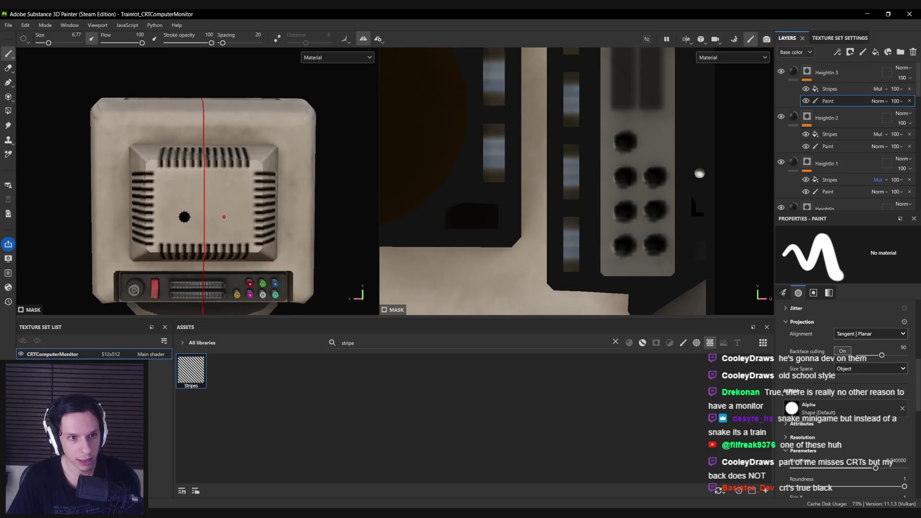
Shift the HeightIn 3 stripe projection up slightly.
left_click(827, 88)
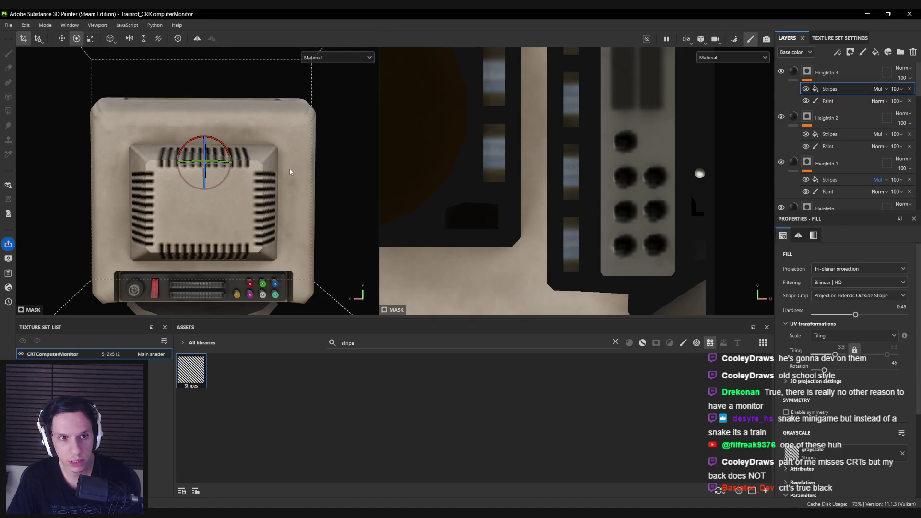
key("w")
left_click_drag(202, 189, 204, 183)
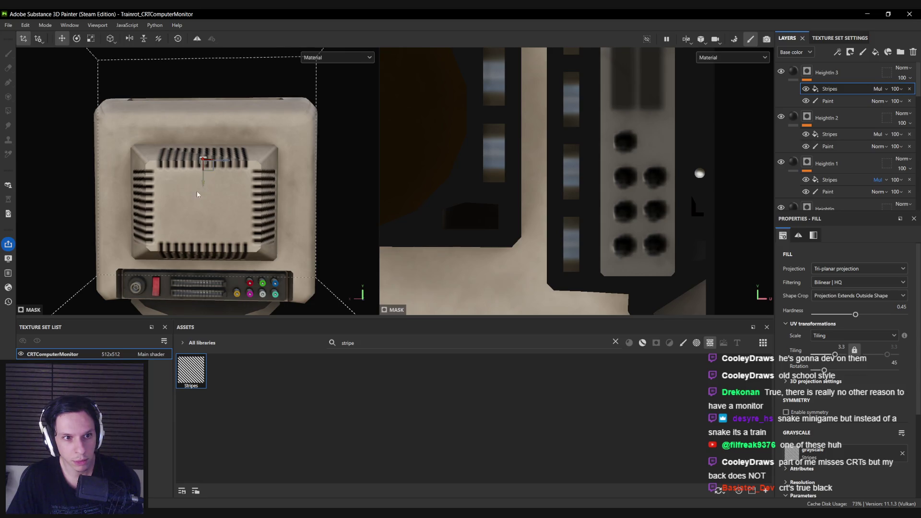
Select the HeightIn 3 paint mask and zoom in on the monitor's back.
left_click(828, 100)
scroll(180, 240, "up", 2)
mouse_move(180, 239)
left_mouse_down("alt")
mouse_move(141, 240)
mouse_move(199, 239)
mouse_move(210, 204)
left_mouse_up("alt")
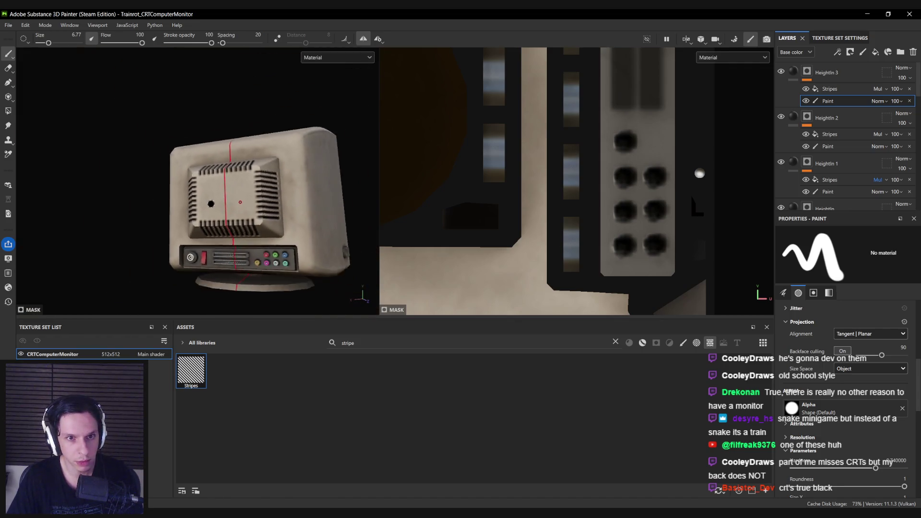
scroll(211, 204, "down", 3)
mouse_move(334, 226)
left_mouse_down("alt")
mouse_move(252, 251)
mouse_move(327, 220)
mouse_move(216, 199)
mouse_move(213, 230)
left_mouse_up("alt")
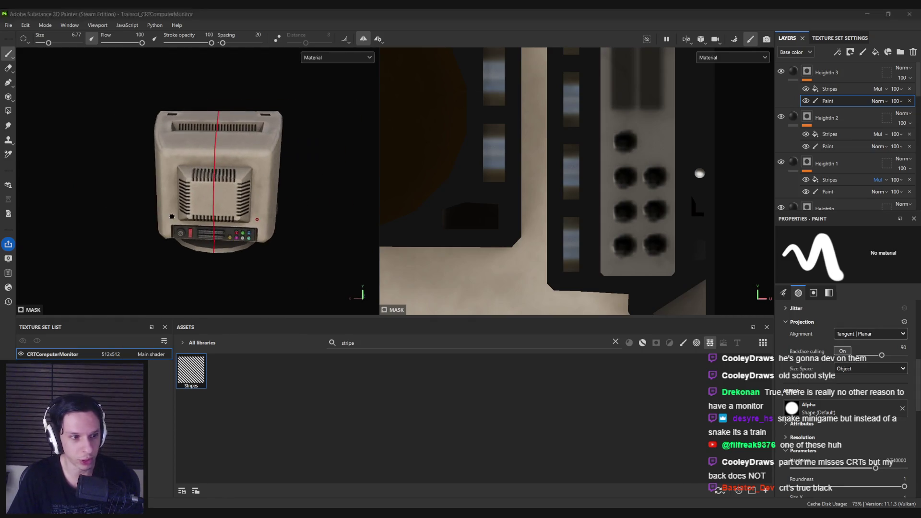
key("alt+Tab")
key("alt+Tab")
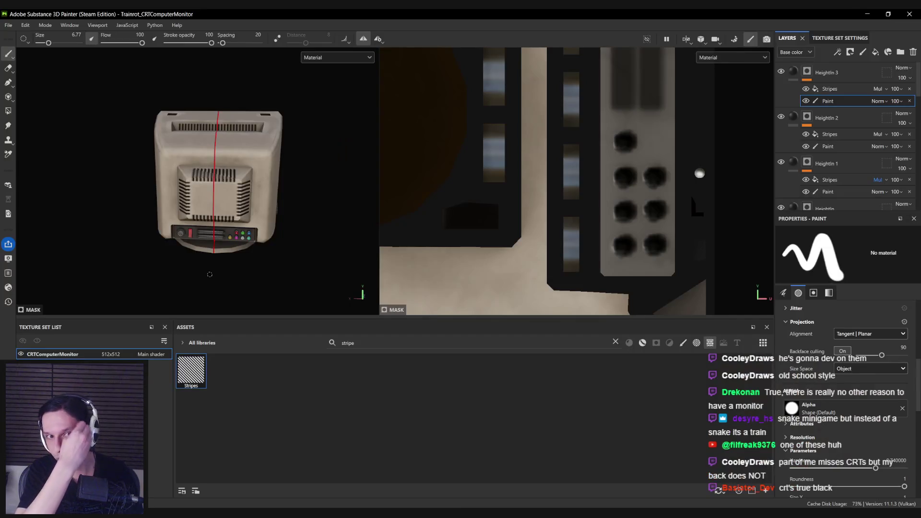
right_click_drag(239, 187, 187, 233, "alt")
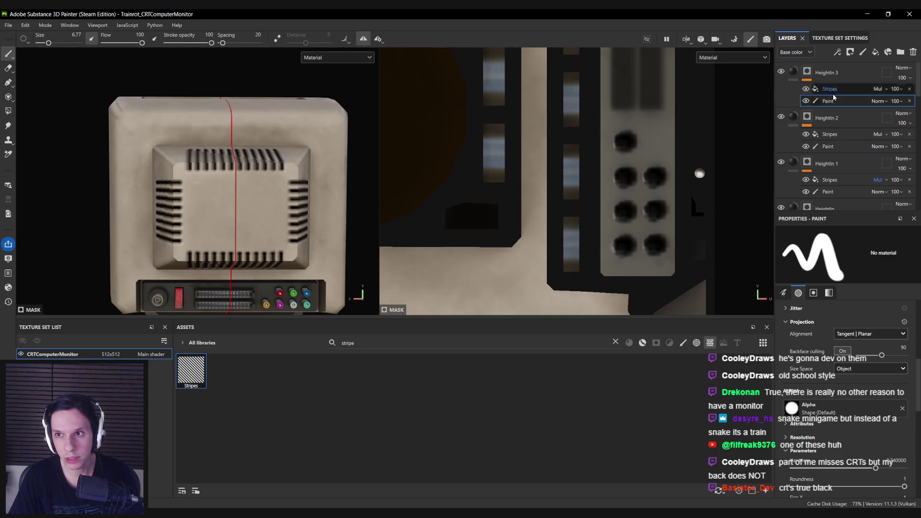
Select the HeightIn 2 paint layer and enlarge the brush to 15.56.
left_click(829, 146)
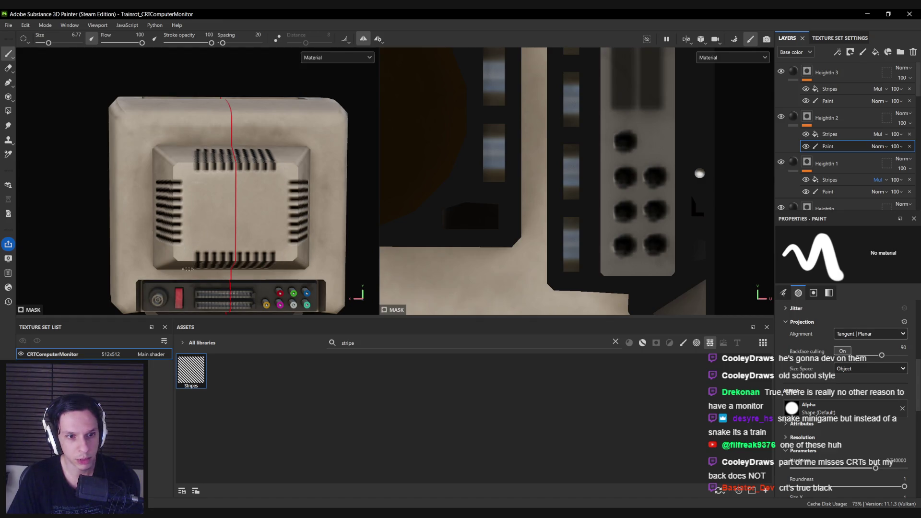
scroll(232, 233, "down", 5)
mouse_move(244, 216)
left_mouse_down("alt")
mouse_move(199, 208)
mouse_move(160, 171)
mouse_move(270, 179)
mouse_move(199, 233)
mouse_move(240, 216)
left_mouse_up("alt")
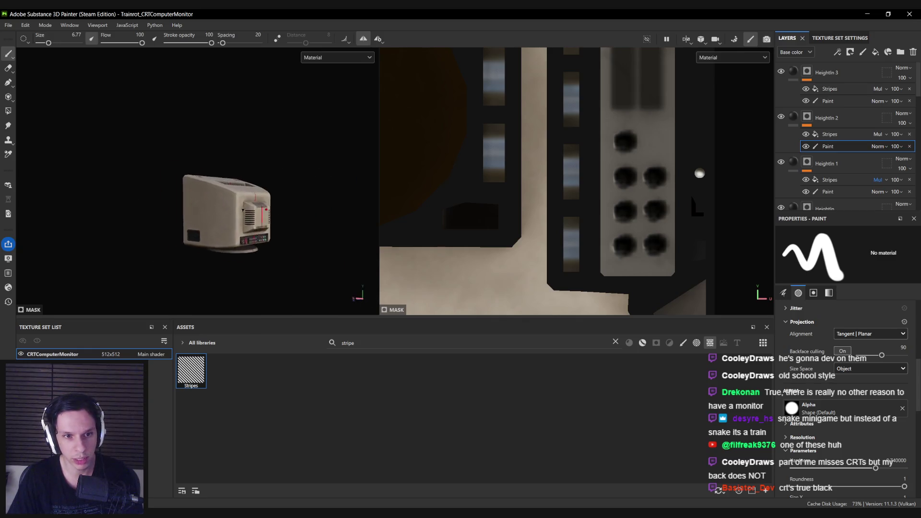
scroll(256, 212, "up", 5)
scroll(256, 212, "up", 3)
key("bracketright")
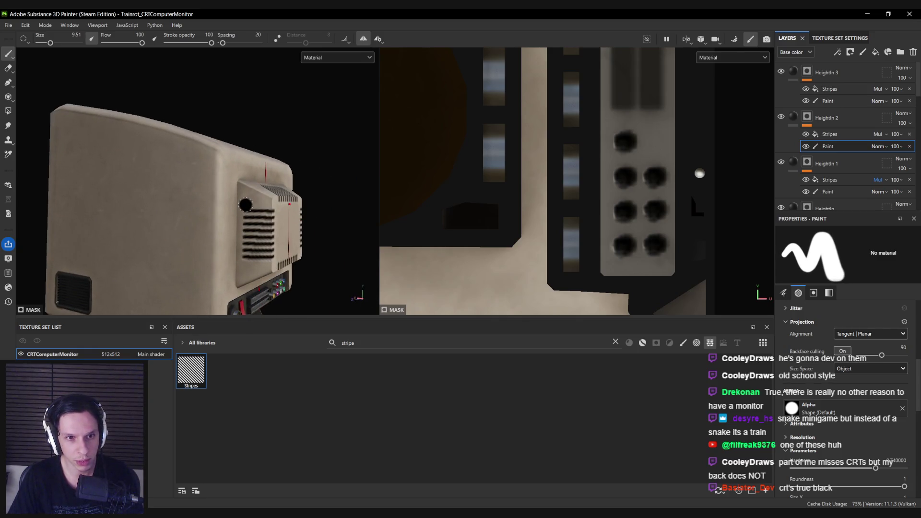
key("bracketright")
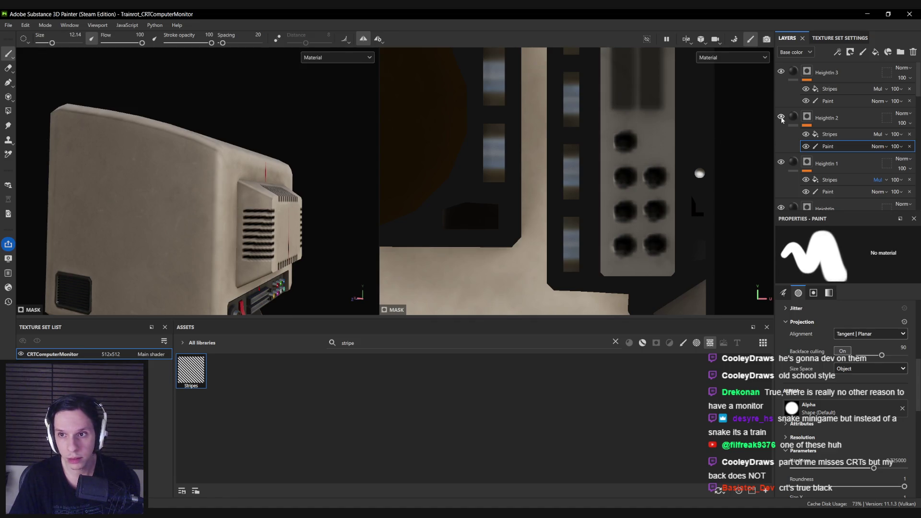
left_click_drag(115, 240, 142, 167, "alt")
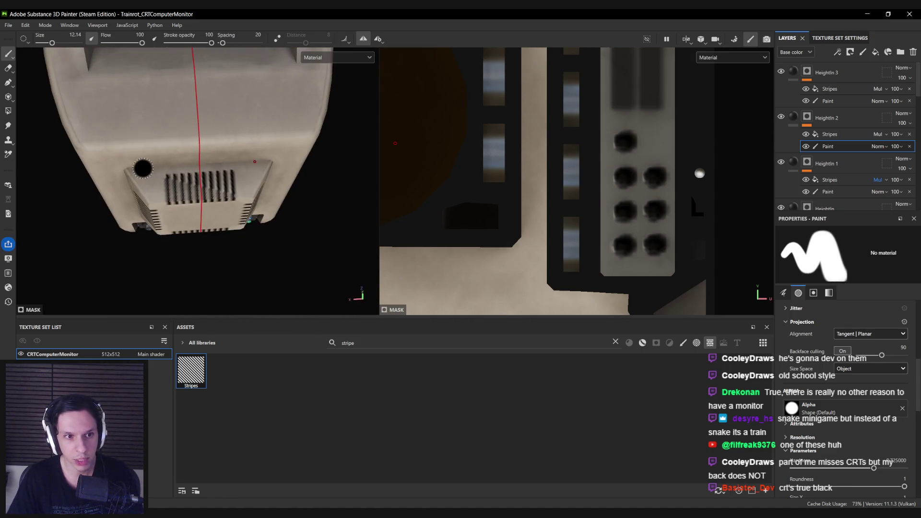
key("bracketright")
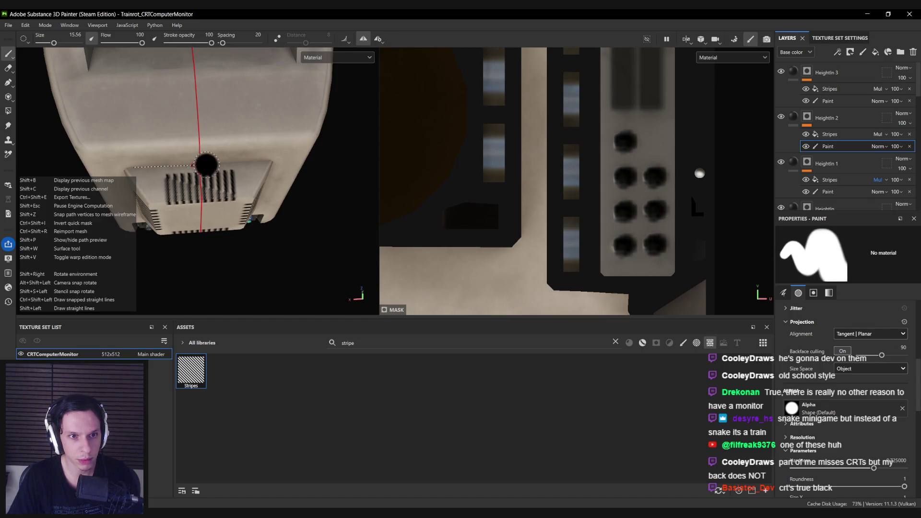
Return to the HeightIn 3 paint layer, turn symmetry off, and bring up the CRT reference board.
mouse_move(245, 162)
left_mouse_down("alt")
mouse_move(229, 178)
mouse_move(364, 144)
mouse_move(606, 129)
mouse_move(186, 126)
left_mouse_up("alt")
left_click(828, 100)
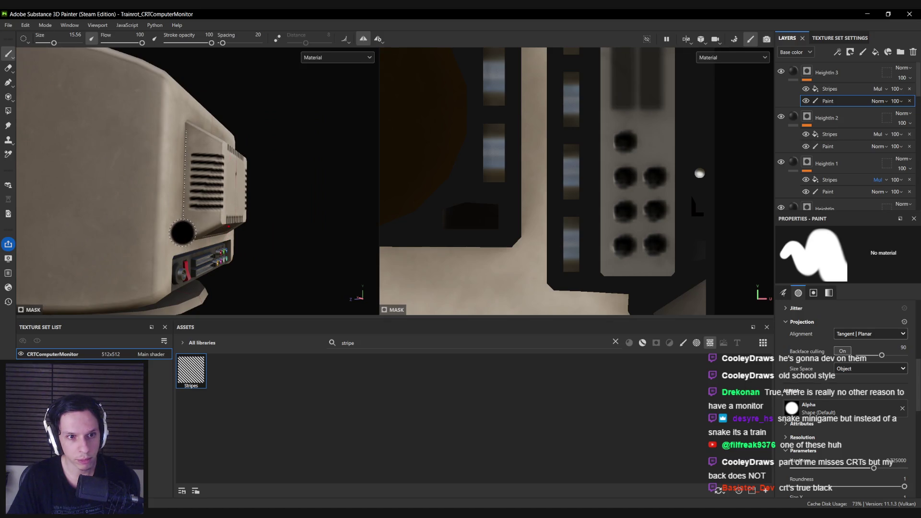
mouse_move(182, 232)
left_mouse_down("alt")
mouse_move(76, 226)
mouse_move(214, 230)
mouse_move(95, 222)
mouse_move(299, 82)
left_mouse_up("alt")
left_click(363, 40)
left_click_drag(298, 158, 254, 197, "alt")
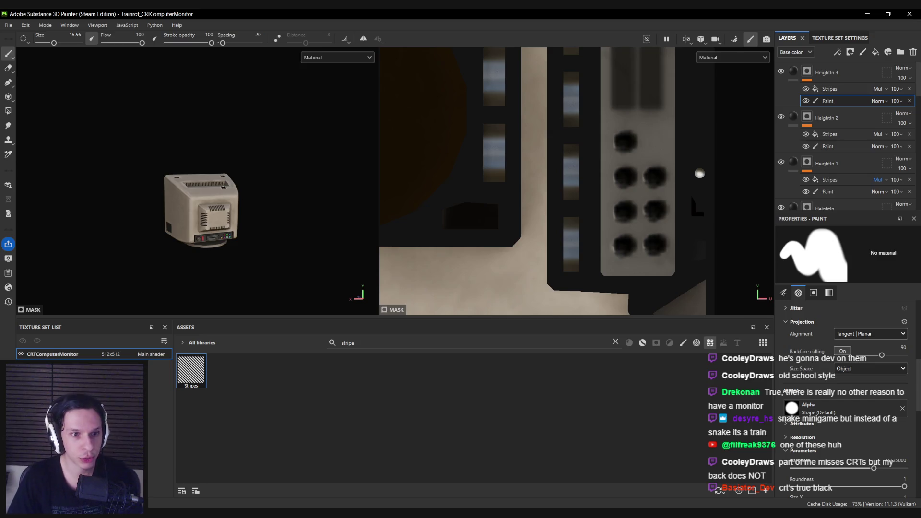
scroll(223, 186, "up", 3)
left_click_drag(223, 186, 192, 201, "alt")
key("alt+Tab")
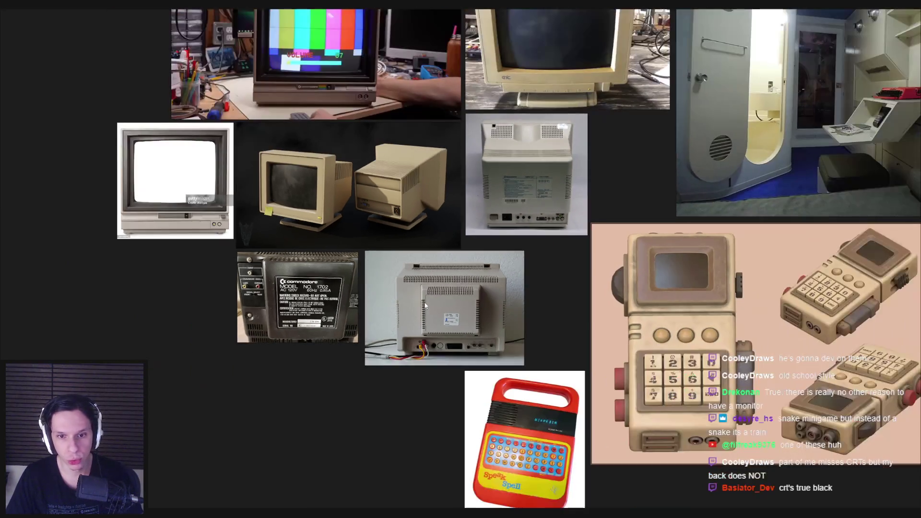
Compare the rear-panel CRT photos in PureRef with the monitor's back, ending in Painter.
scroll(466, 238, "up", 2)
scroll(469, 232, "down", 1)
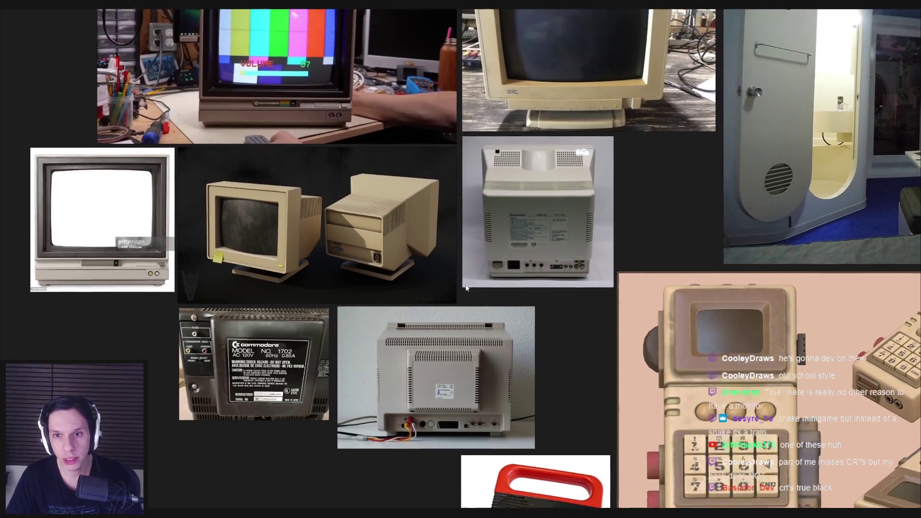
key("alt+Tab")
left_click_drag(268, 215, 235, 207, "alt")
left_click_drag(223, 253, 230, 253, "alt")
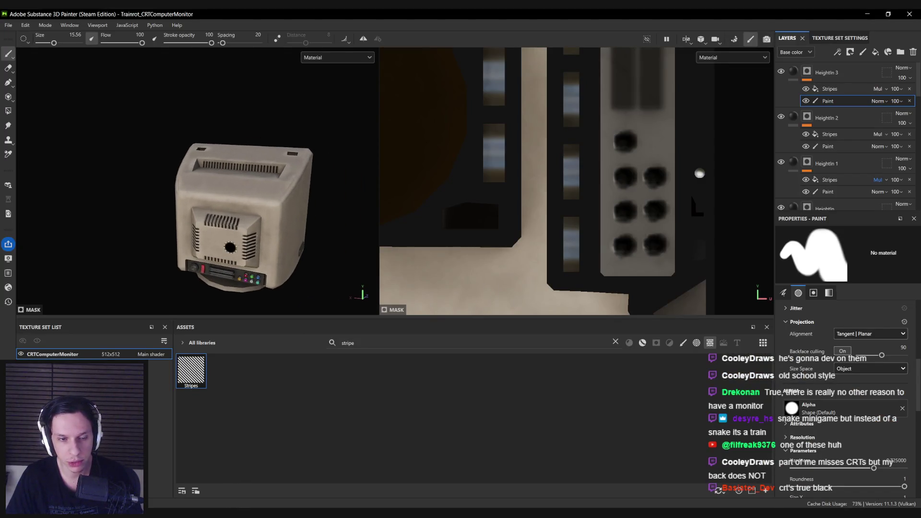
key("alt+Tab")
key("alt+Tab")
mouse_move(364, 248)
left_mouse_down("alt")
mouse_move(208, 243)
mouse_move(267, 202)
mouse_move(276, 205)
left_mouse_up("alt")
key("alt+Tab")
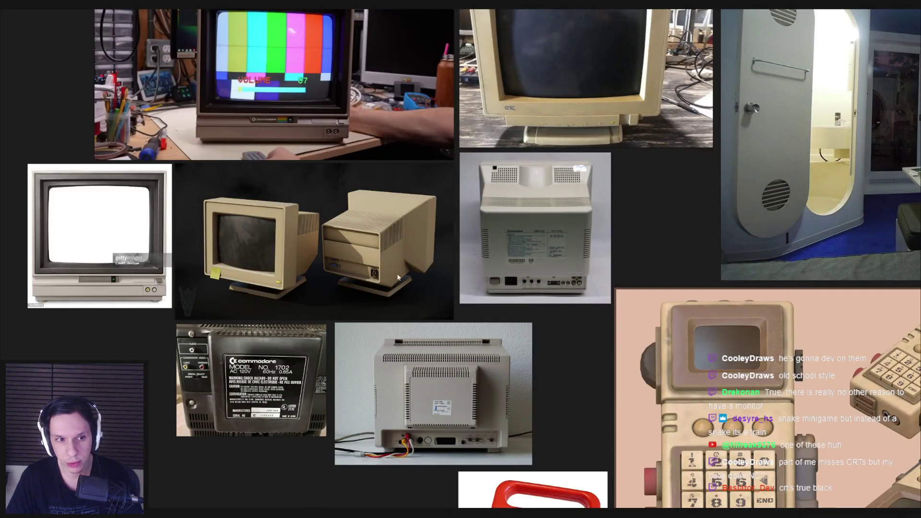
middle_click_drag(513, 425, 439, 337)
scroll(206, 283, "down", 2)
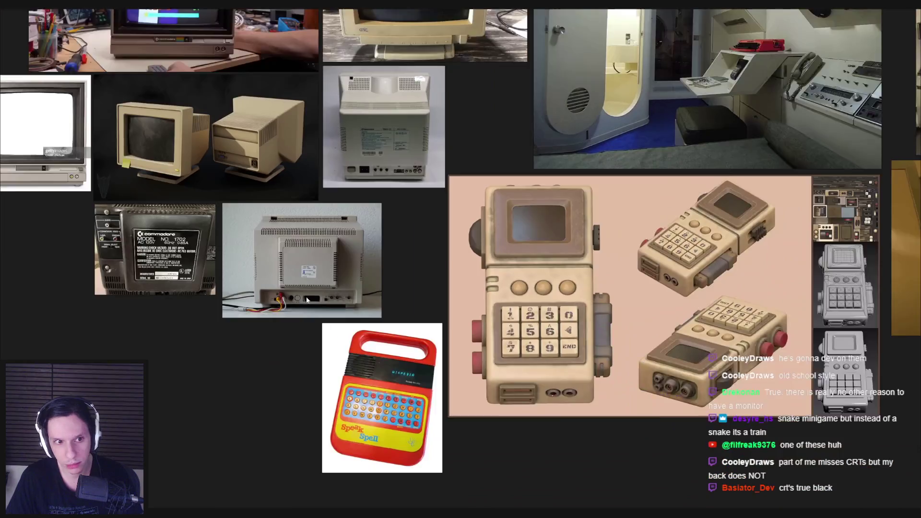
scroll(207, 283, "up", 5)
key("alt+Tab")
left_click_drag(338, 282, 346, 281, "alt")
key("alt+Tab")
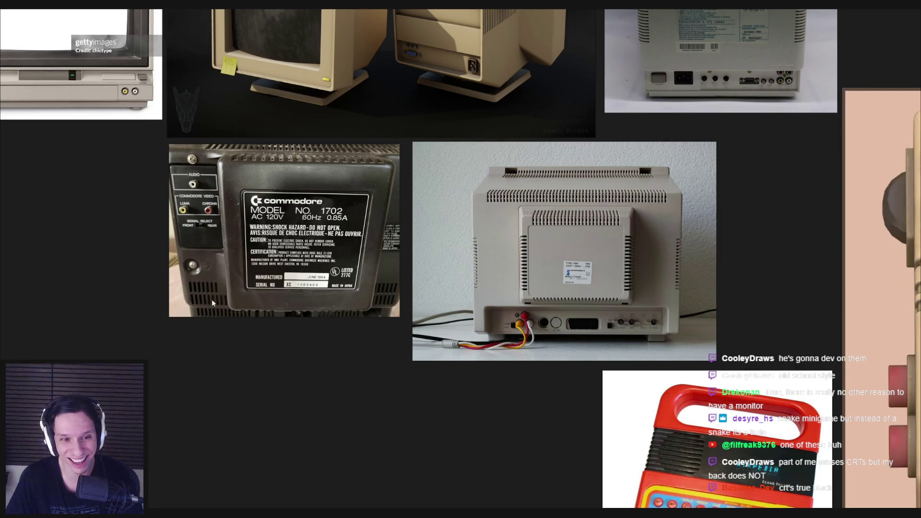
key("alt+Tab")
left_click_drag(211, 298, 203, 269, "alt")
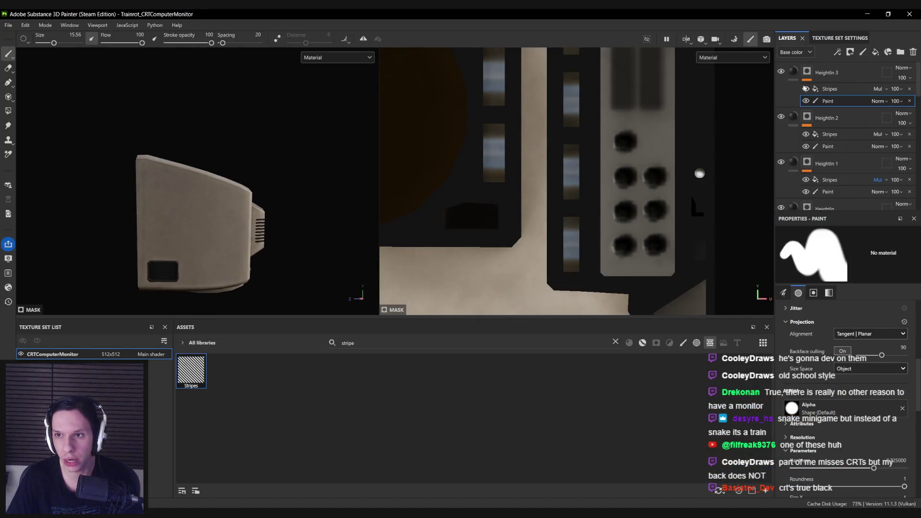
Duplicate HeightIn 3 into HeightIn 4 and delete its copied paint layer.
left_click(825, 72)
key("ctrl+d")
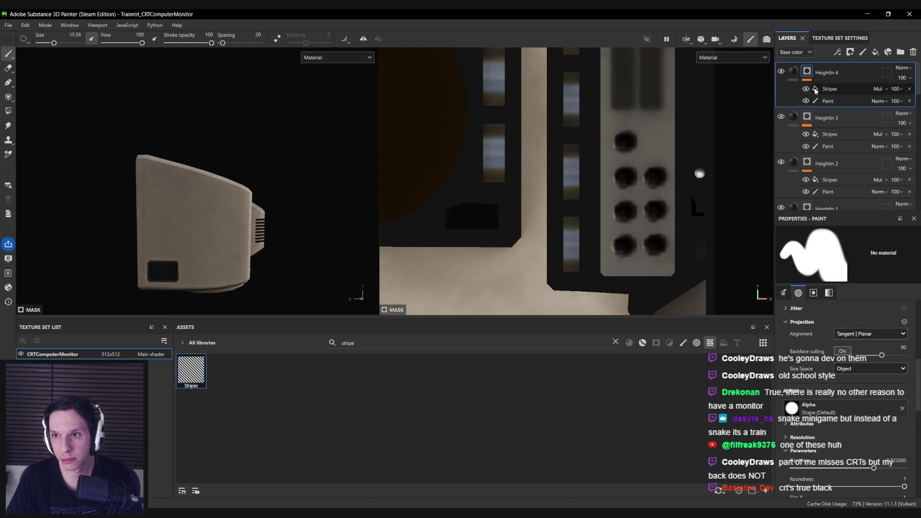
right_click(825, 101)
left_click(815, 144)
left_click(847, 90)
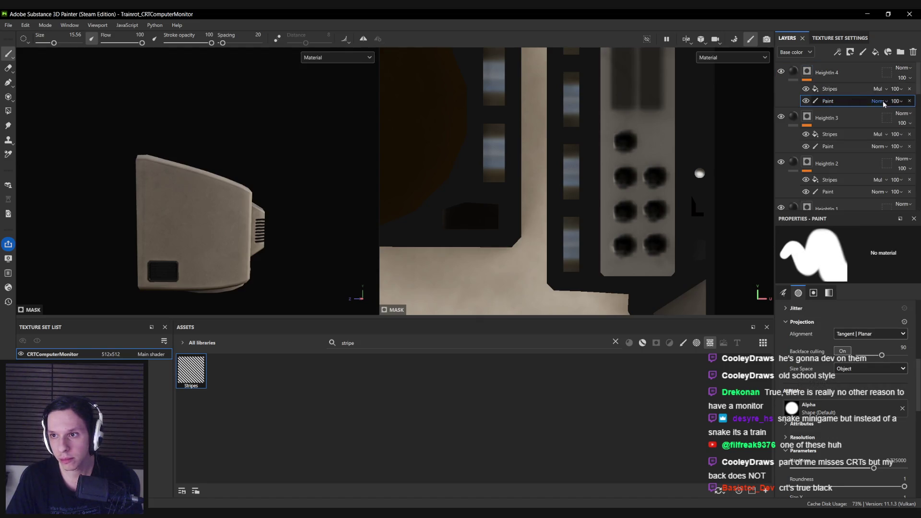
Add a fresh paint layer to HeightIn 4 and enlarge the brush to 22.91.
right_click(796, 72)
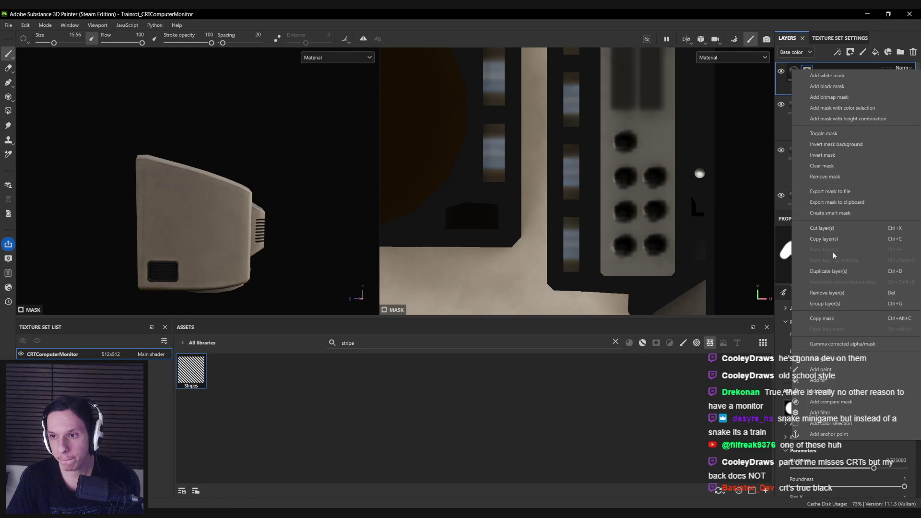
left_click(821, 369)
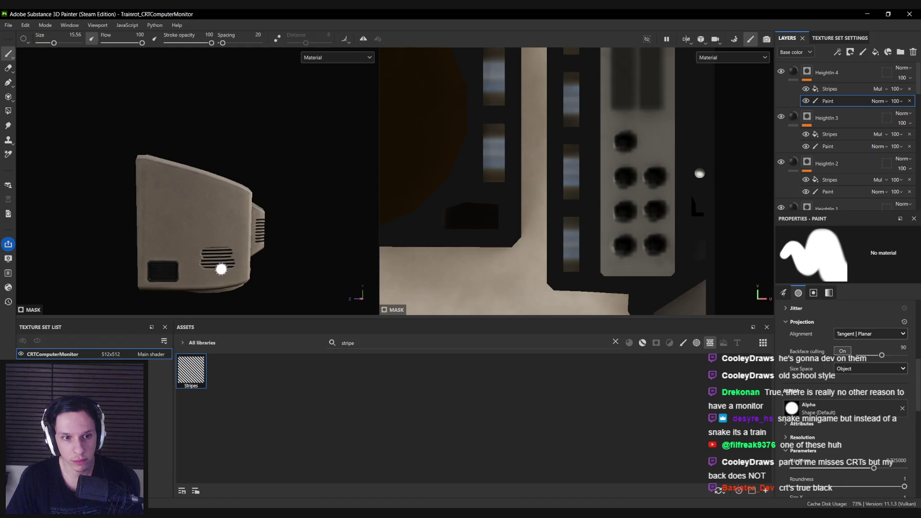
scroll(221, 269, "up", 5)
key("bracketright")
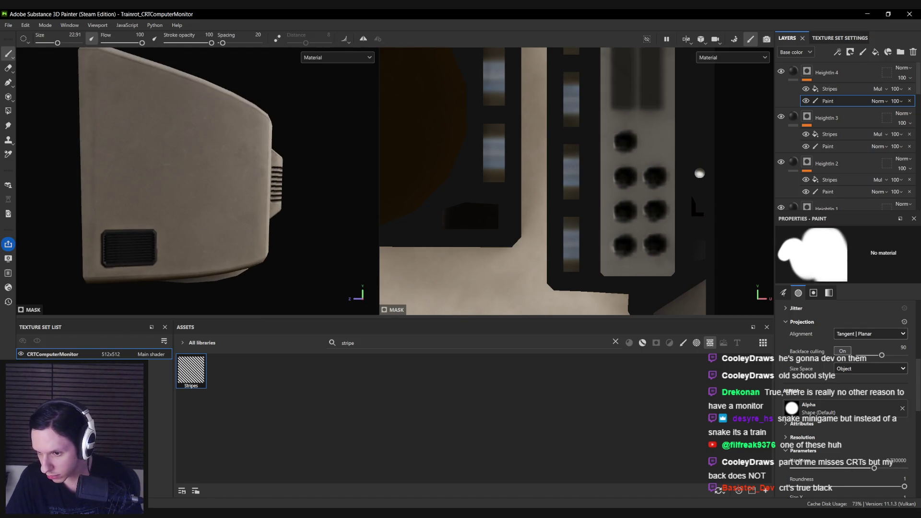
mouse_move(209, 244)
left_mouse_down("alt")
mouse_move(185, 229)
mouse_move(220, 216)
mouse_move(185, 220)
mouse_move(139, 189)
left_mouse_up("alt")
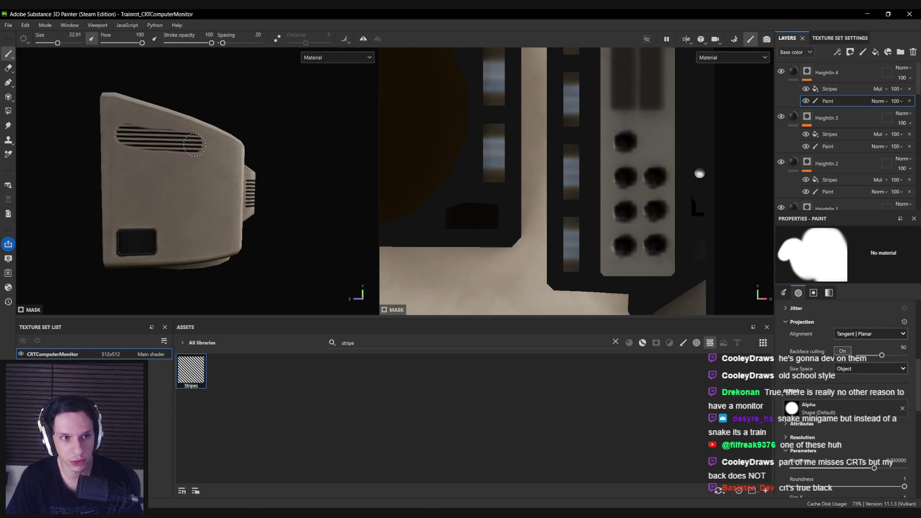